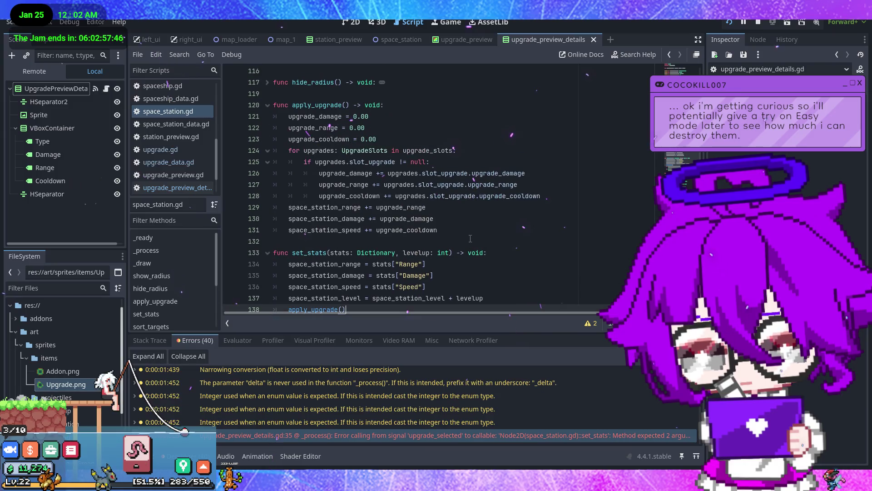
On line 42, replace set_stats with apply_upgrade in the upgrade_selected connection.
{"action": "scroll", "coordinate": [471, 238], "scroll_direction": "down", "scroll_amount": 1}
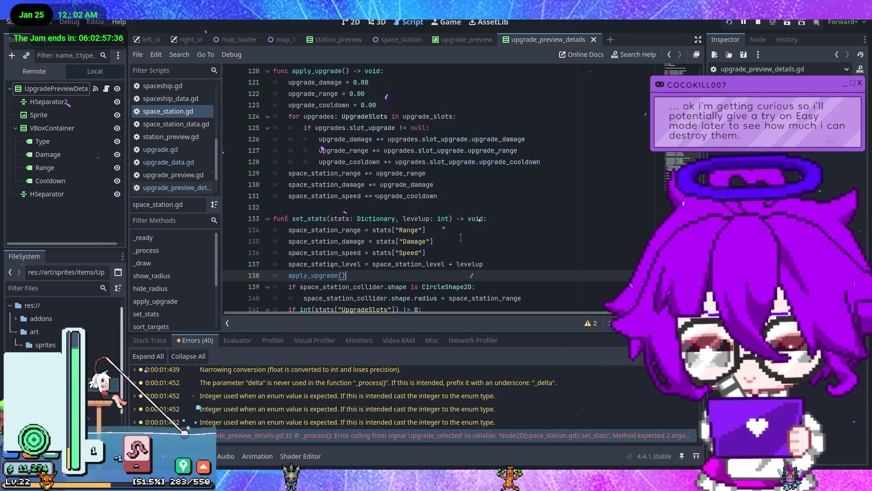
{"action": "scroll", "coordinate": [460, 237], "scroll_direction": "up", "scroll_amount": 10}
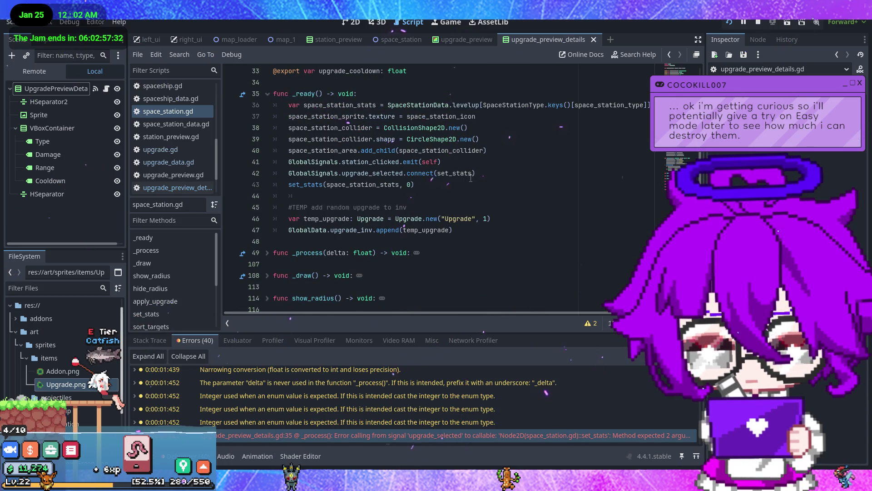
{"action": "left_click", "coordinate": [471, 178]}
{"action": "type", "text": "apply"}
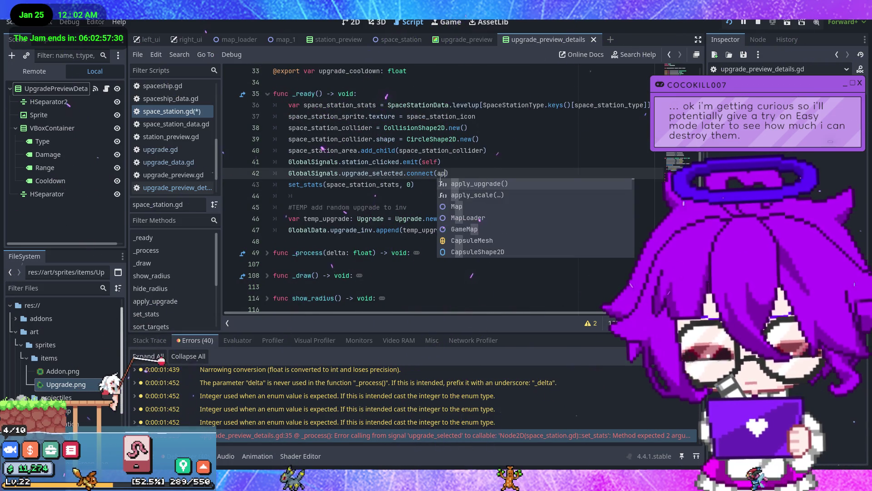
{"action": "key", "text": "Return"}
Run the project, stop it after the void-return parser error, and delete the trailing () after apply_upgrade.
{"action": "key", "text": "F5"}
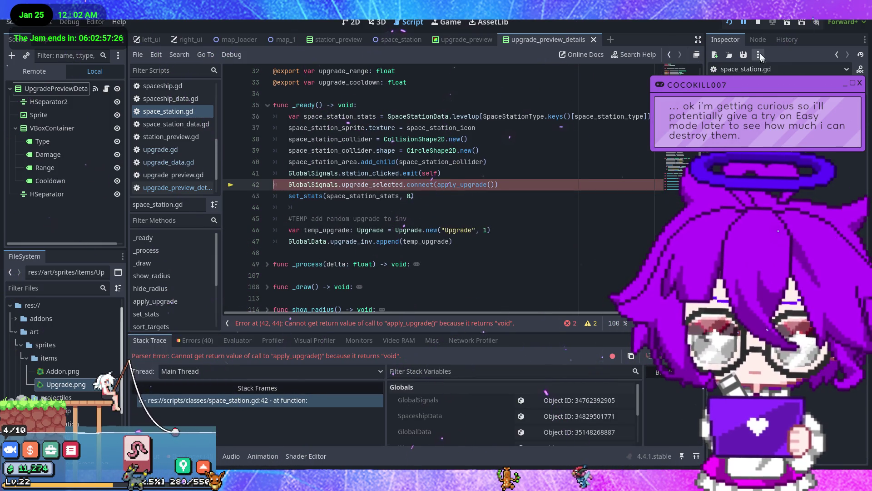
{"action": "left_click", "coordinate": [758, 22]}
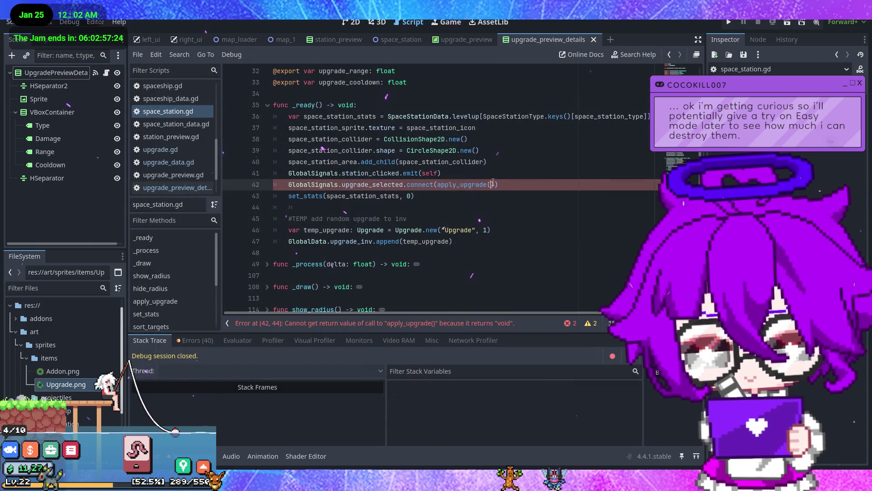
{"action": "key", "text": "BackSpace"}
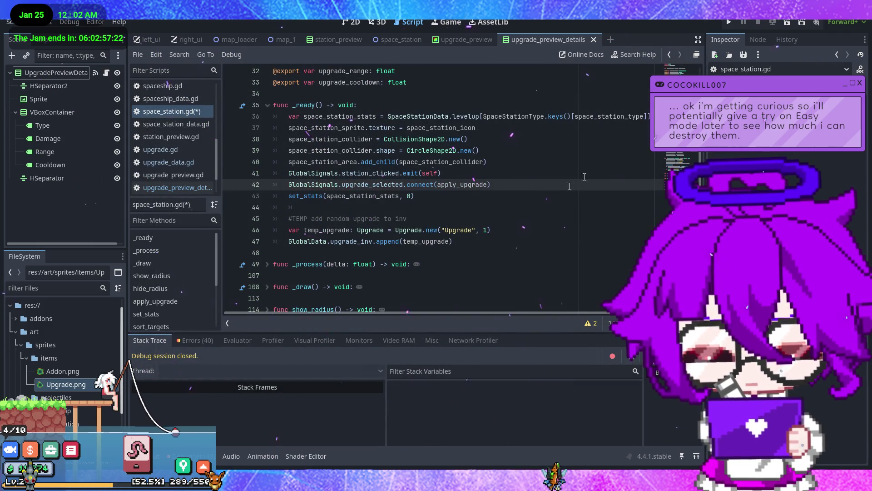
{"action": "scroll", "coordinate": [570, 187], "scroll_direction": "down", "scroll_amount": 5}
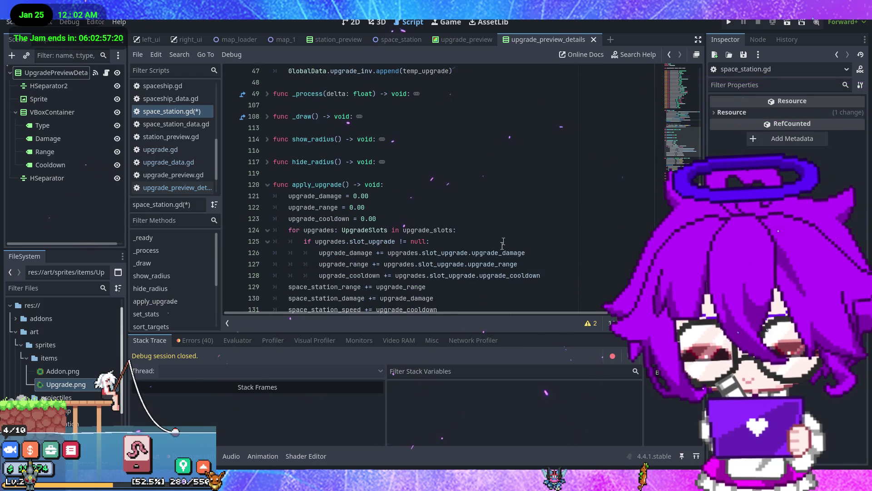
{"action": "scroll", "coordinate": [422, 284], "scroll_direction": "down", "scroll_amount": 1}
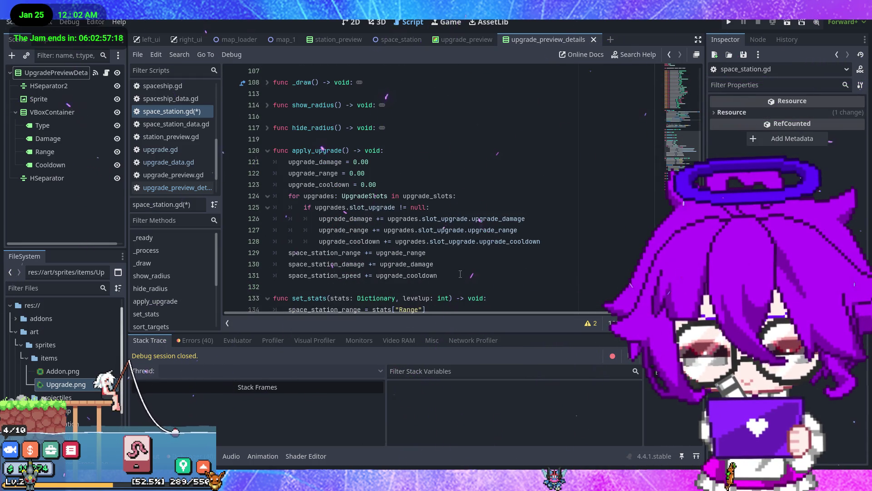
{"action": "scroll", "coordinate": [460, 274], "scroll_direction": "down", "scroll_amount": 1}
{"action": "scroll", "coordinate": [468, 266], "scroll_direction": "down", "scroll_amount": 2}
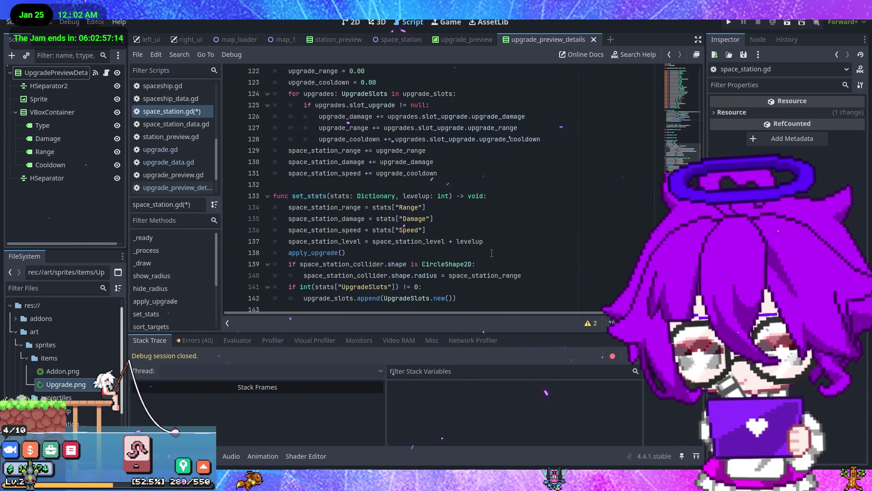
{"action": "scroll", "coordinate": [470, 250], "scroll_direction": "up", "scroll_amount": 1}
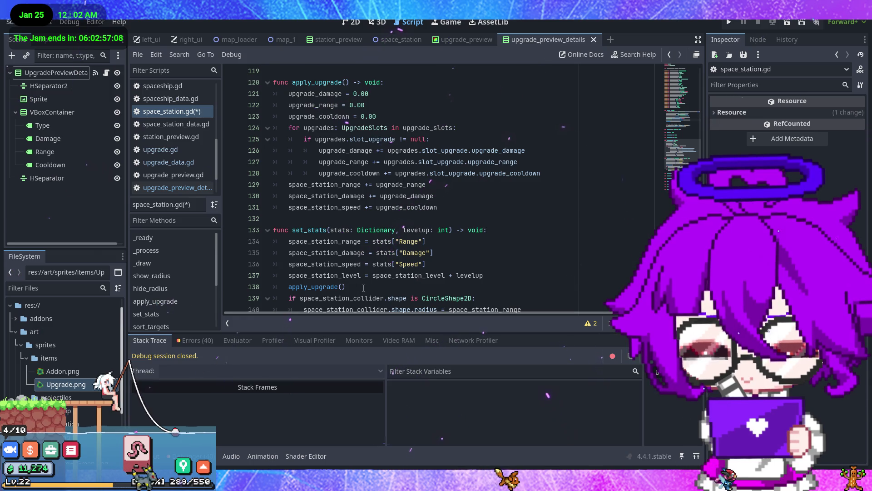
{"action": "left_click_drag", "start_coordinate": [363, 287], "coordinate": [265, 286]}
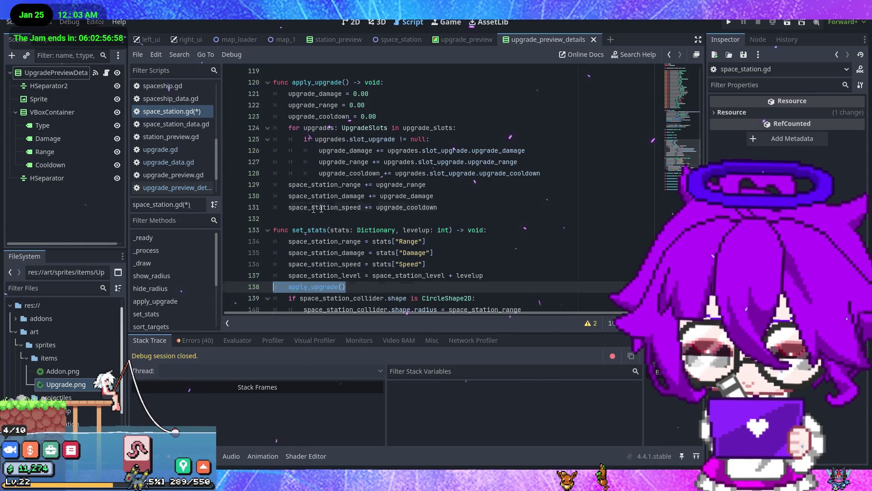
{"action": "left_click_drag", "start_coordinate": [311, 209], "coordinate": [366, 208]}
{"action": "left_click", "coordinate": [470, 209]}
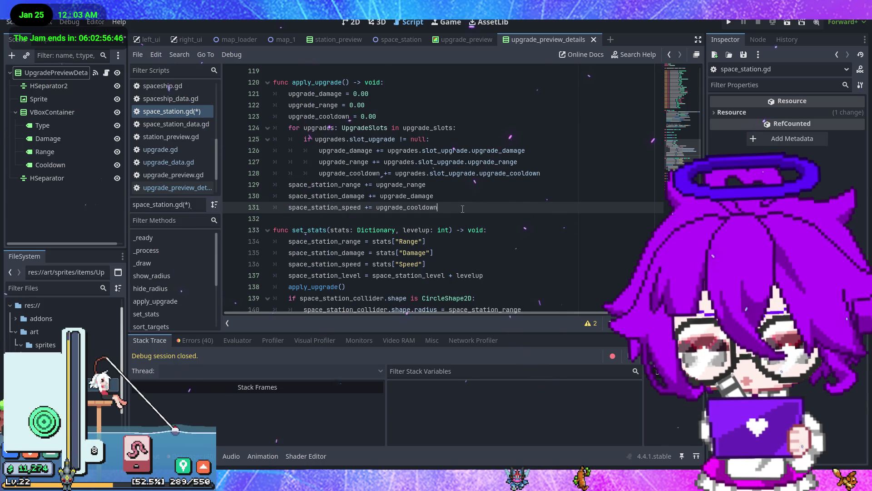
{"action": "left_click_drag", "start_coordinate": [455, 208], "coordinate": [289, 187]}
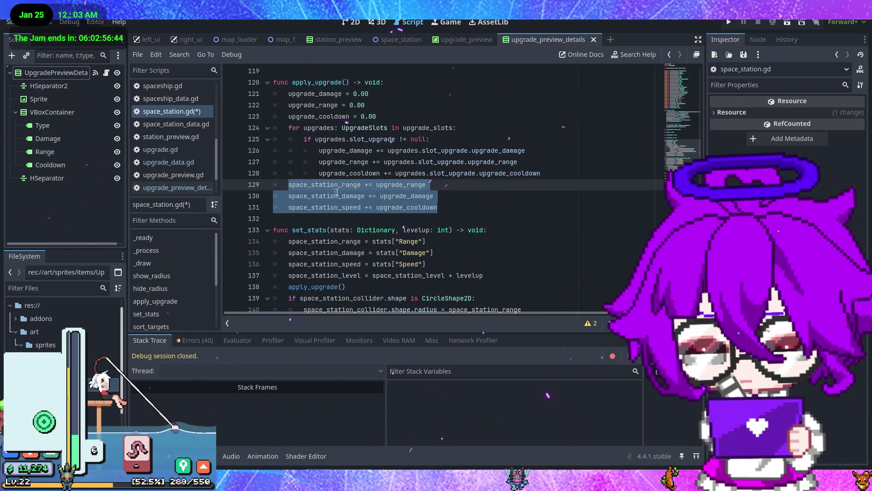
{"action": "key", "text": "ctrl+c"}
{"action": "left_click", "coordinate": [401, 83]}
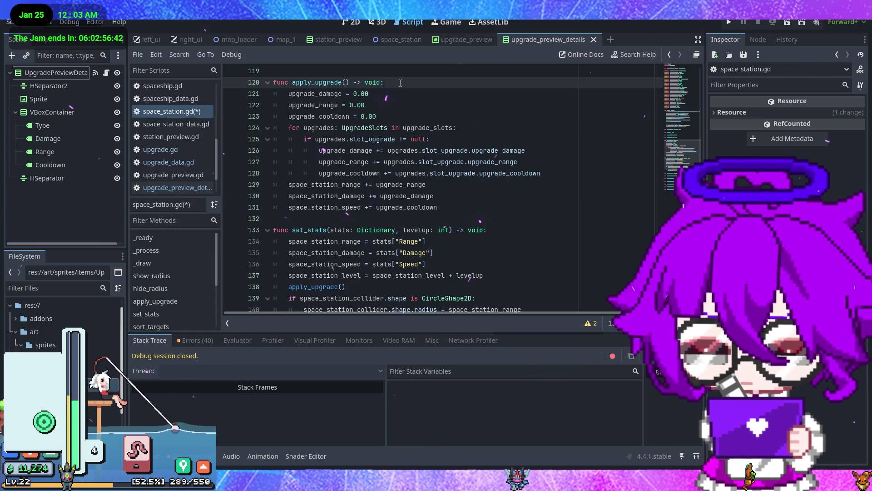
Paste the range, damage and cooldown lines at the top of apply_upgrade and change each += to -=.
{"action": "key", "text": "Return"}
{"action": "key", "text": "ctrl+v"}
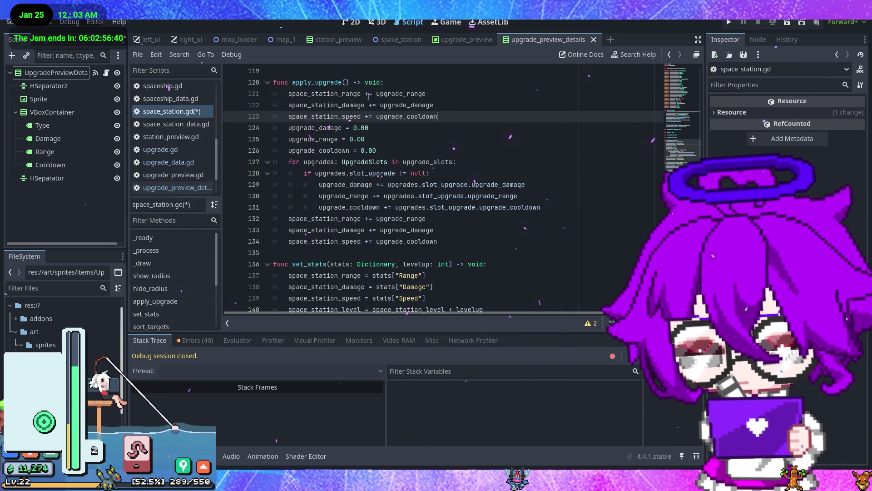
{"action": "left_click", "coordinate": [369, 93]}
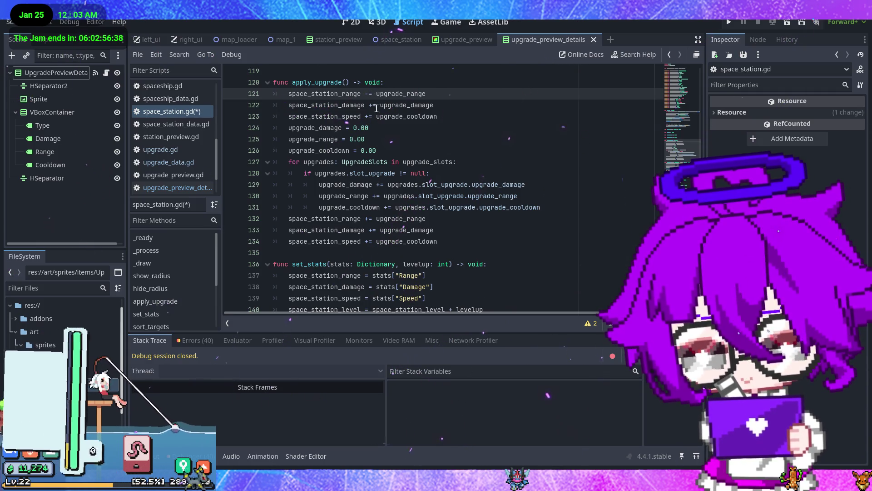
{"action": "key", "text": "BackSpace"}
{"action": "type", "text": "-"}
{"action": "left_click", "coordinate": [374, 105]}
{"action": "key", "text": "BackSpace"}
{"action": "type", "text": "-"}
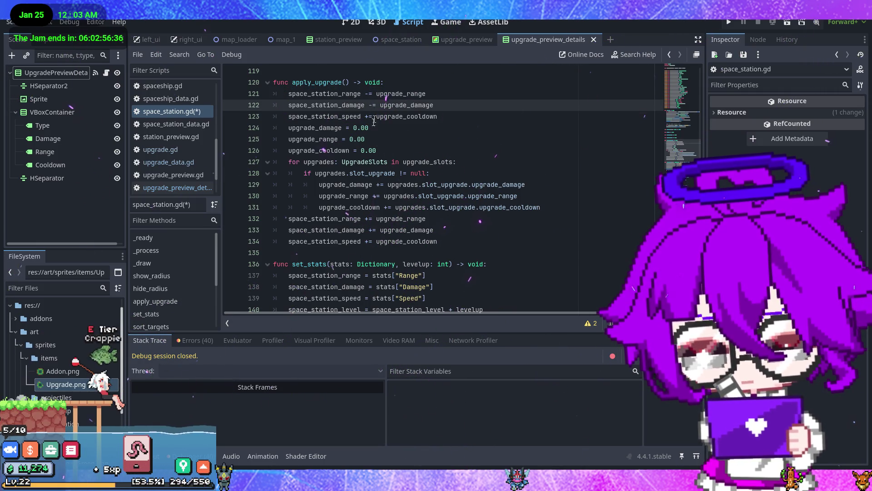
{"action": "left_click", "coordinate": [371, 120]}
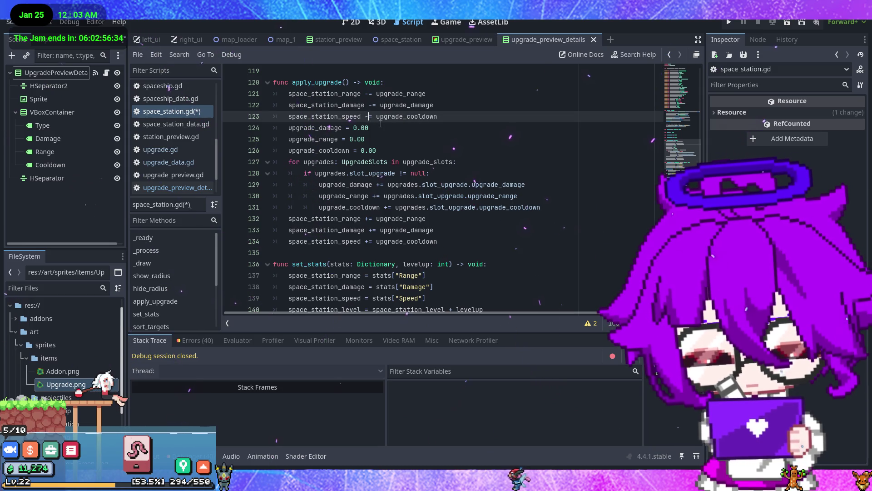
{"action": "key", "text": "Down"}
{"action": "key", "text": "Down"}
{"action": "key", "text": "Down"}
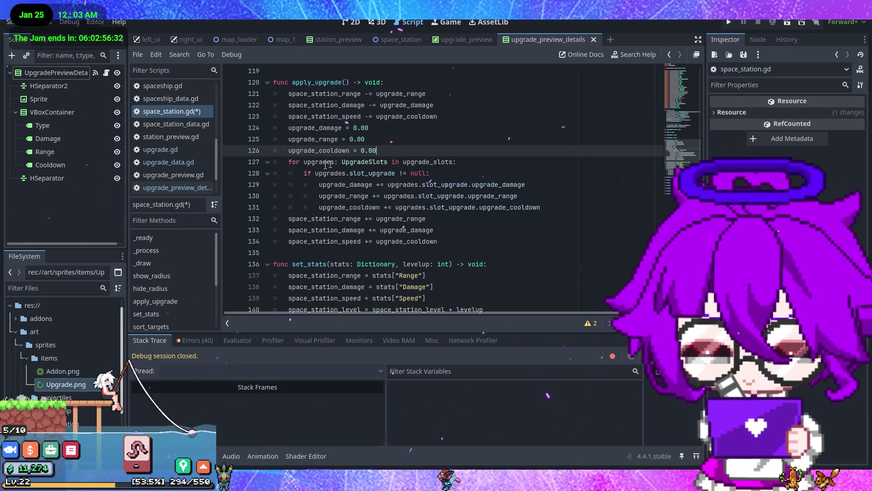
Save space_station.gd and run the game again.
{"action": "mouse_move", "coordinate": [283, 163]}
{"action": "left_mouse_down"}
{"action": "mouse_move", "coordinate": [409, 170]}
{"action": "mouse_move", "coordinate": [522, 218]}
{"action": "mouse_move", "coordinate": [541, 209]}
{"action": "left_mouse_up"}
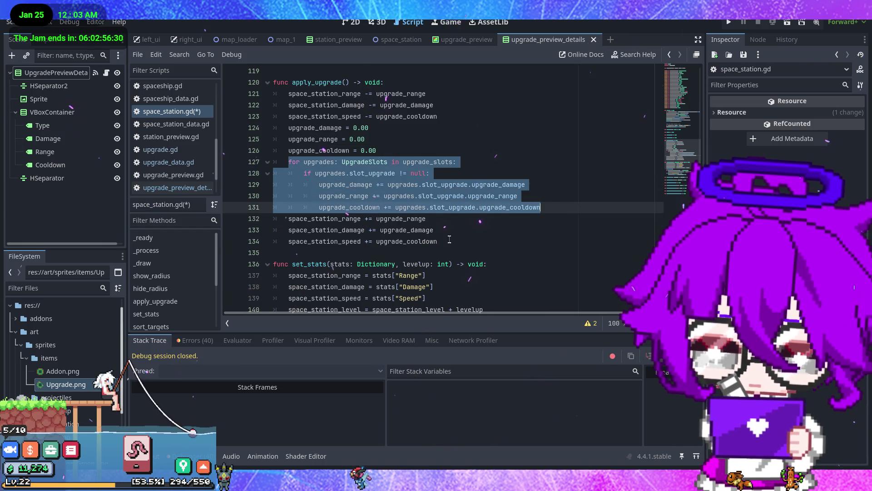
{"action": "left_click", "coordinate": [479, 239]}
{"action": "key", "text": "ctrl+s"}
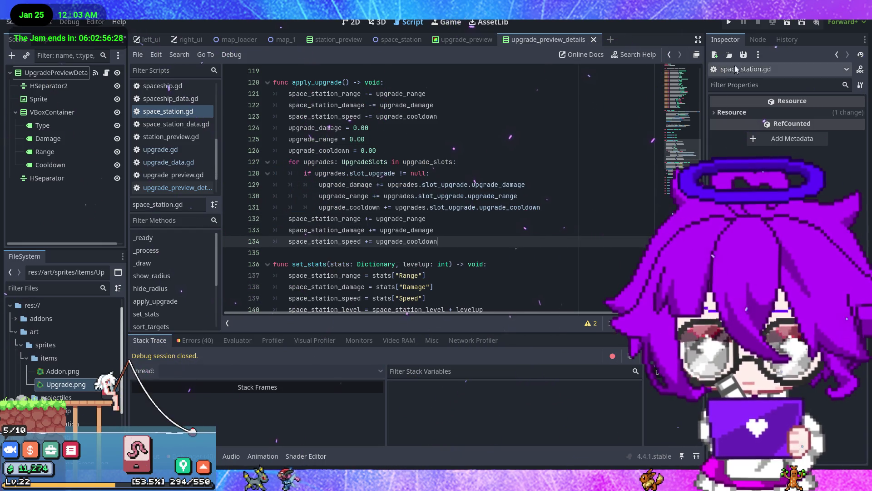
{"action": "left_click", "coordinate": [730, 23]}
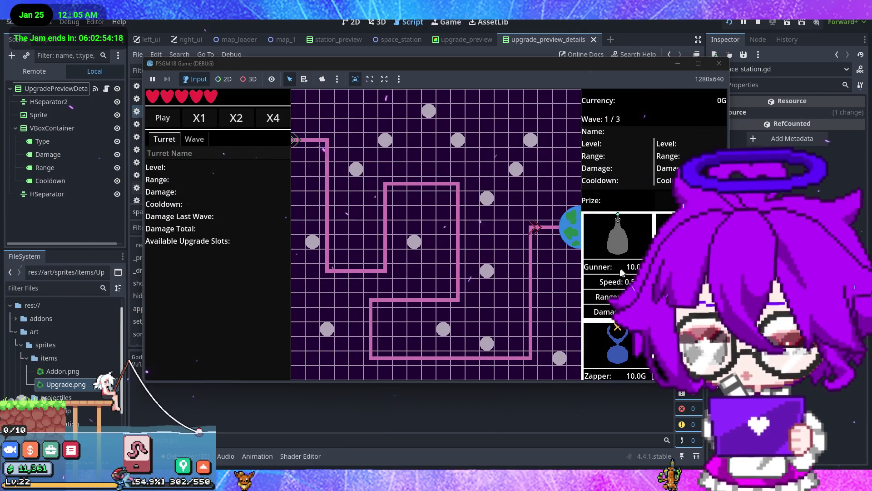
Place a Gunner turret and equip the upgrade chip, raising its damage from 25.0 to 225.0.
{"action": "mouse_move", "coordinate": [625, 260]}
{"action": "left_mouse_down"}
{"action": "mouse_move", "coordinate": [342, 143]}
{"action": "mouse_move", "coordinate": [342, 151]}
{"action": "left_mouse_up"}
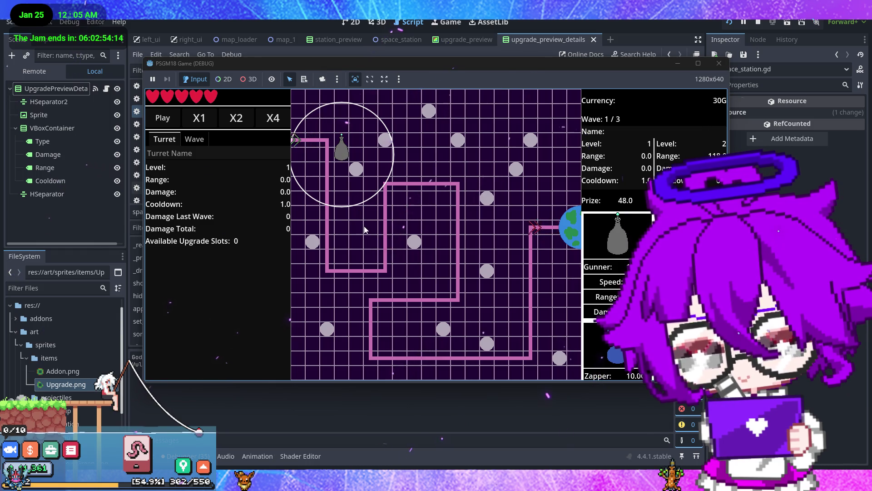
{"action": "left_click", "coordinate": [342, 151]}
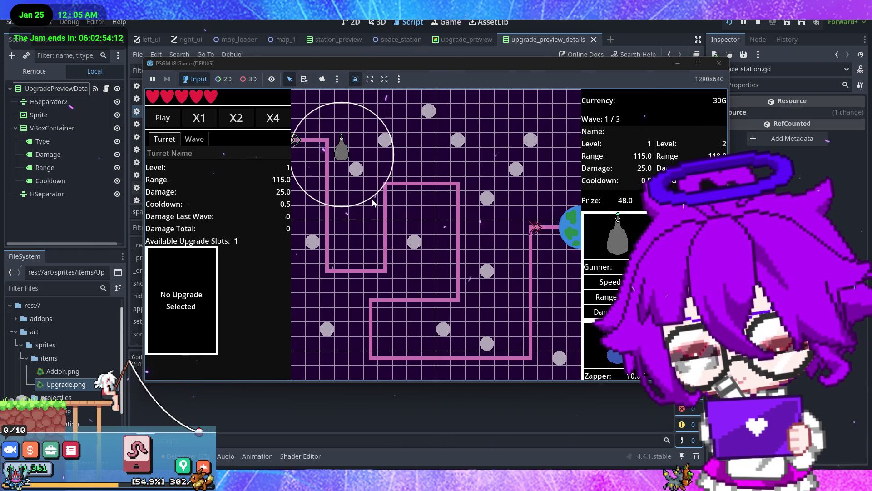
{"action": "left_click", "coordinate": [184, 301]}
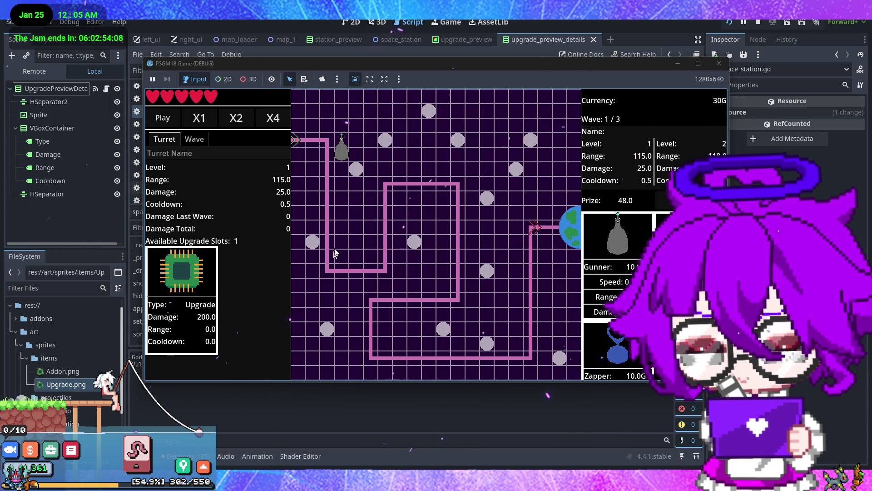
{"action": "left_click", "coordinate": [341, 149]}
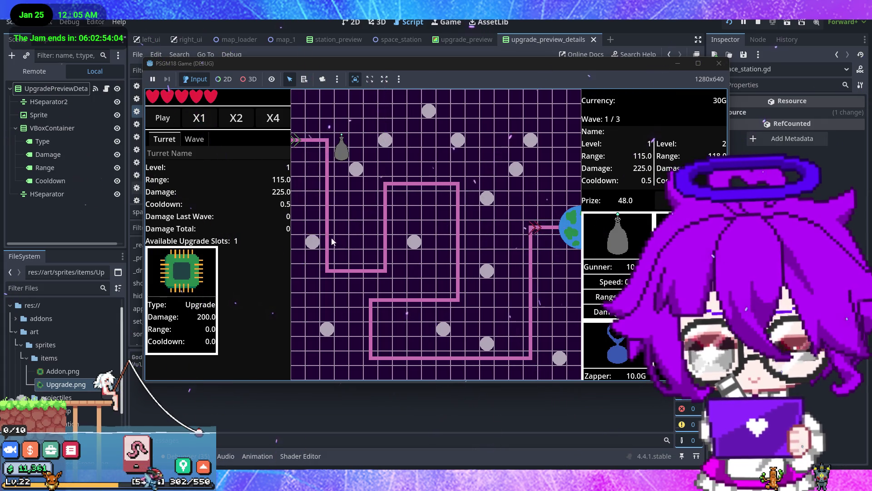
Play the first wave, level up the gunner turret, and stop the game.
{"action": "left_click", "coordinate": [162, 119]}
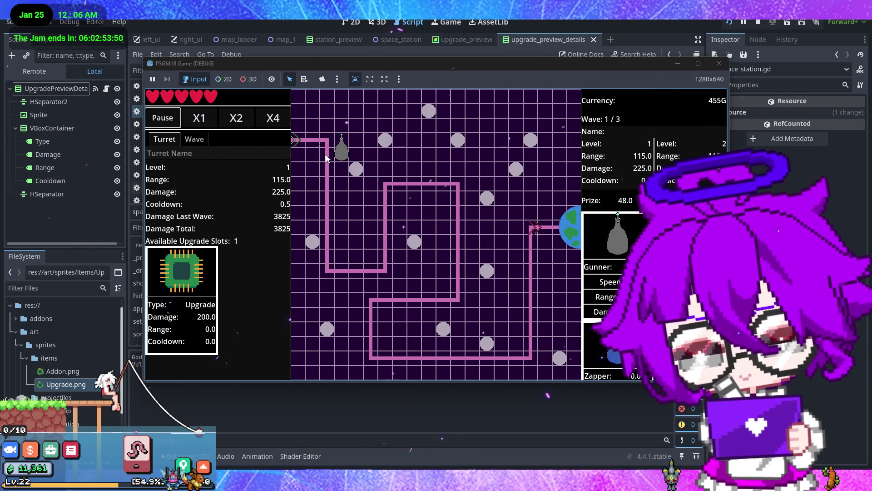
{"action": "key", "text": "u"}
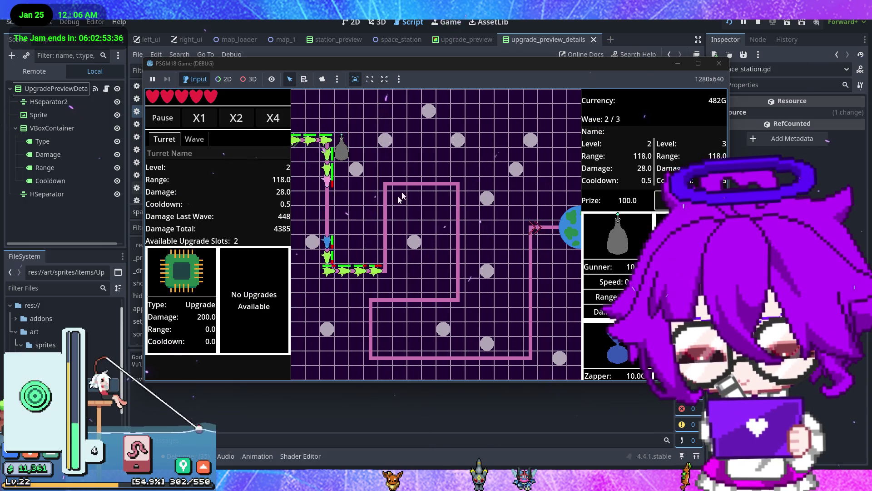
{"action": "left_click", "coordinate": [719, 64]}
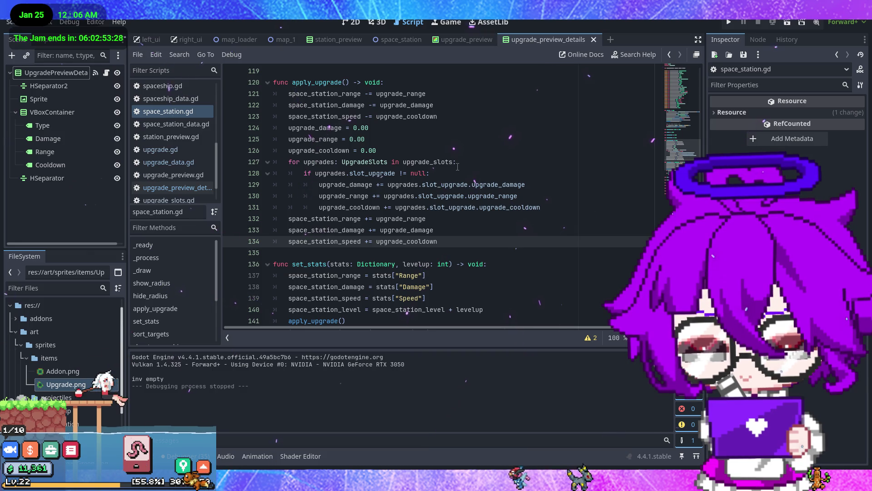
Add a new line after the cooldown reset line, discarding a half-typed print call.
{"action": "left_click", "coordinate": [402, 153]}
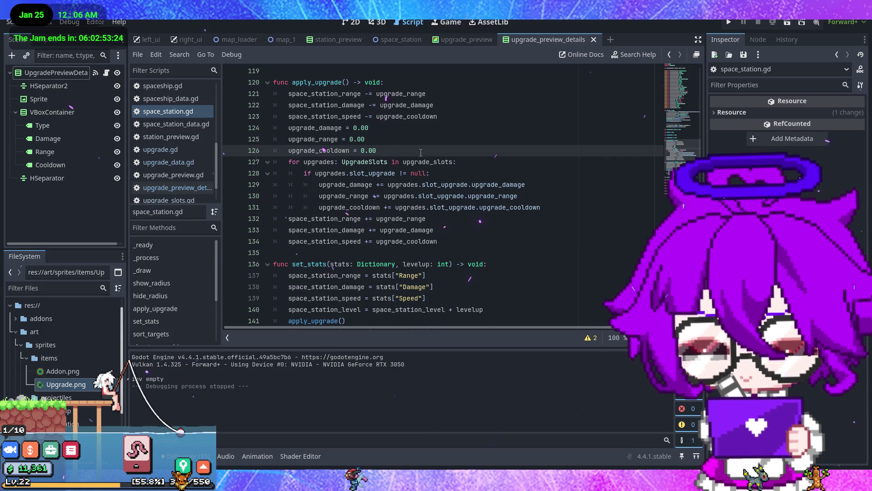
{"action": "key", "text": "Return"}
{"action": "type", "text": "prin"}
{"action": "key", "text": "BackSpace"}
{"action": "key", "text": "BackSpace"}
{"action": "key", "text": "BackSpace"}
{"action": "key", "text": "BackSpace"}
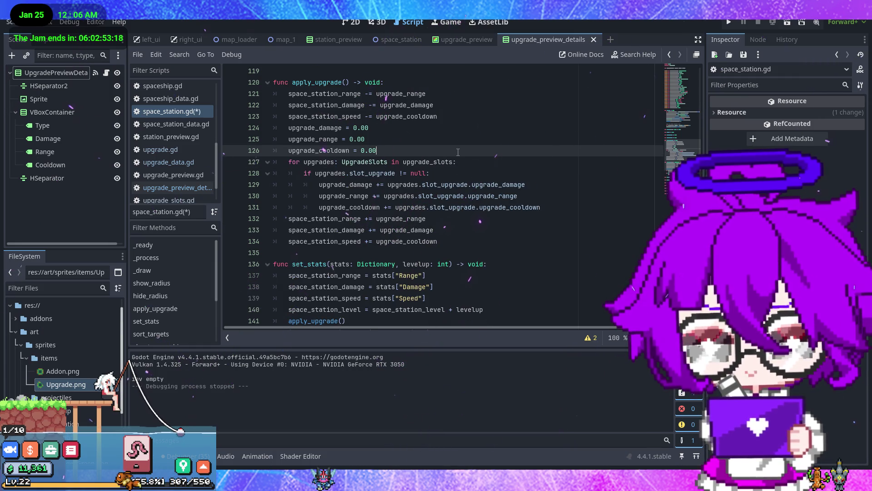
{"action": "scroll", "coordinate": [458, 148], "scroll_direction": "up", "scroll_amount": 2}
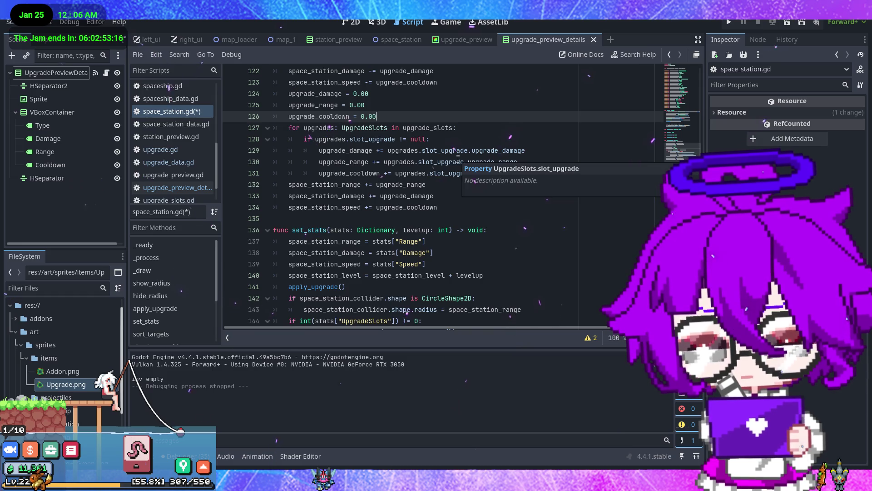
{"action": "scroll", "coordinate": [458, 164], "scroll_direction": "up", "scroll_amount": 5}
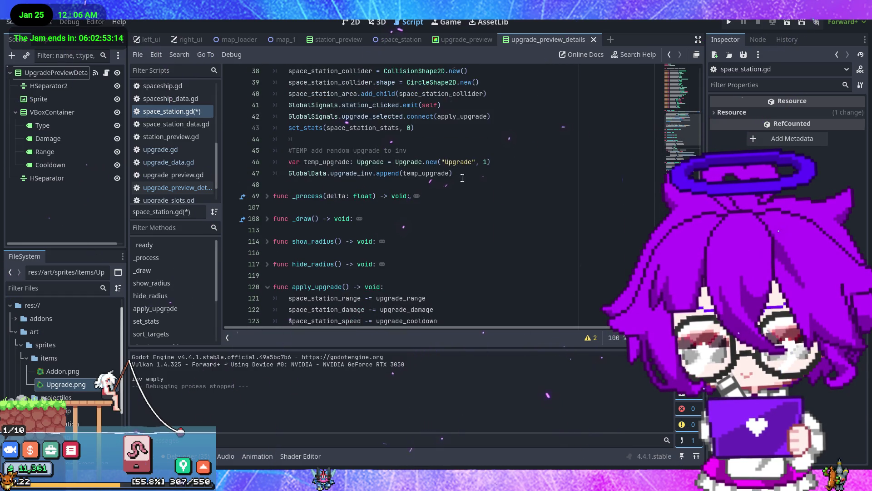
{"action": "scroll", "coordinate": [463, 179], "scroll_direction": "down", "scroll_amount": 10}
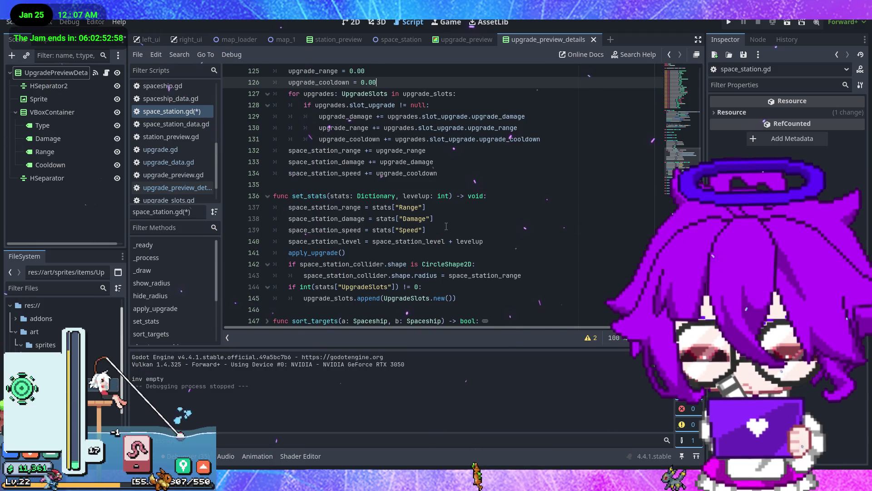
Review the Damage and Speed stat assignments in set_stats.
{"action": "left_click_drag", "start_coordinate": [446, 226], "coordinate": [285, 206]}
{"action": "left_click", "coordinate": [470, 225]}
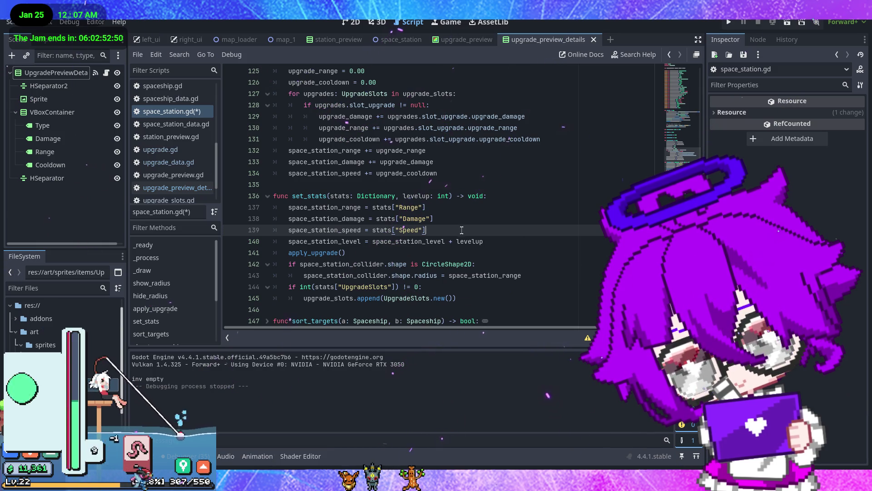
{"action": "scroll", "coordinate": [461, 230], "scroll_direction": "down", "scroll_amount": 1}
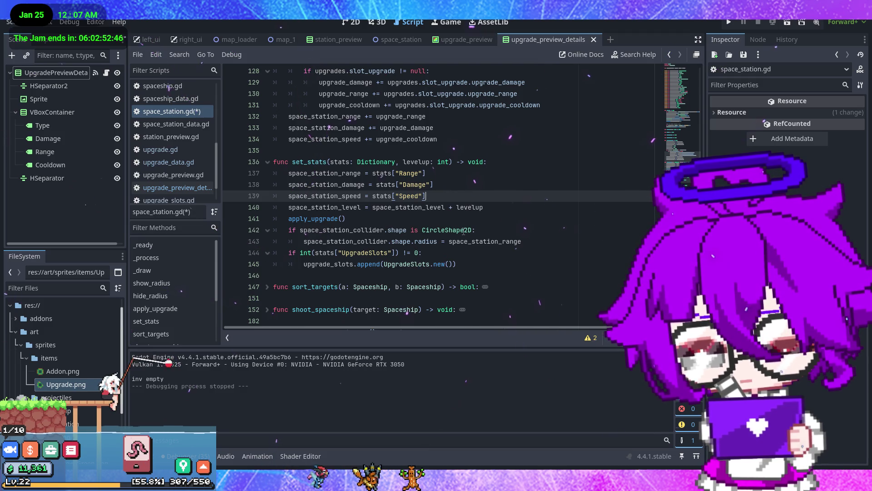
{"action": "scroll", "coordinate": [464, 230], "scroll_direction": "down", "scroll_amount": 3}
{"action": "scroll", "coordinate": [464, 231], "scroll_direction": "up", "scroll_amount": 8}
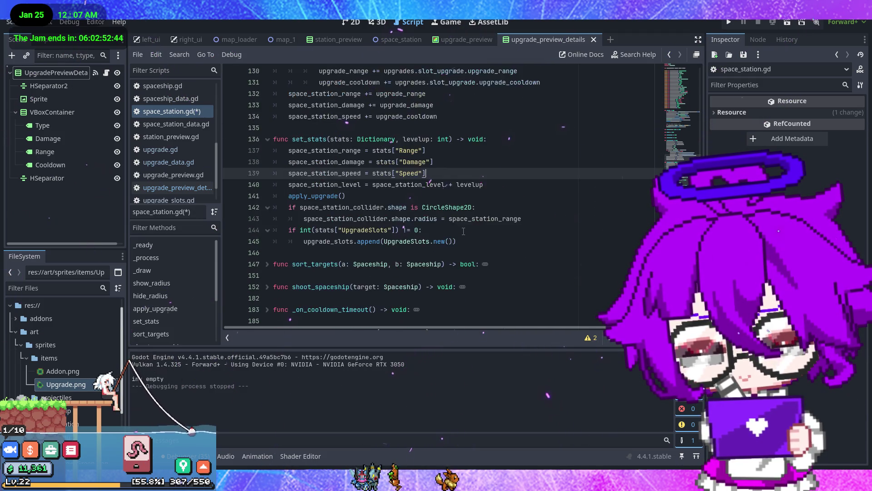
{"action": "scroll", "coordinate": [463, 231], "scroll_direction": "up", "scroll_amount": 5}
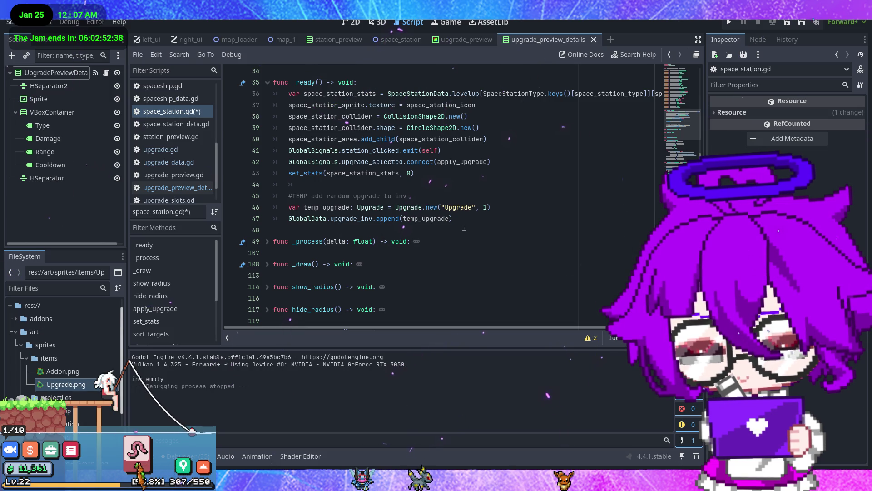
{"action": "mouse_move", "coordinate": [471, 210]}
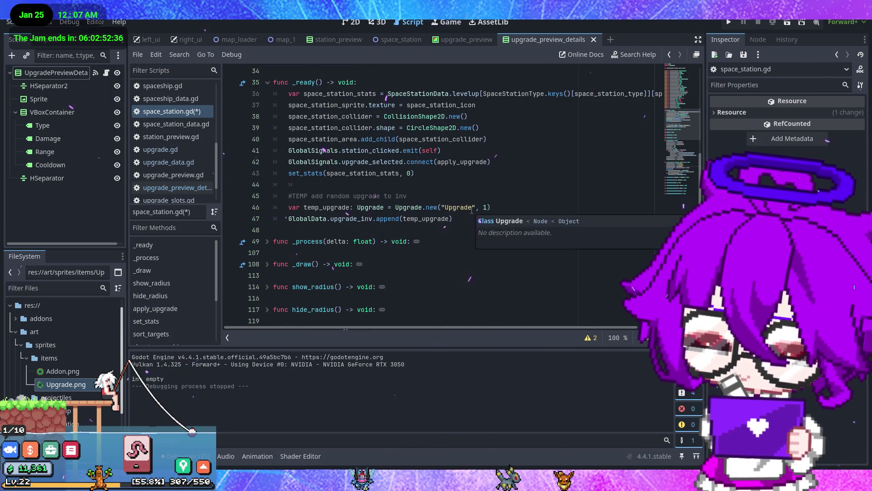
{"action": "scroll", "coordinate": [473, 209], "scroll_direction": "down", "scroll_amount": 9}
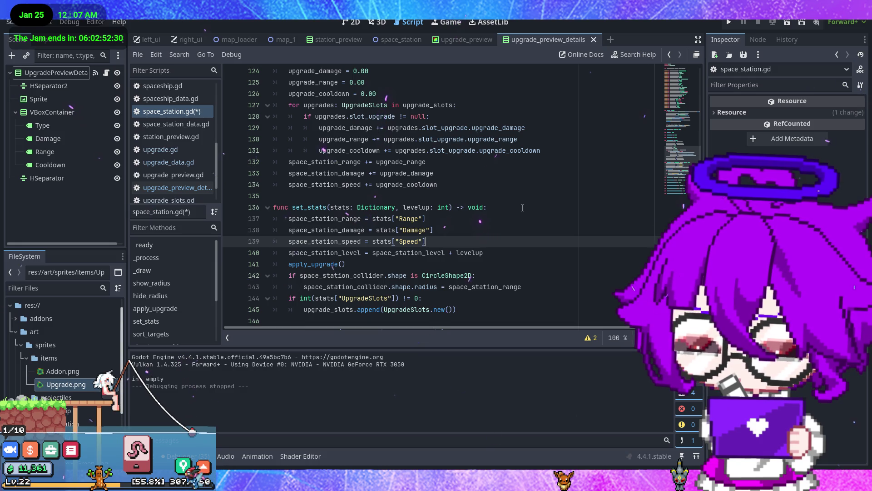
{"action": "scroll", "coordinate": [523, 208], "scroll_direction": "up", "scroll_amount": 5}
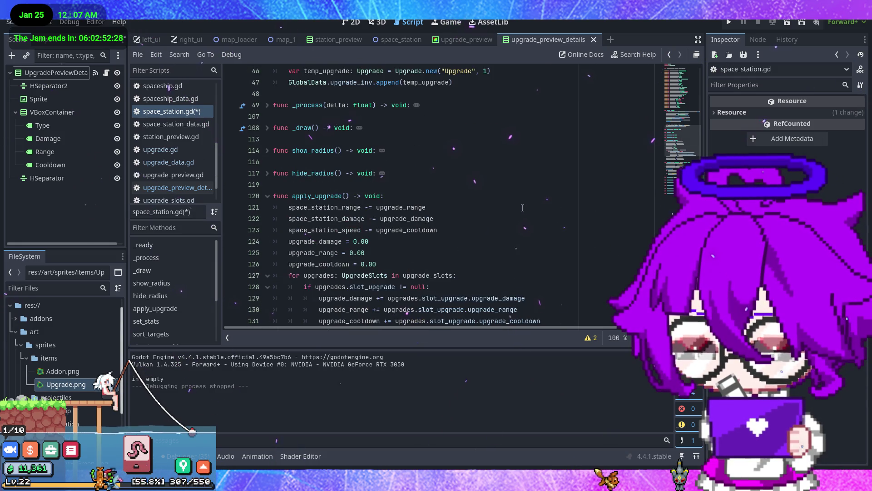
{"action": "scroll", "coordinate": [522, 207], "scroll_direction": "down", "scroll_amount": 3}
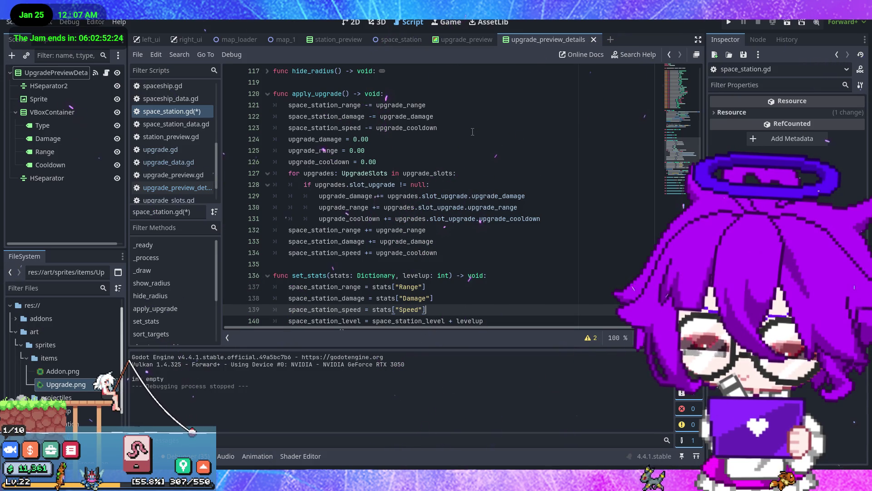
Delete the three lines in apply_upgrade that subtract the previous upgrade bonuses.
{"action": "mouse_move", "coordinate": [438, 128]}
{"action": "left_mouse_down"}
{"action": "mouse_move", "coordinate": [392, 129]}
{"action": "mouse_move", "coordinate": [276, 103]}
{"action": "left_mouse_up"}
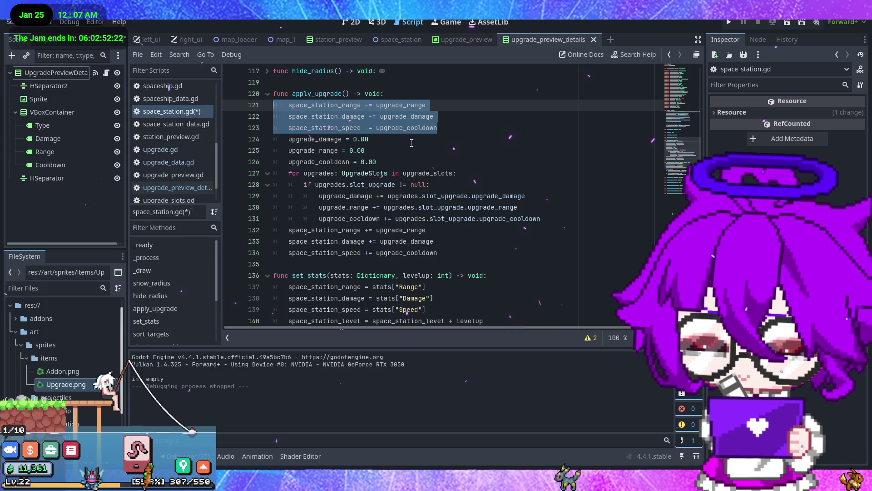
{"action": "key", "text": "BackSpace"}
{"action": "key", "text": "BackSpace"}
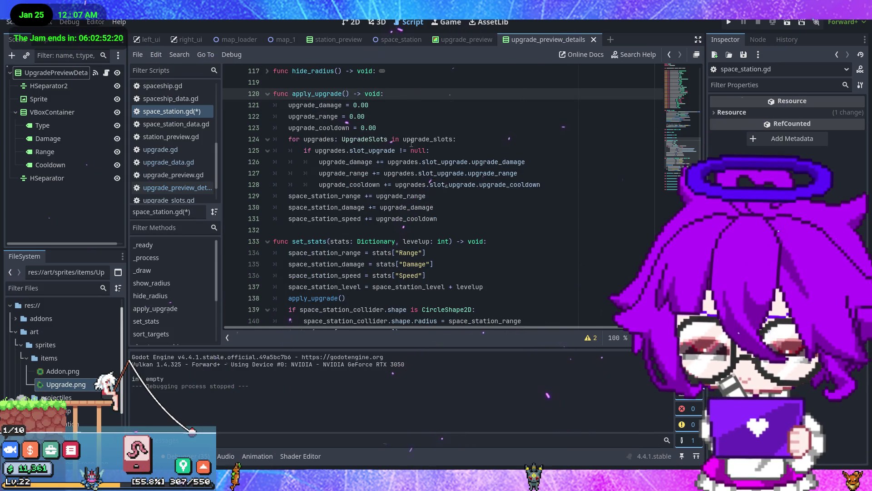
{"action": "left_click", "coordinate": [471, 218]}
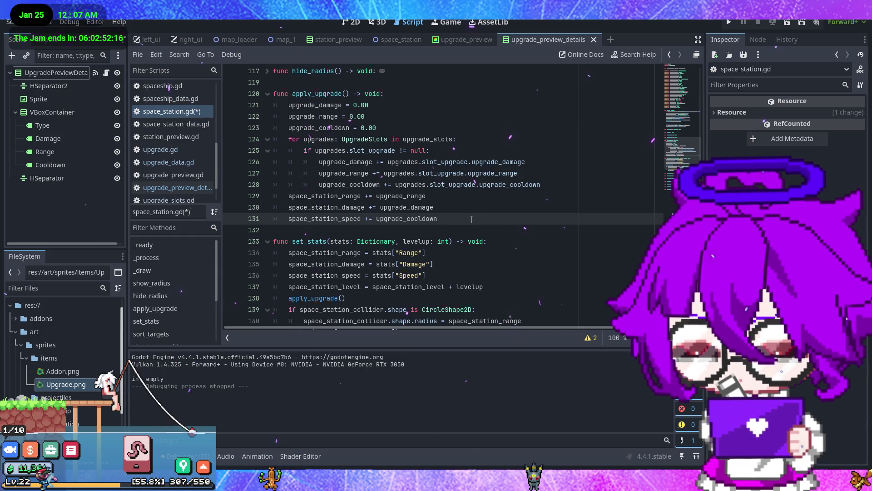
Check the space_station_speed and space_station_range variable declarations.
{"action": "scroll", "coordinate": [472, 219], "scroll_direction": "up", "scroll_amount": 20}
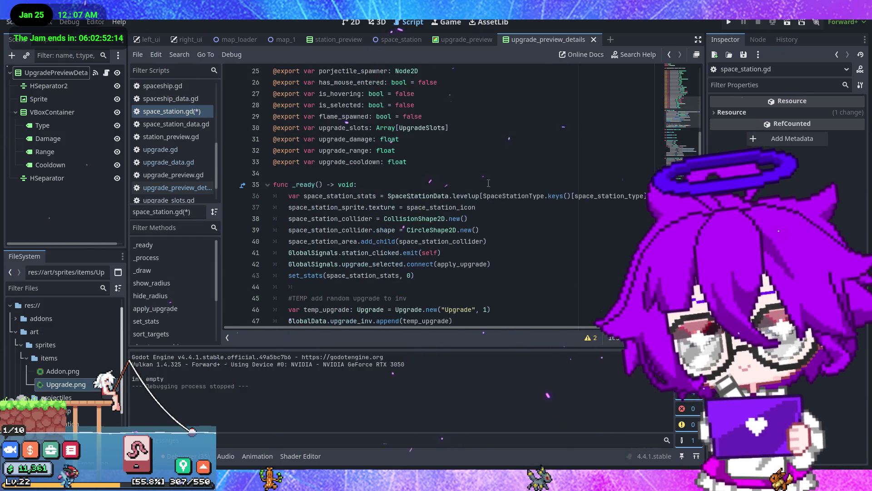
{"action": "scroll", "coordinate": [492, 117], "scroll_direction": "up", "scroll_amount": 4}
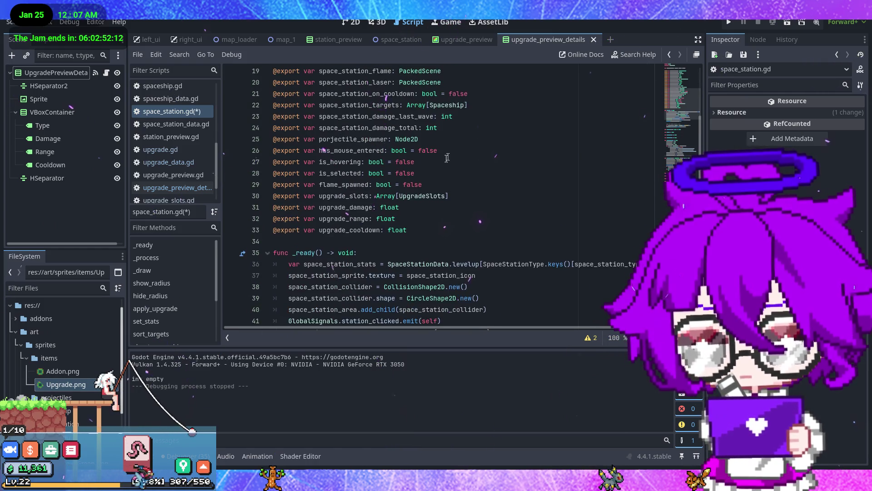
{"action": "scroll", "coordinate": [441, 163], "scroll_direction": "up", "scroll_amount": 3}
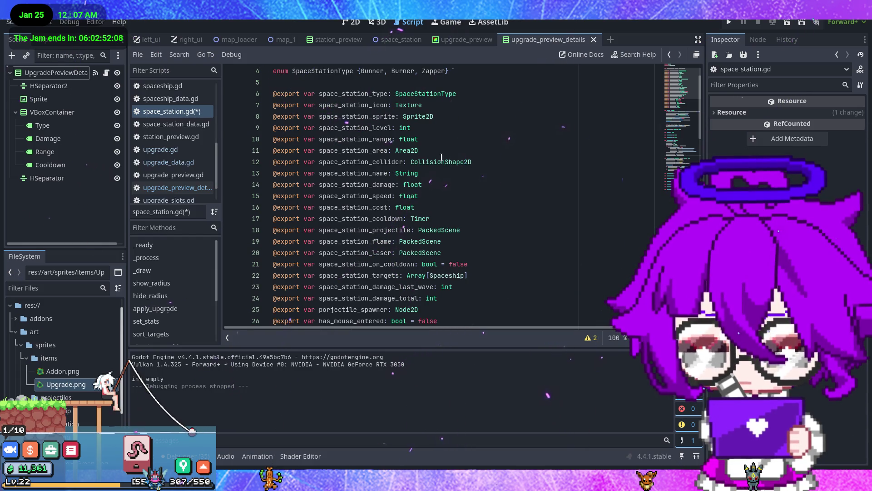
{"action": "left_click", "coordinate": [387, 196]}
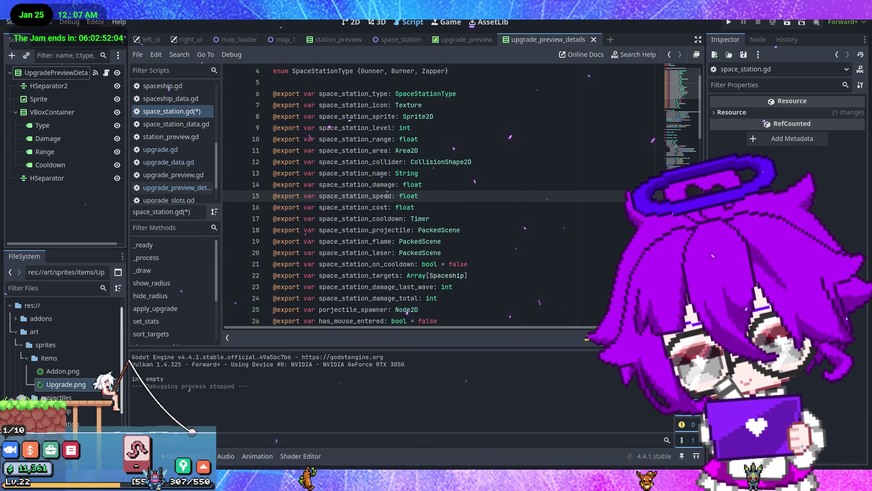
{"action": "left_click", "coordinate": [380, 139]}
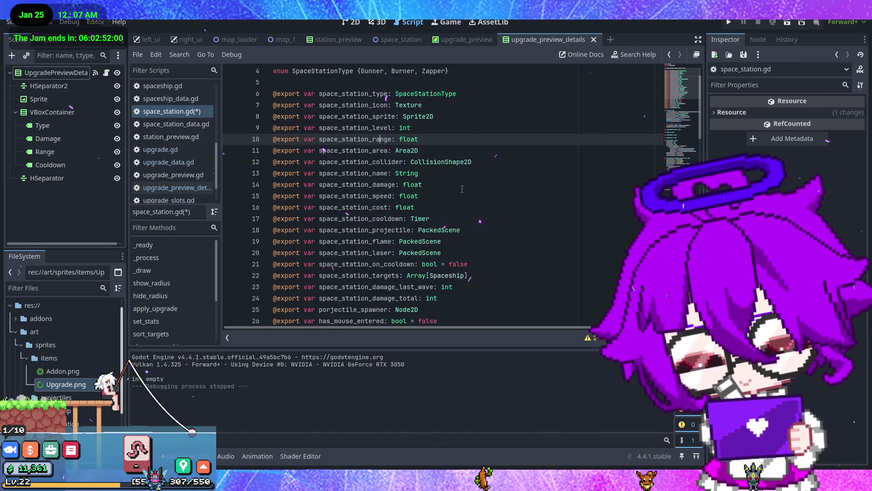
{"action": "scroll", "coordinate": [462, 189], "scroll_direction": "down", "scroll_amount": 10}
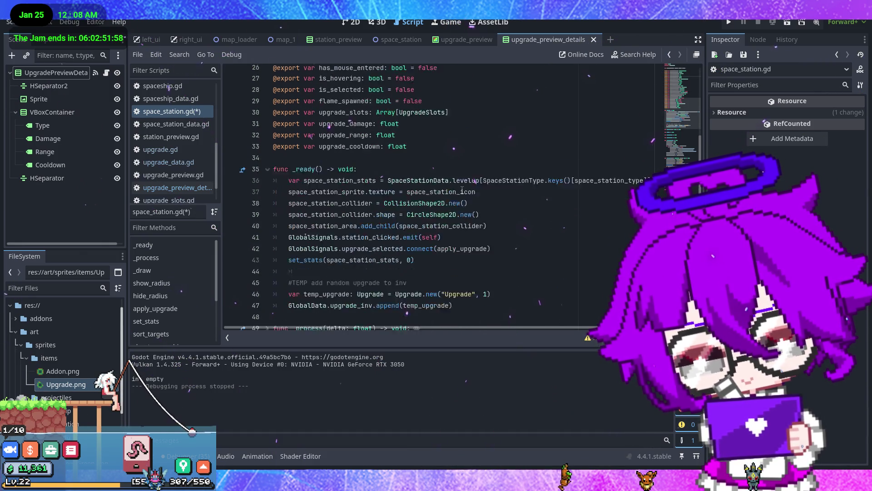
{"action": "scroll", "coordinate": [462, 192], "scroll_direction": "down", "scroll_amount": 1}
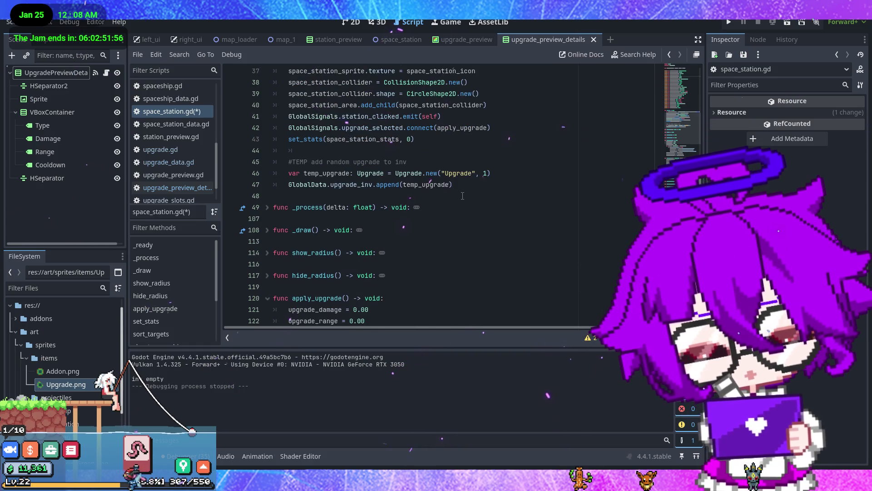
{"action": "scroll", "coordinate": [463, 196], "scroll_direction": "down", "scroll_amount": 7}
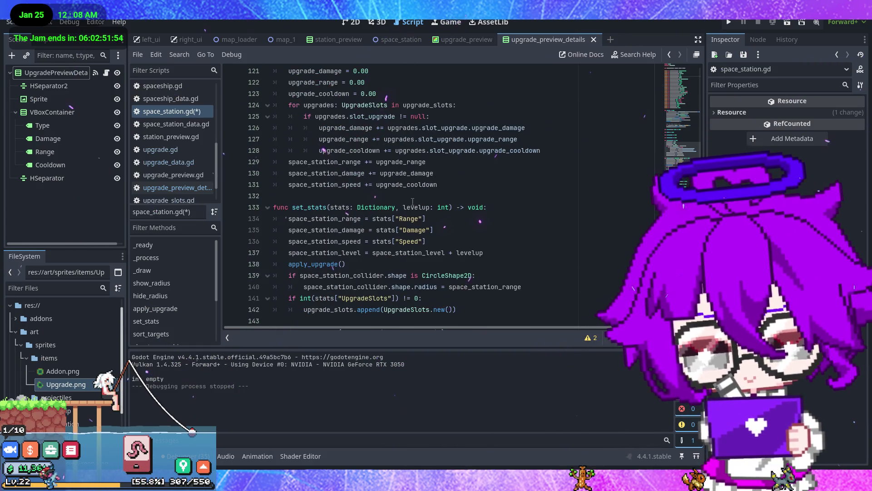
Inspect the Damage, Speed and station level lines in set_stats.
{"action": "left_click", "coordinate": [424, 219]}
{"action": "left_click", "coordinate": [441, 231]}
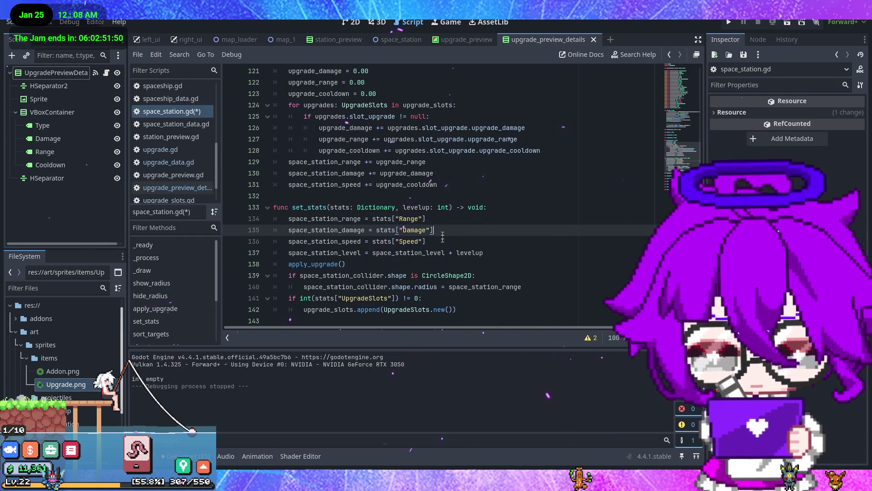
{"action": "left_click", "coordinate": [447, 253]}
{"action": "left_click", "coordinate": [450, 244]}
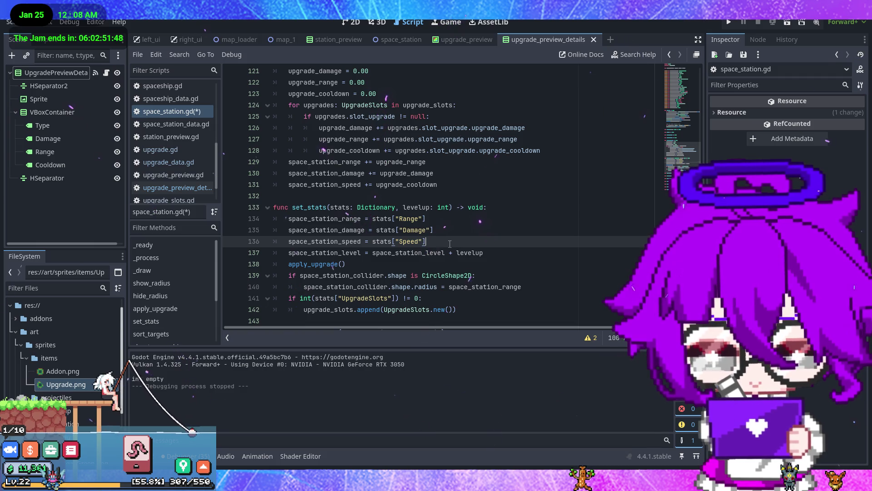
{"action": "left_click", "coordinate": [496, 254]}
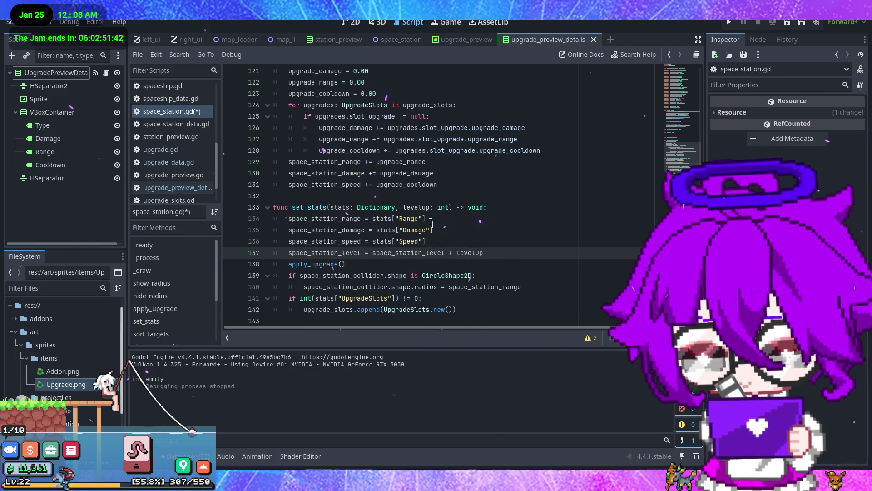
{"action": "left_click", "coordinate": [411, 208]}
{"action": "left_click", "coordinate": [510, 242]}
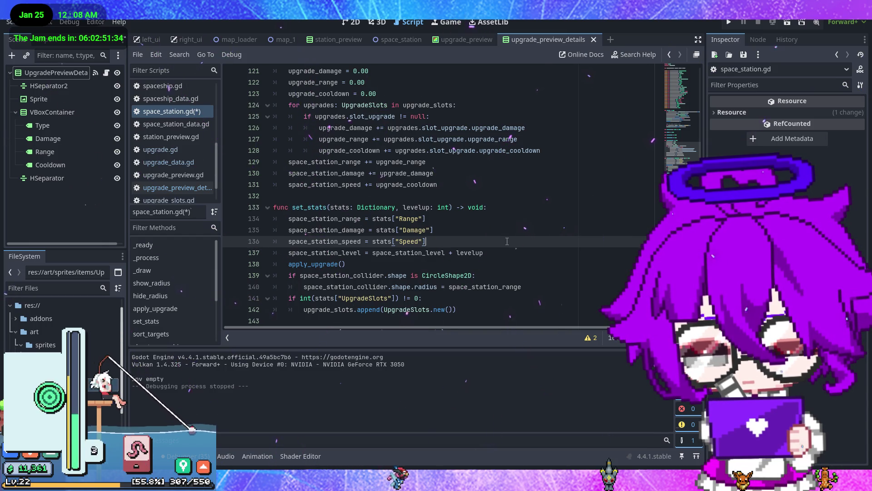
Scroll through the exported variables and _ready down to the temporary upgrade lines.
{"action": "scroll", "coordinate": [507, 241], "scroll_direction": "up", "scroll_amount": 5}
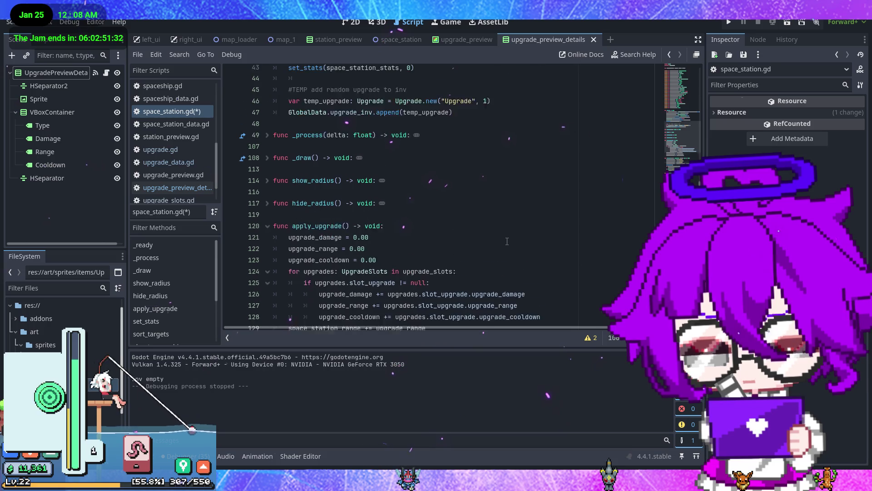
{"action": "scroll", "coordinate": [507, 241], "scroll_direction": "up", "scroll_amount": 2}
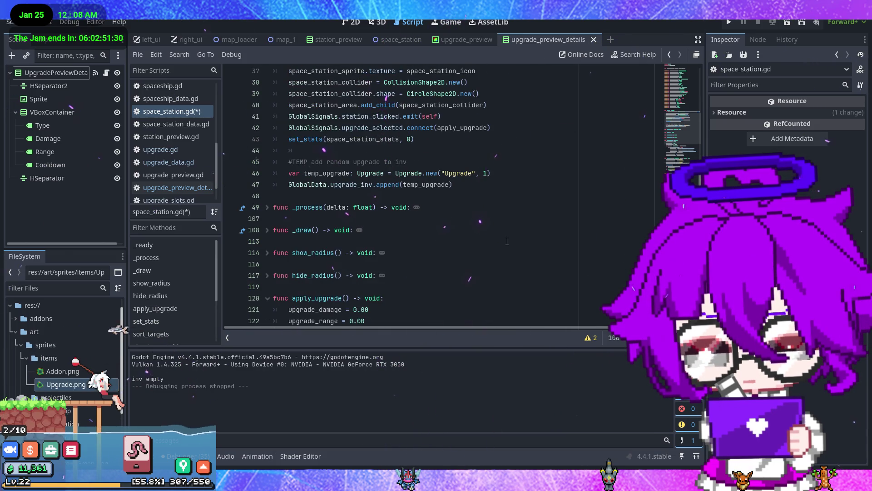
{"action": "scroll", "coordinate": [507, 242], "scroll_direction": "up", "scroll_amount": 1}
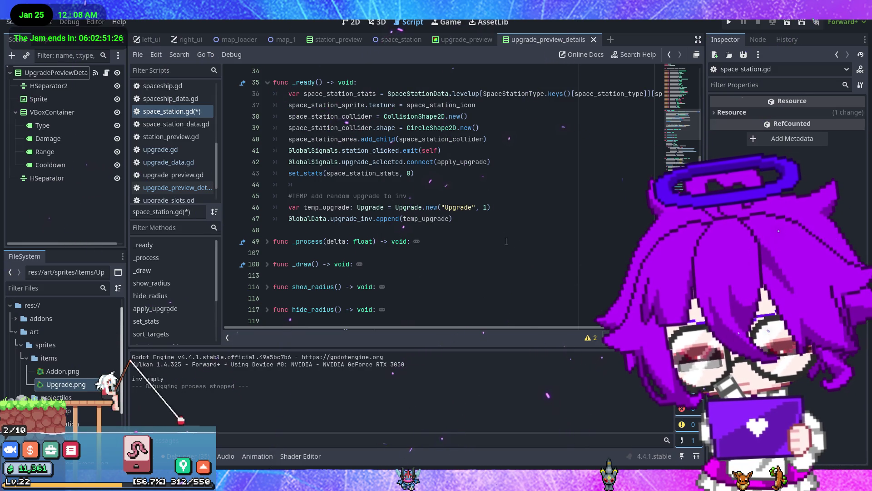
{"action": "scroll", "coordinate": [480, 219], "scroll_direction": "up", "scroll_amount": 9}
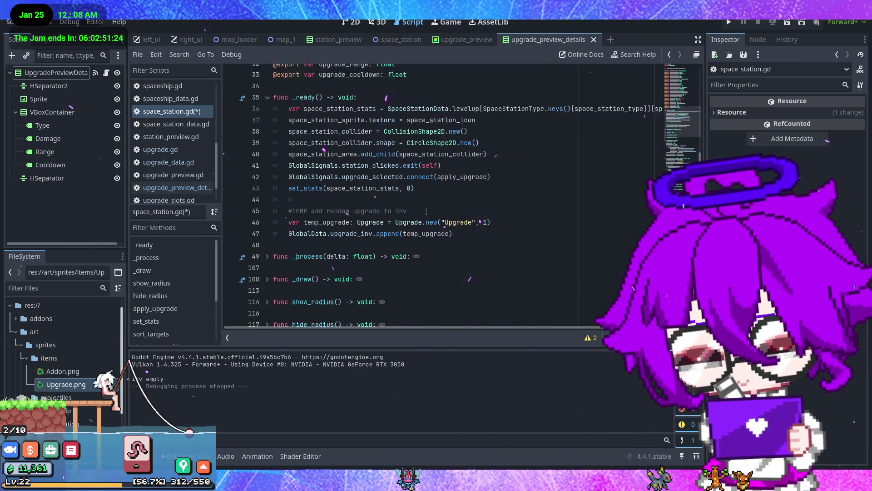
{"action": "scroll", "coordinate": [434, 209], "scroll_direction": "up", "scroll_amount": 2}
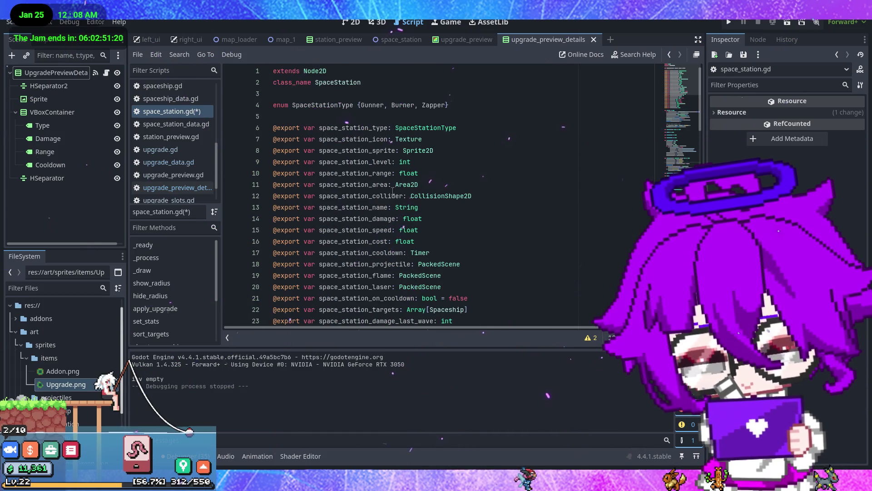
{"action": "scroll", "coordinate": [391, 200], "scroll_direction": "down", "scroll_amount": 2}
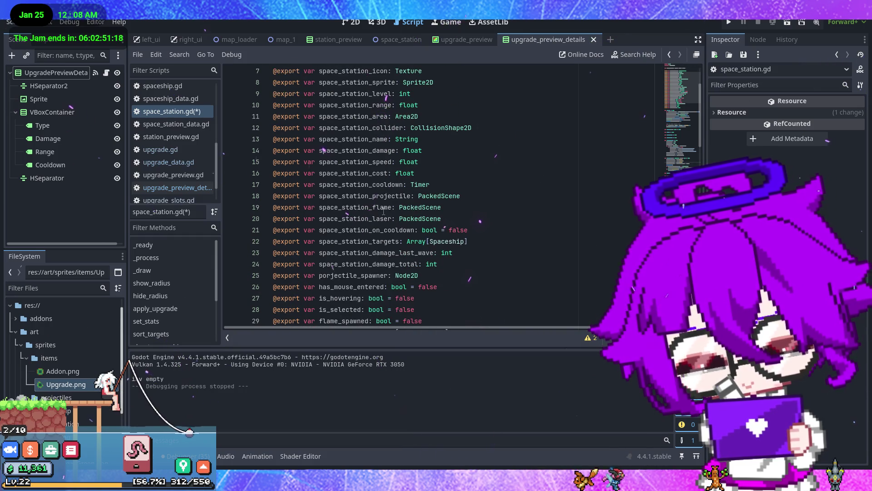
{"action": "scroll", "coordinate": [383, 211], "scroll_direction": "down", "scroll_amount": 5}
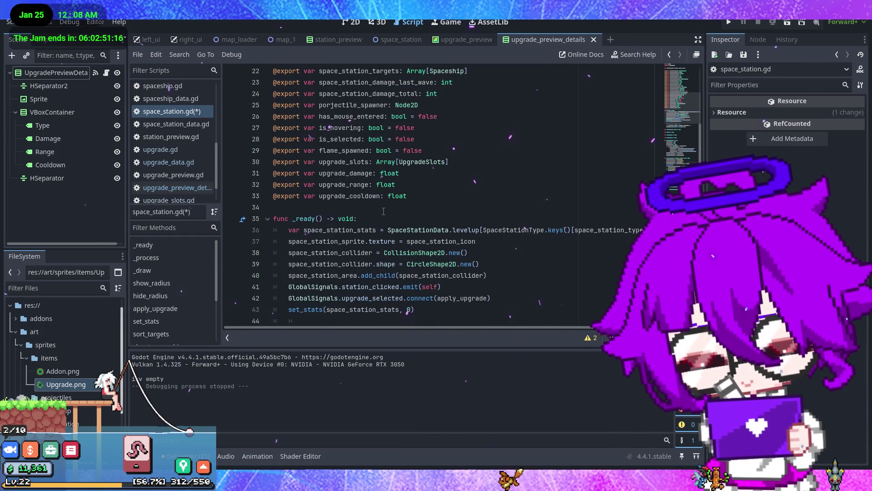
{"action": "scroll", "coordinate": [409, 213], "scroll_direction": "down", "scroll_amount": 1}
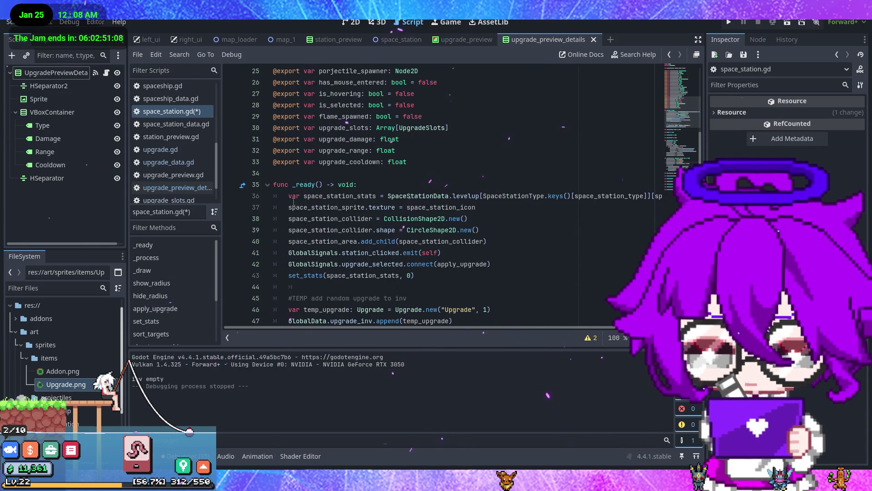
{"action": "mouse_move", "coordinate": [426, 327]}
{"action": "left_mouse_down"}
{"action": "mouse_move", "coordinate": [528, 329]}
{"action": "mouse_move", "coordinate": [409, 328]}
{"action": "left_mouse_up"}
{"action": "left_click_drag", "start_coordinate": [288, 198], "coordinate": [673, 201]}
{"action": "key", "text": "ctrl+c"}
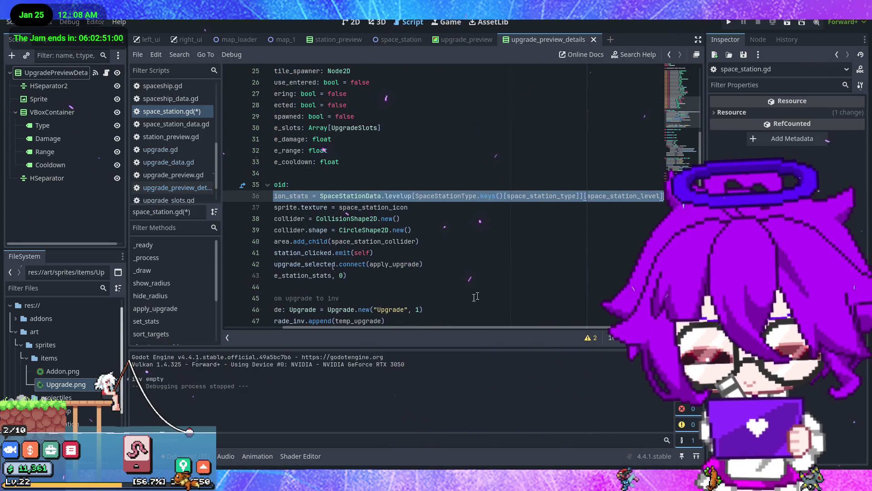
{"action": "left_click_drag", "start_coordinate": [451, 326], "coordinate": [392, 327]}
{"action": "scroll", "coordinate": [323, 300], "scroll_direction": "down", "scroll_amount": 8}
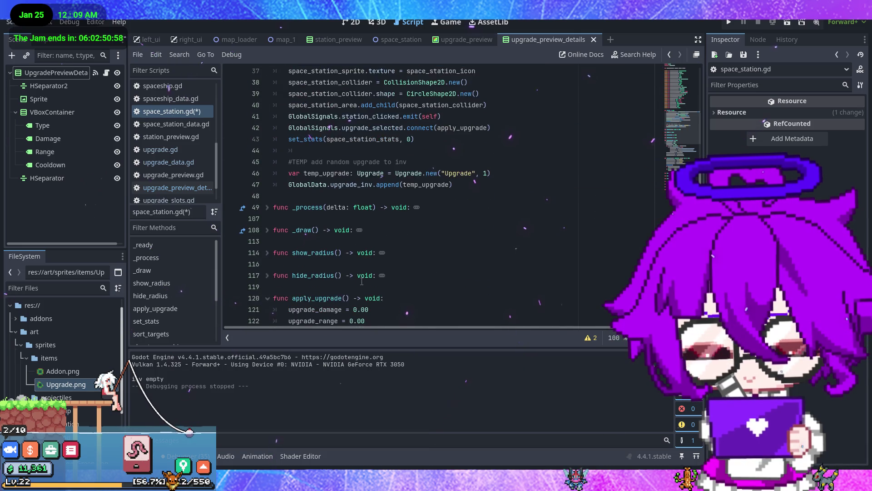
{"action": "scroll", "coordinate": [362, 281], "scroll_direction": "down", "scroll_amount": 1}
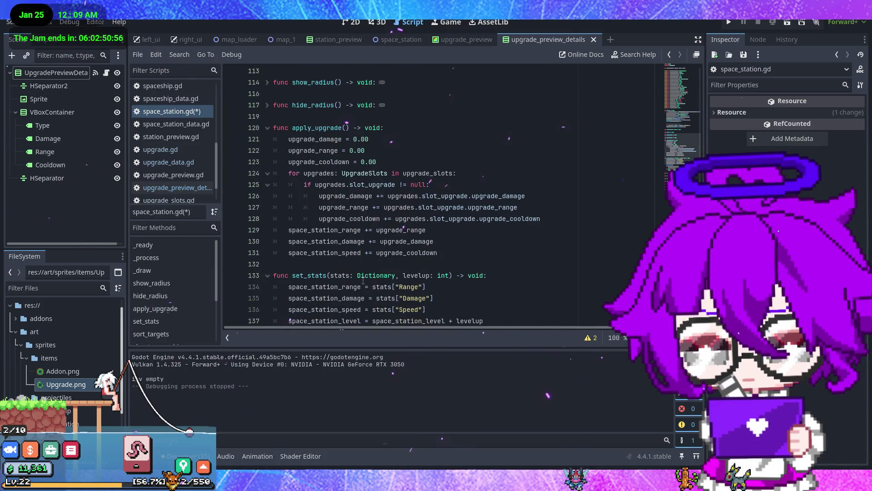
{"action": "scroll", "coordinate": [395, 268], "scroll_direction": "down", "scroll_amount": 1}
{"action": "scroll", "coordinate": [402, 269], "scroll_direction": "down", "scroll_amount": 2}
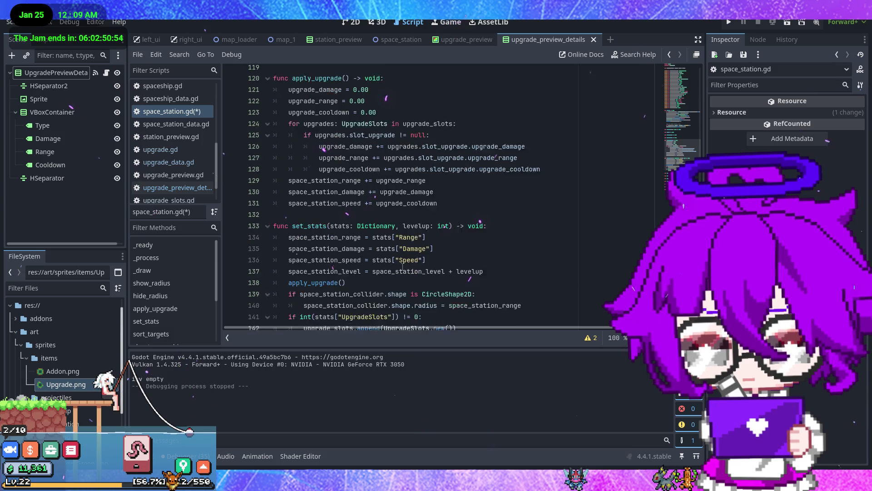
{"action": "scroll", "coordinate": [368, 257], "scroll_direction": "up", "scroll_amount": 3}
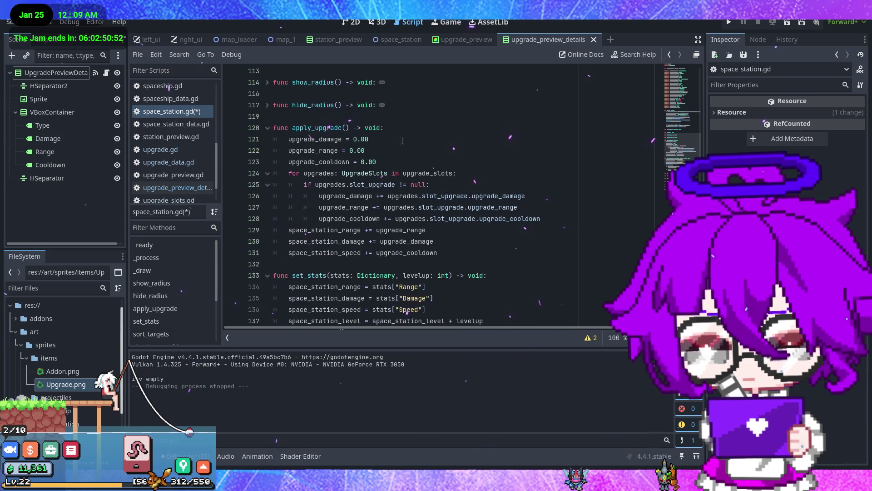
{"action": "left_click", "coordinate": [411, 129]}
{"action": "key", "text": "ctrl+v"}
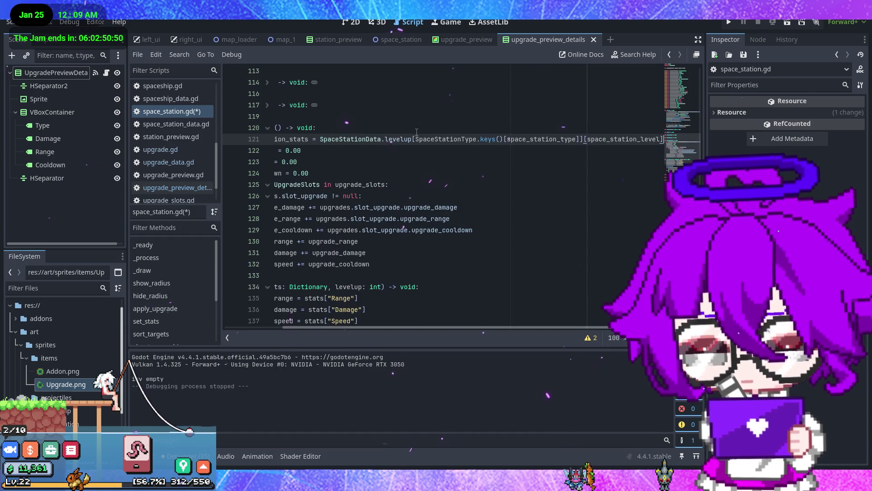
{"action": "left_click_drag", "start_coordinate": [410, 326], "coordinate": [300, 322]}
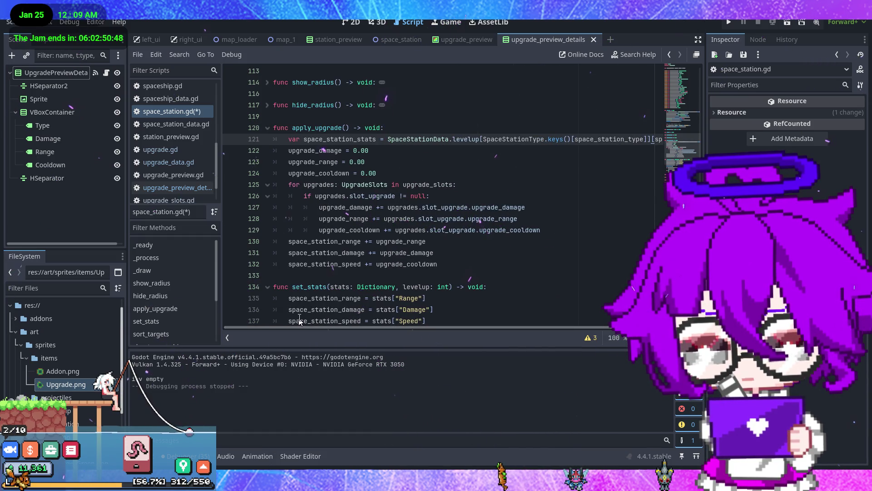
{"action": "left_click_drag", "start_coordinate": [289, 139], "coordinate": [698, 137]}
{"action": "key", "text": "ctrl+c"}
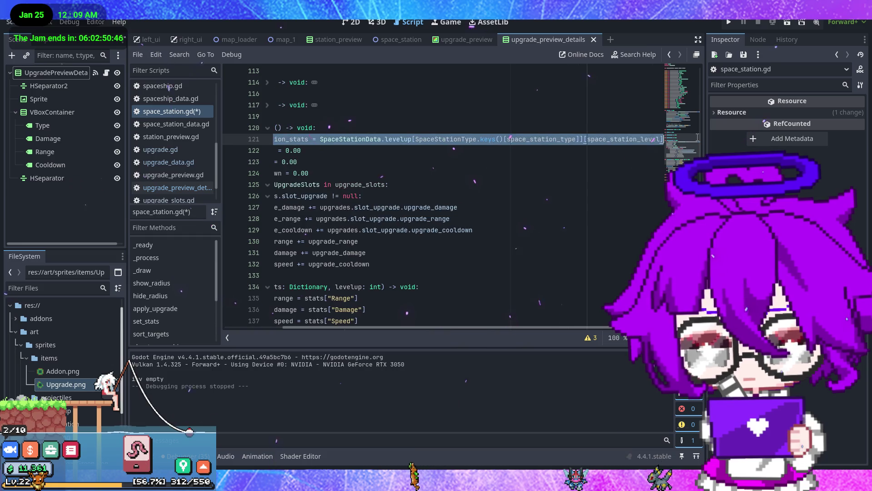
{"action": "key", "text": "BackSpace"}
{"action": "key", "text": "BackSpace"}
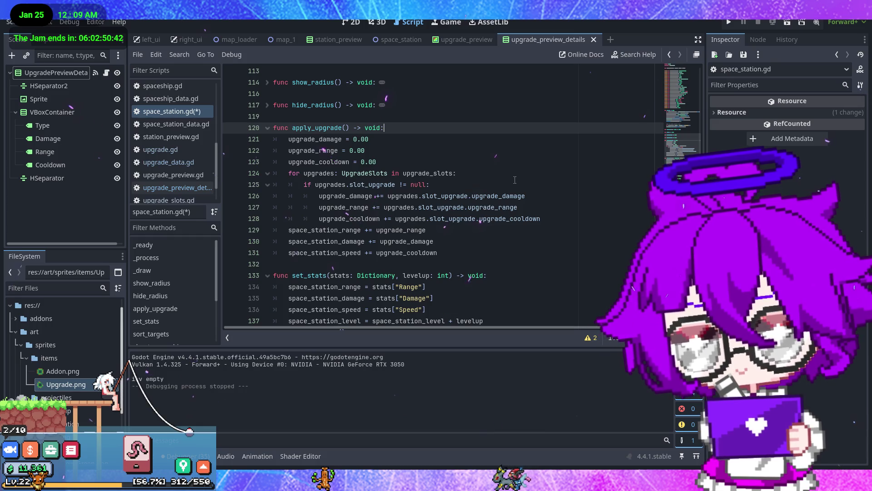
{"action": "scroll", "coordinate": [515, 180], "scroll_direction": "up", "scroll_amount": 15}
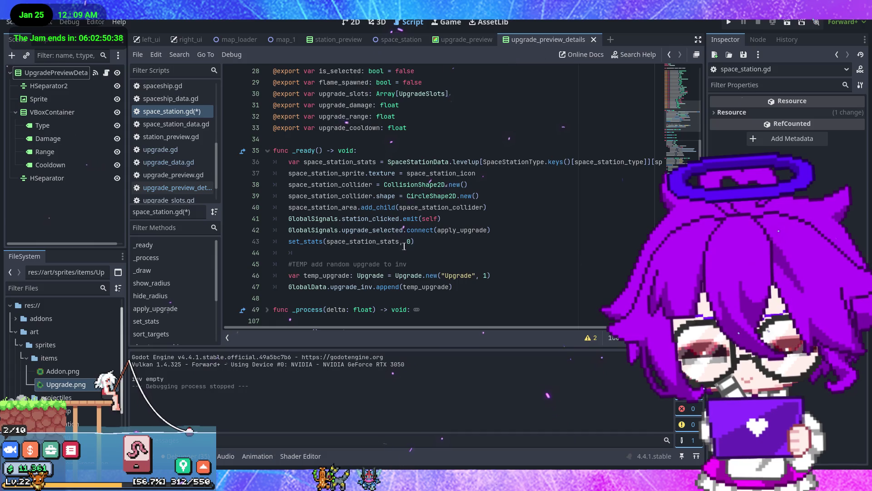
{"action": "scroll", "coordinate": [404, 246], "scroll_direction": "down", "scroll_amount": 2}
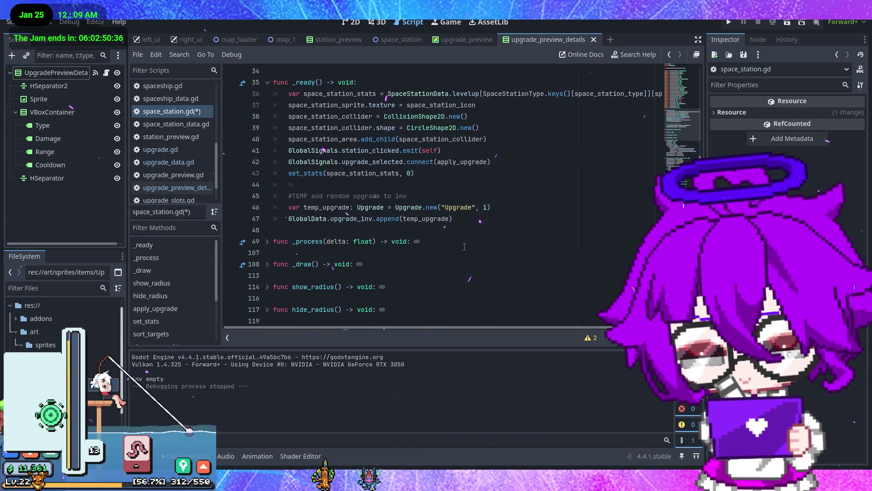
{"action": "scroll", "coordinate": [465, 247], "scroll_direction": "down", "scroll_amount": 3}
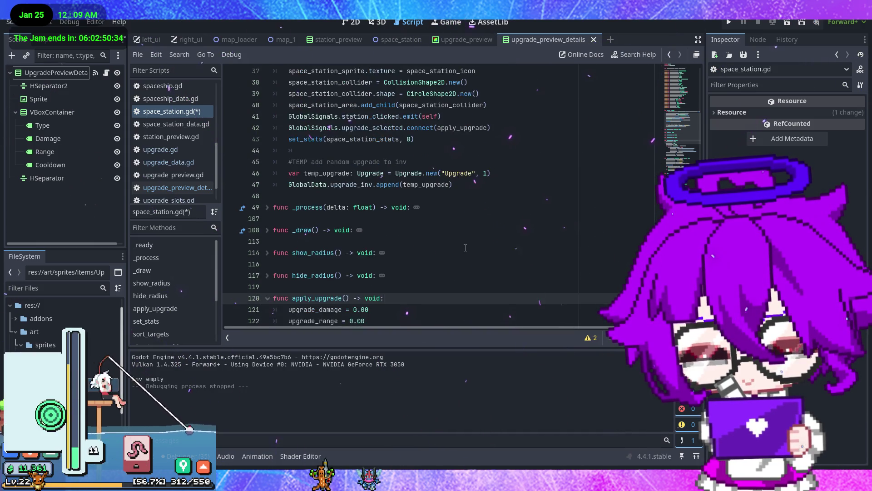
{"action": "scroll", "coordinate": [466, 247], "scroll_direction": "down", "scroll_amount": 2}
{"action": "scroll", "coordinate": [466, 249], "scroll_direction": "down", "scroll_amount": 3}
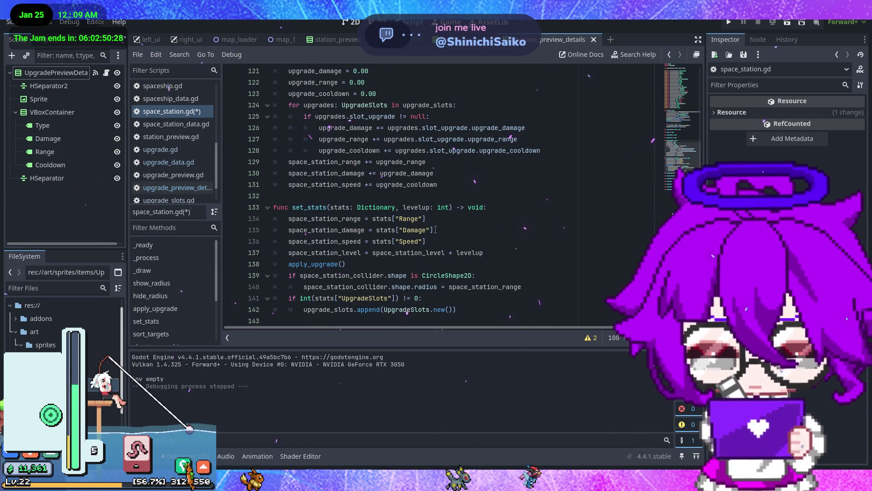
{"action": "scroll", "coordinate": [389, 256], "scroll_direction": "up", "scroll_amount": 1}
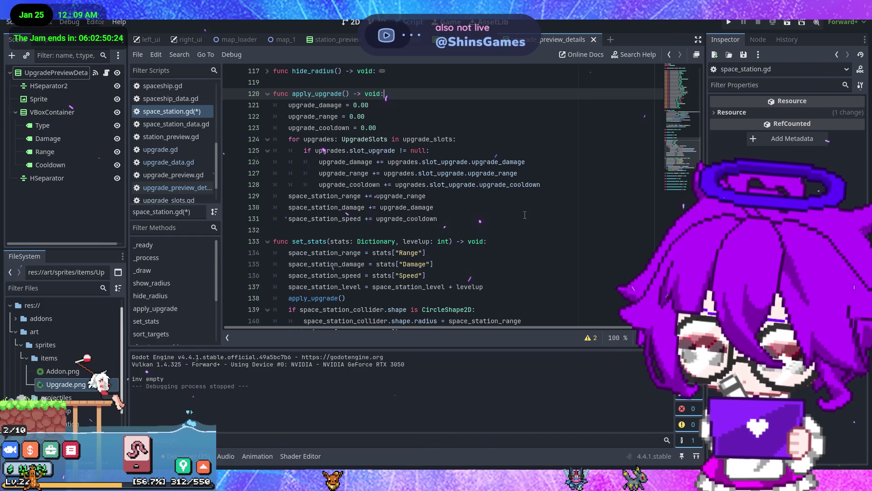
{"action": "scroll", "coordinate": [504, 230], "scroll_direction": "down", "scroll_amount": 1}
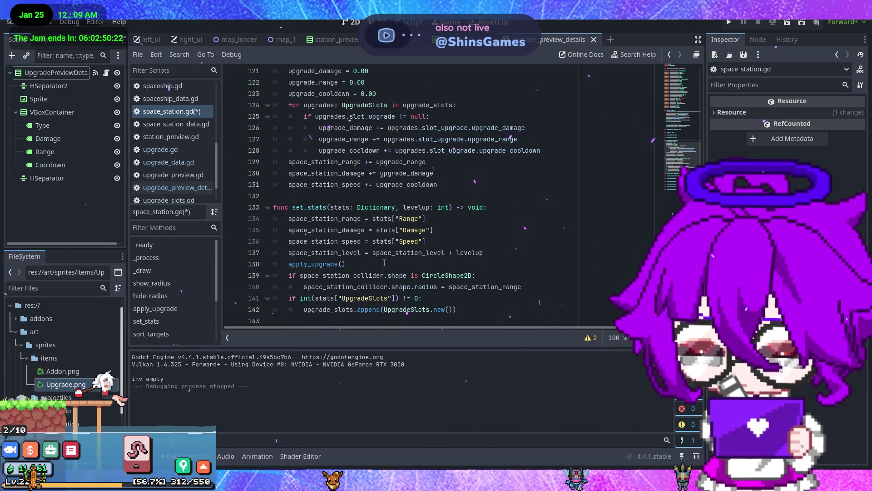
{"action": "scroll", "coordinate": [387, 263], "scroll_direction": "up", "scroll_amount": 2}
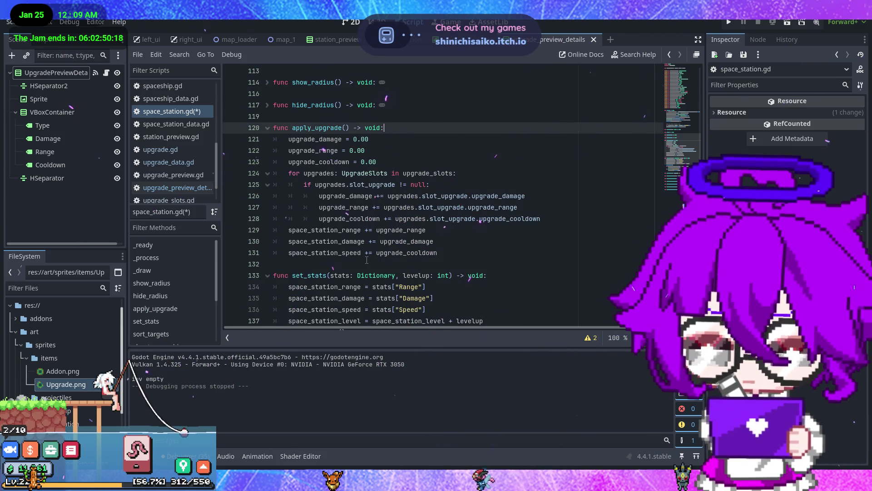
{"action": "scroll", "coordinate": [367, 260], "scroll_direction": "up", "scroll_amount": 4}
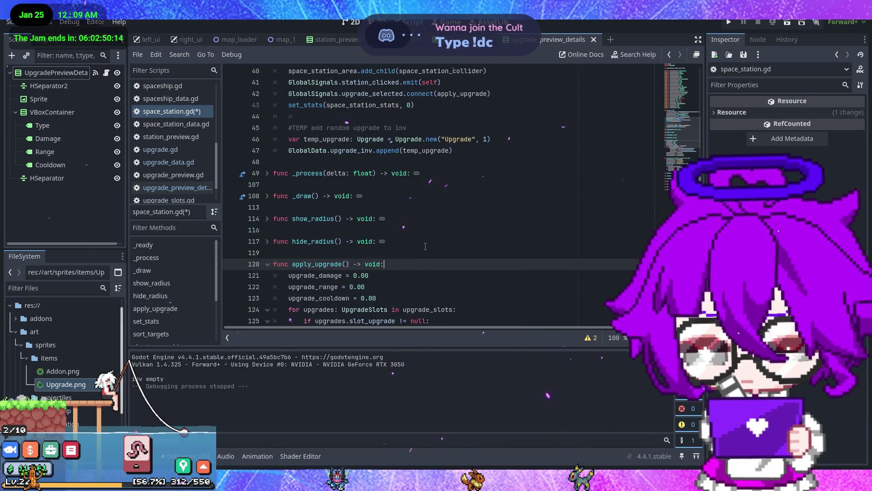
{"action": "scroll", "coordinate": [413, 249], "scroll_direction": "down", "scroll_amount": 1}
{"action": "scroll", "coordinate": [413, 249], "scroll_direction": "down", "scroll_amount": 2}
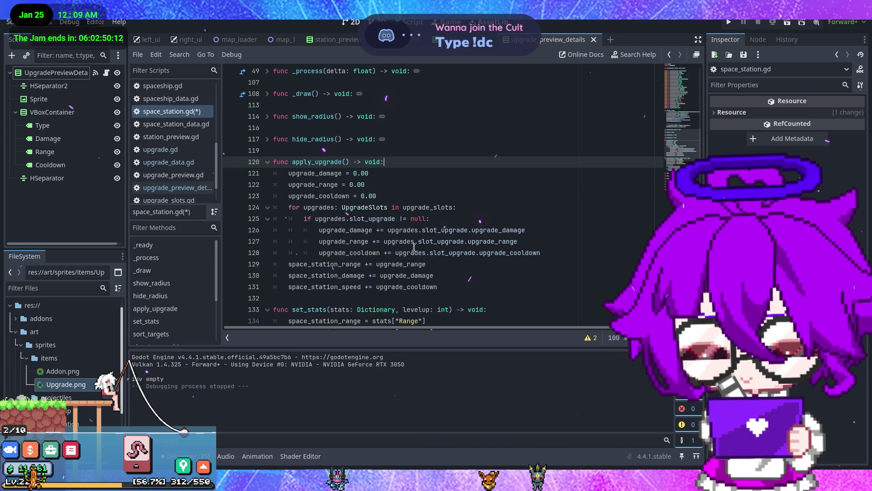
{"action": "left_click", "coordinate": [324, 150]}
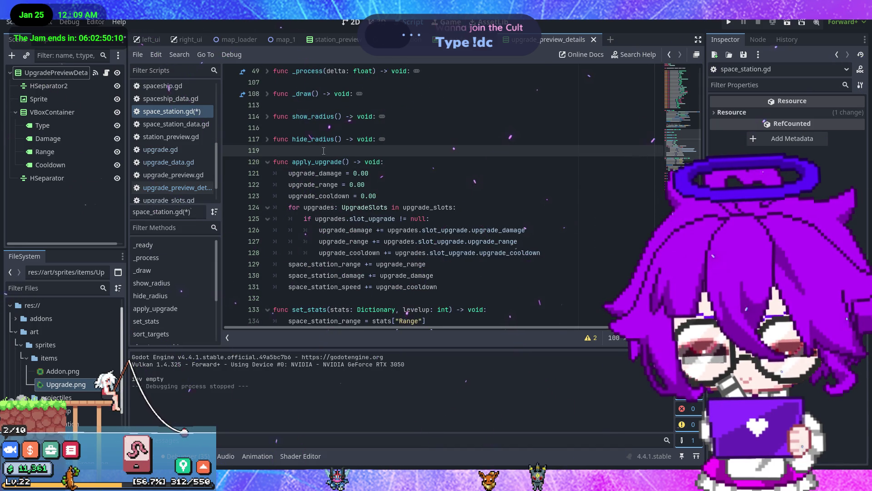
Create a trigger_upgrade_calc() -> void function above apply_upgrade containing the pasted stats lookup.
{"action": "key", "text": "Return"}
{"action": "key", "text": "Return"}
{"action": "key", "text": "Up"}
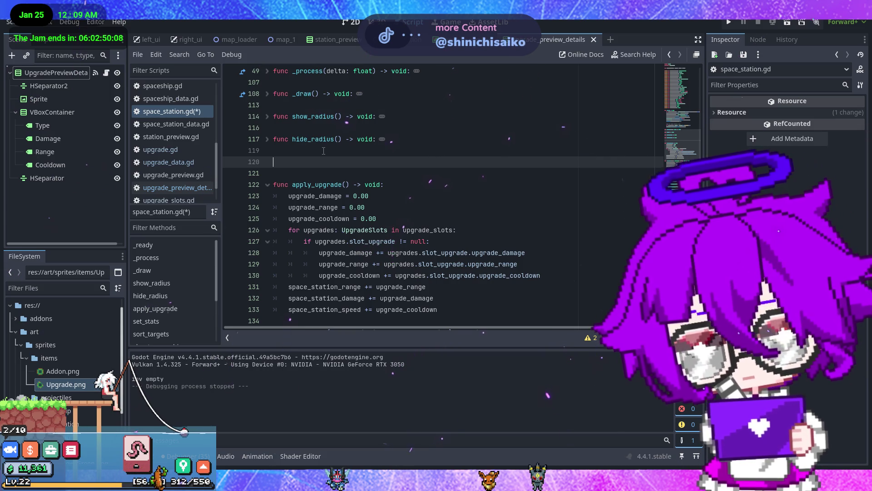
{"action": "type", "text": "func tr"}
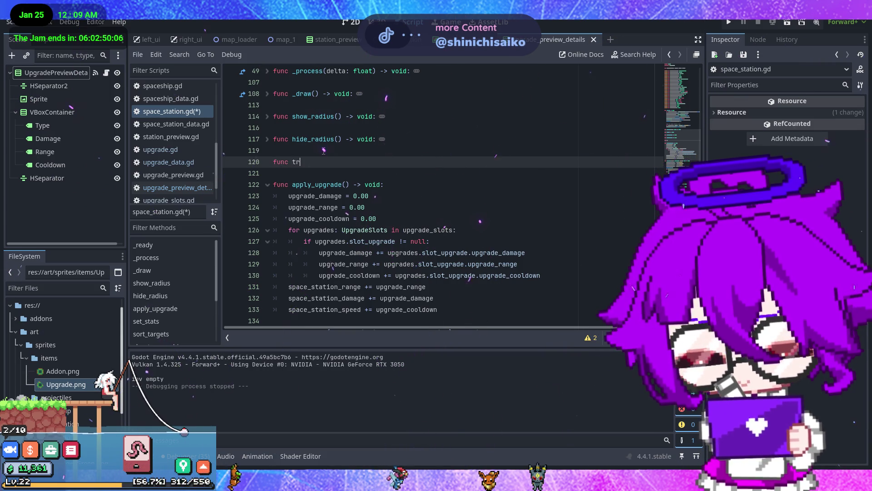
{"action": "type", "text": "igger_upgrade_calc"}
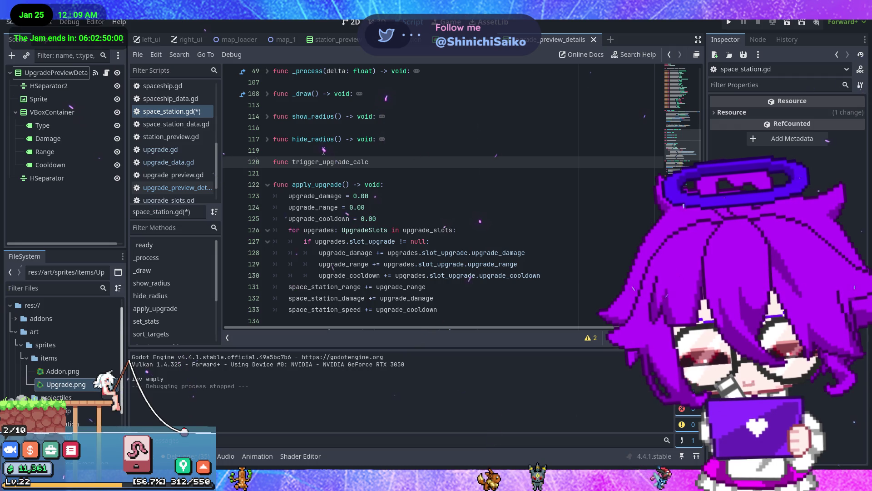
{"action": "type", "text": ") -> void"}
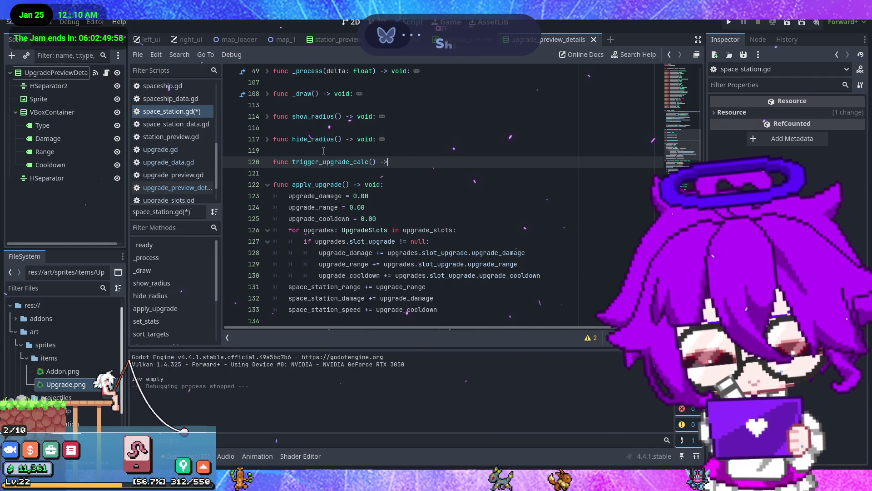
{"action": "type", "text": ":"}
{"action": "key", "text": "Return"}
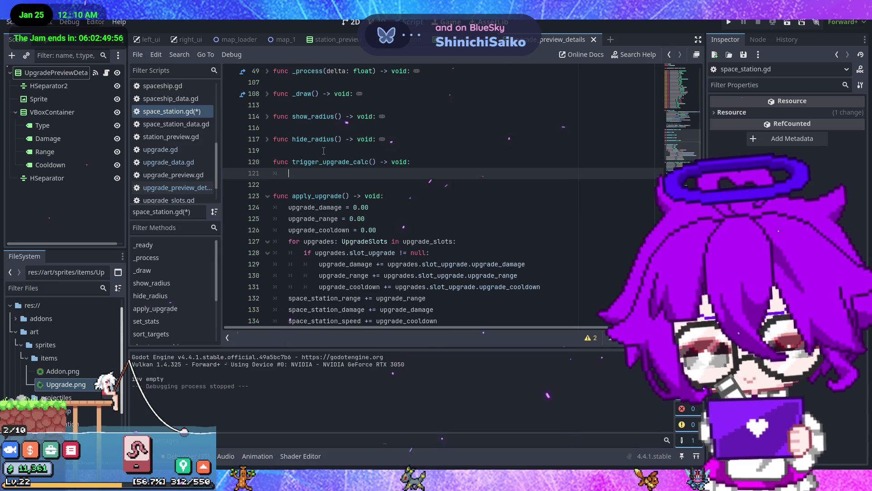
{"action": "key", "text": "ctrl+v"}
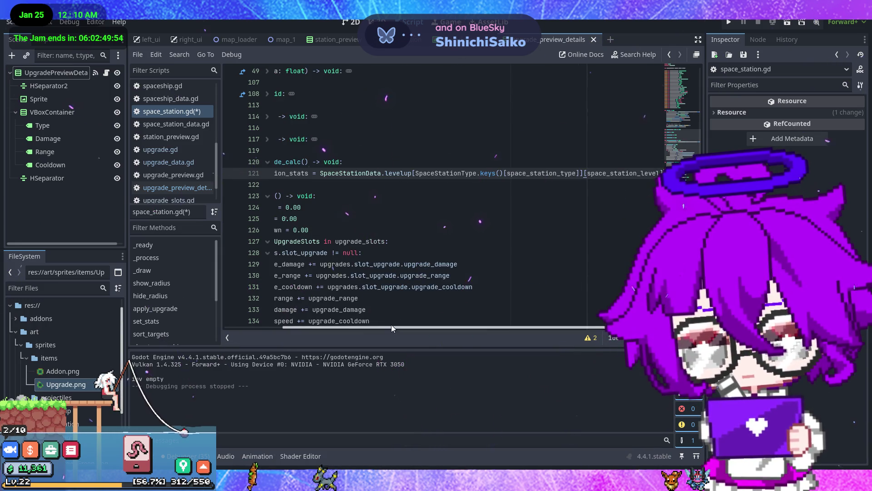
Add an empty set_stats() call on a new line at the end of trigger_upgrade_calc.
{"action": "left_click_drag", "start_coordinate": [391, 324], "coordinate": [233, 317]}
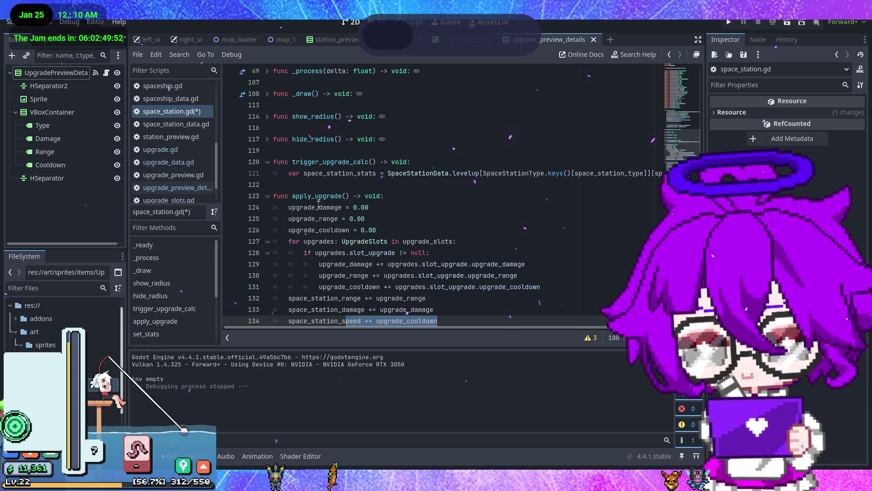
{"action": "left_click", "coordinate": [327, 175]}
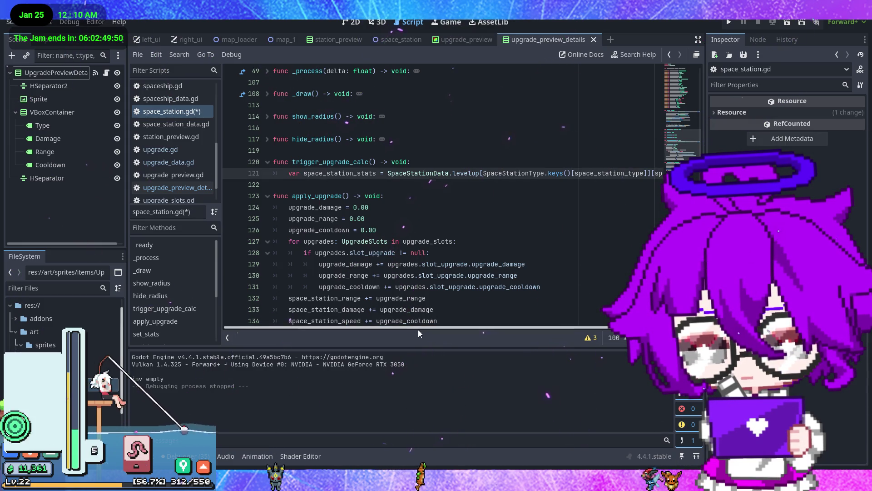
{"action": "scroll", "coordinate": [422, 325], "scroll_direction": "right", "scroll_amount": 3}
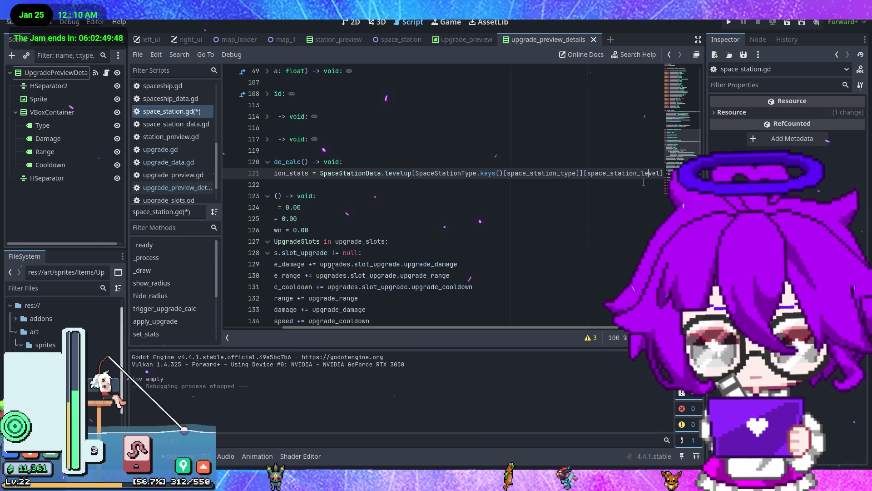
{"action": "key", "text": "End"}
{"action": "key", "text": "Return"}
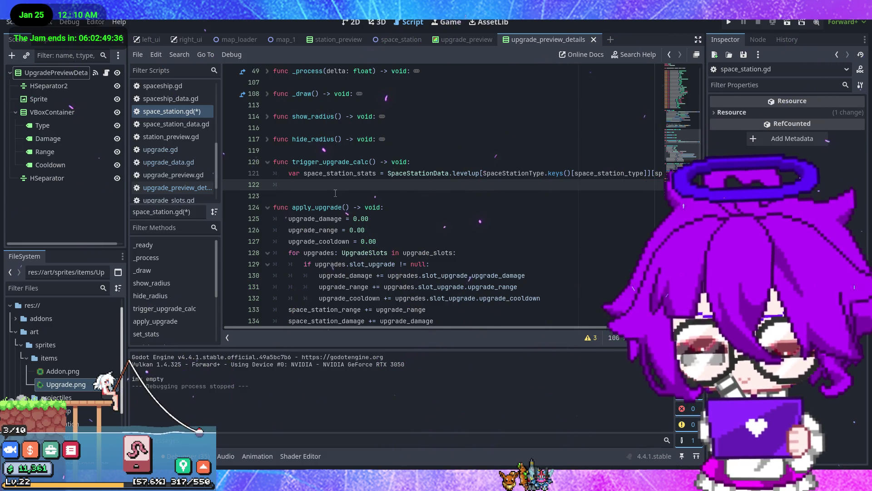
{"action": "scroll", "coordinate": [336, 193], "scroll_direction": "down", "scroll_amount": 4}
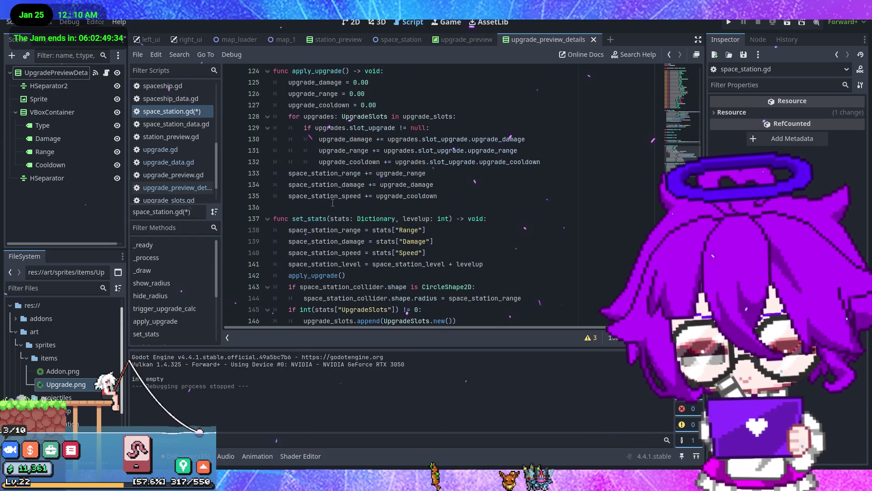
{"action": "scroll", "coordinate": [333, 198], "scroll_direction": "up", "scroll_amount": 5}
{"action": "type", "text": "set"}
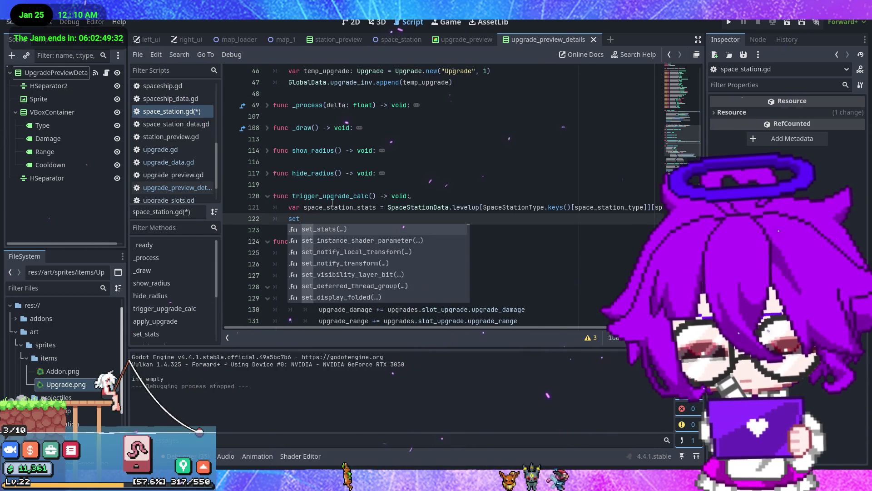
{"action": "key", "text": "Return"}
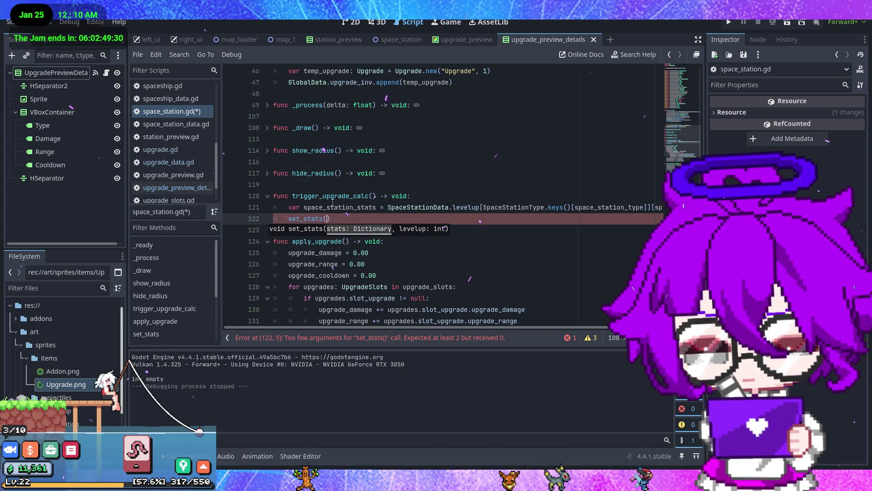
Fill the new call's parentheses with 'space_station_stats, 0' from line 43 and save the script.
{"action": "scroll", "coordinate": [332, 203], "scroll_direction": "up", "scroll_amount": 2}
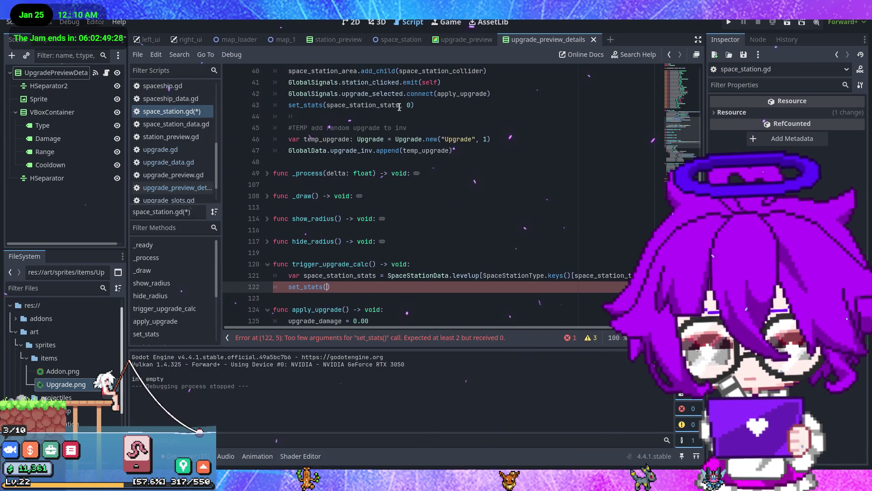
{"action": "left_click_drag", "start_coordinate": [415, 107], "coordinate": [352, 108]}
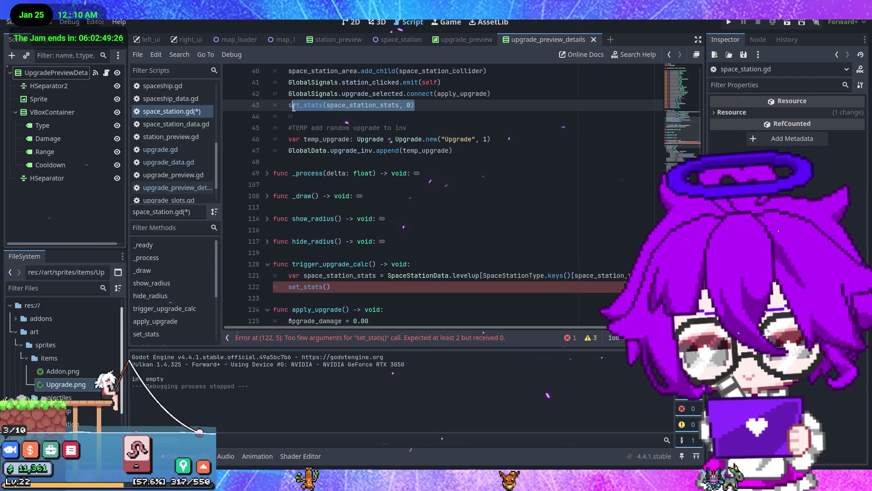
{"action": "left_click", "coordinate": [321, 287]}
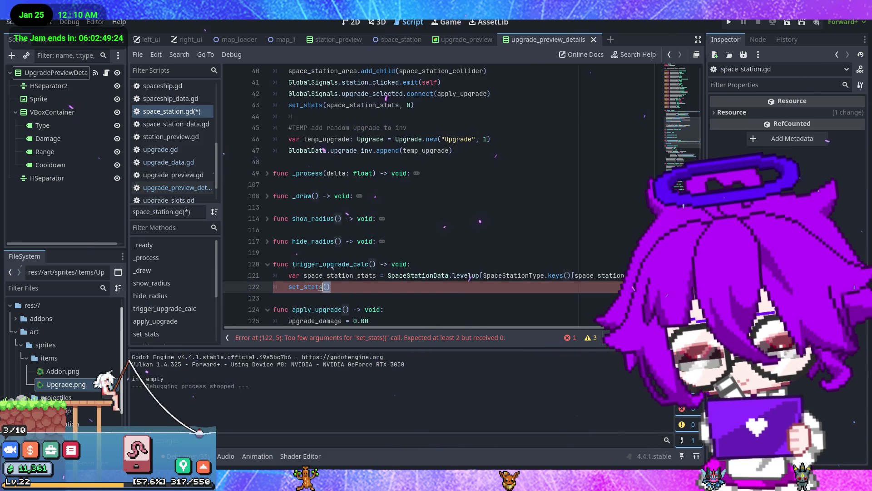
{"action": "type", "text": "set_stats(space_station_stats, 0)"}
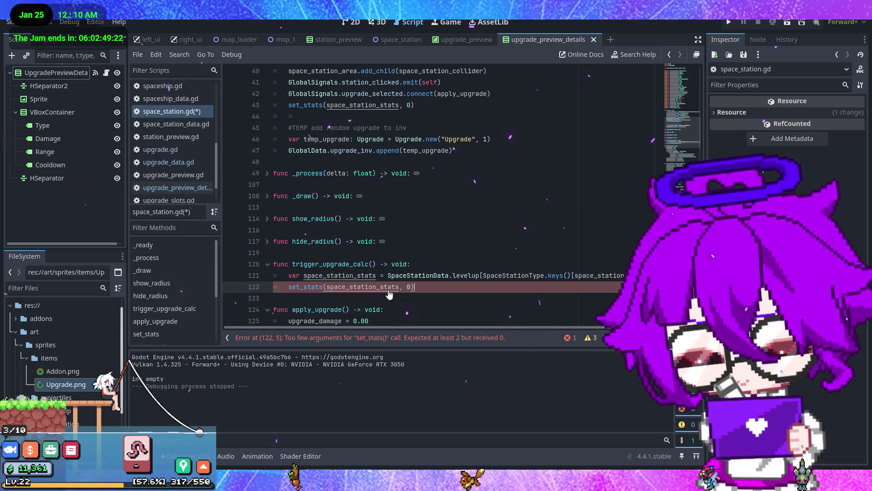
{"action": "key", "text": "ctrl+s"}
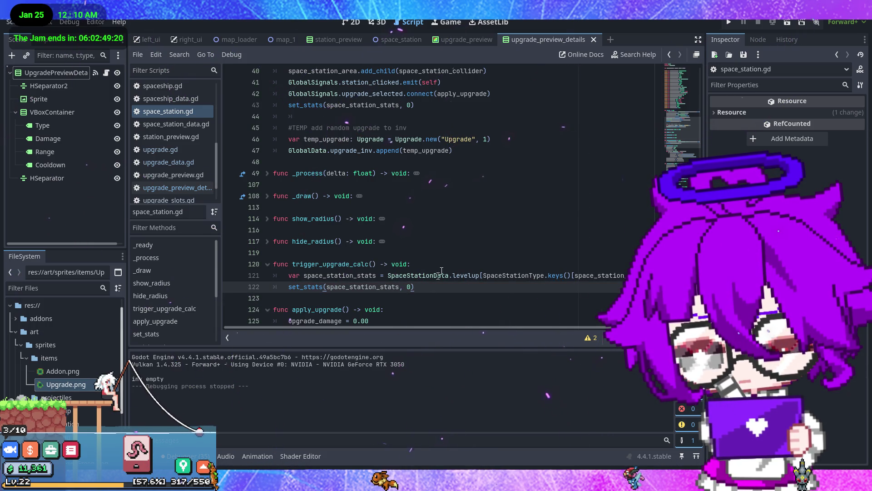
{"action": "double_click", "coordinate": [487, 94]}
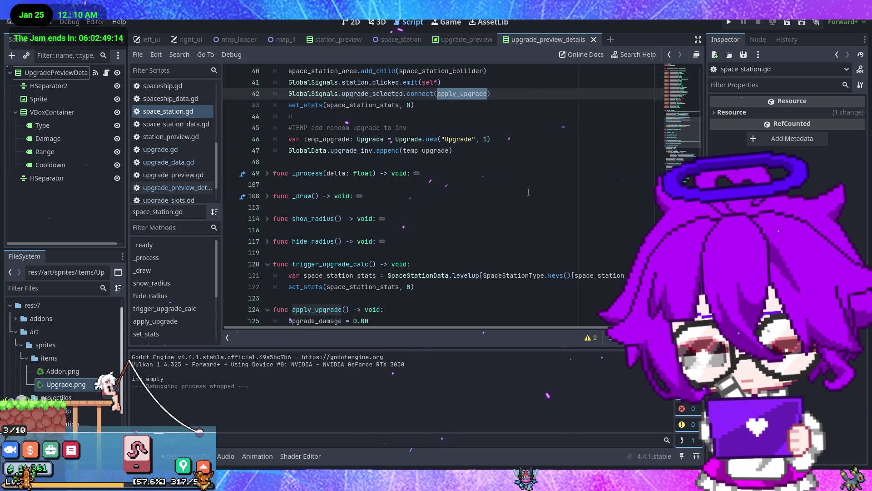
Point the upgrade_selected connection at trigger_upgrade_calc, save, and launch the game with F5.
{"action": "type", "text": "trigge"}
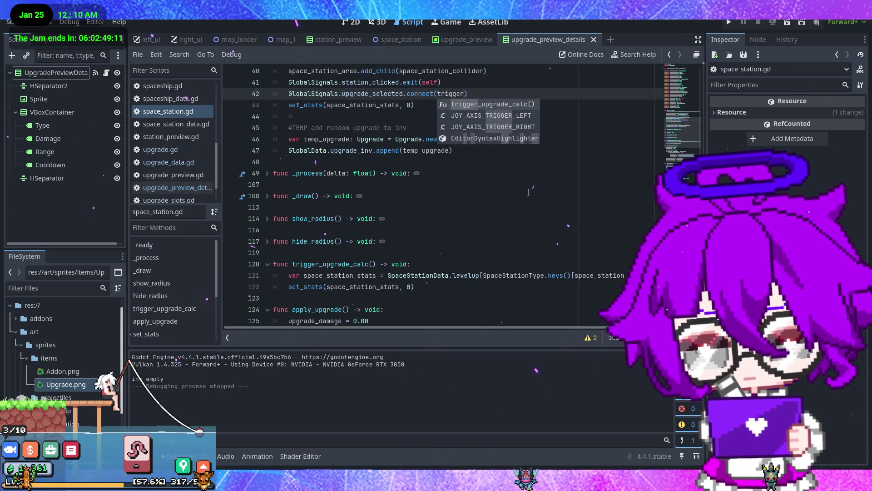
{"action": "key", "text": "Return"}
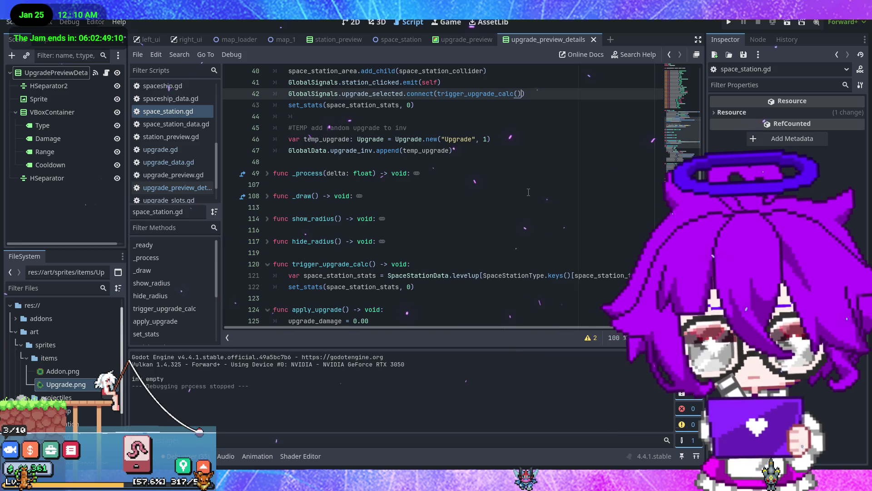
{"action": "key", "text": "ctrl+s"}
{"action": "scroll", "coordinate": [391, 260], "scroll_direction": "down", "scroll_amount": 3}
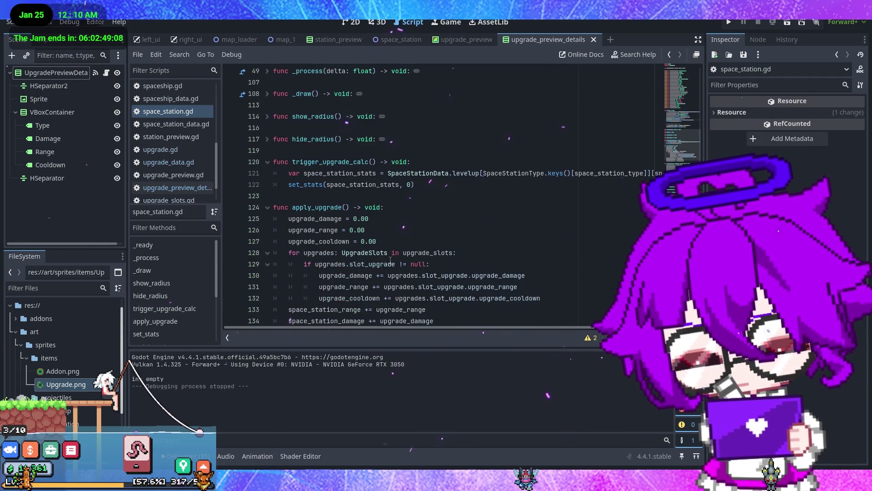
{"action": "scroll", "coordinate": [342, 215], "scroll_direction": "down", "scroll_amount": 2}
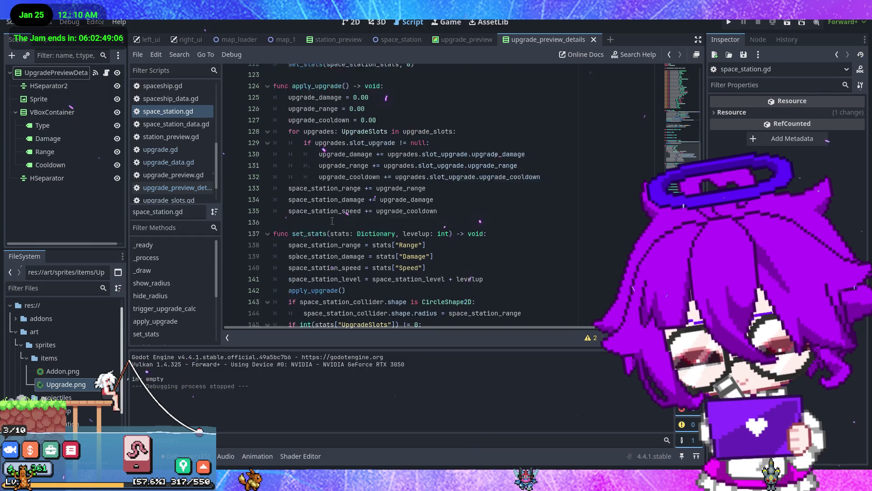
{"action": "scroll", "coordinate": [336, 208], "scroll_direction": "up", "scroll_amount": 1}
{"action": "mouse_move", "coordinate": [292, 105]}
{"action": "left_mouse_down"}
{"action": "mouse_move", "coordinate": [377, 139]}
{"action": "mouse_move", "coordinate": [440, 185]}
{"action": "left_mouse_up"}
{"action": "left_click", "coordinate": [476, 229]}
{"action": "scroll", "coordinate": [478, 227], "scroll_direction": "down", "scroll_amount": 2}
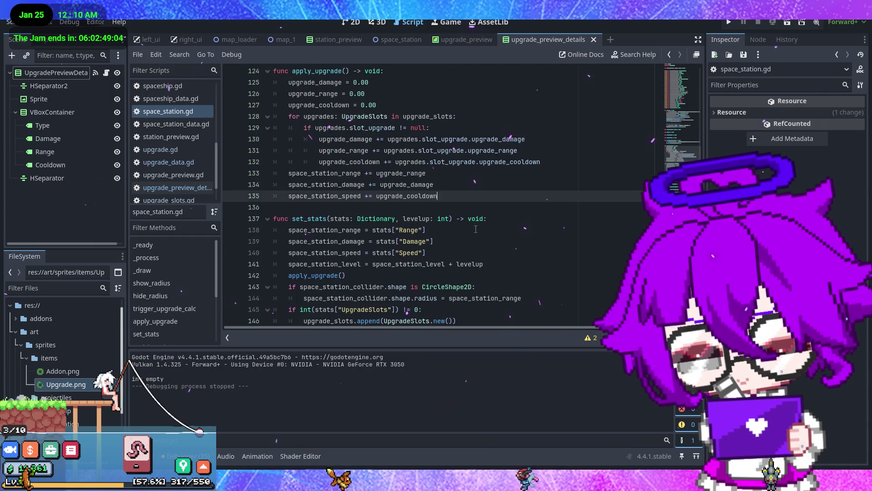
{"action": "scroll", "coordinate": [486, 223], "scroll_direction": "up", "scroll_amount": 5}
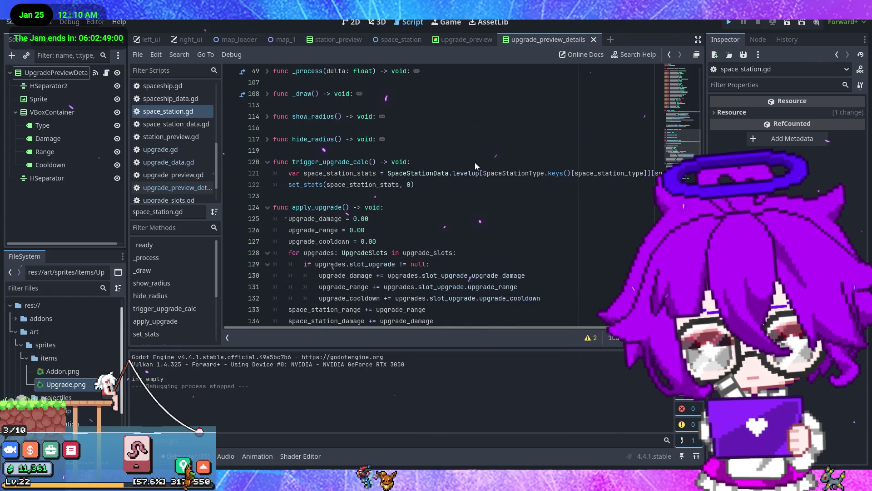
{"action": "key", "text": "F5"}
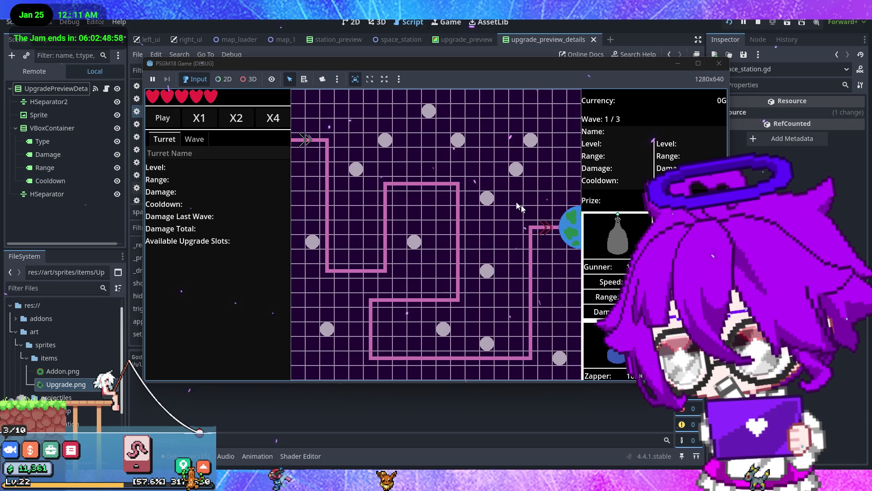
Place a Gunner turret, equip the upgrade chip in its slot, and start the wave.
{"action": "mouse_move", "coordinate": [618, 234]}
{"action": "left_mouse_down"}
{"action": "mouse_move", "coordinate": [544, 257]}
{"action": "mouse_move", "coordinate": [350, 150]}
{"action": "mouse_move", "coordinate": [348, 160]}
{"action": "left_mouse_up"}
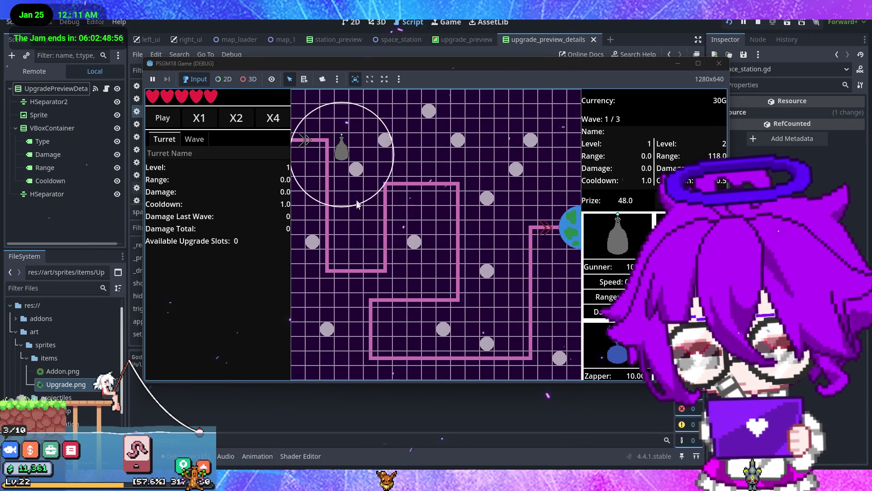
{"action": "left_click", "coordinate": [340, 154]}
{"action": "left_click", "coordinate": [186, 296]}
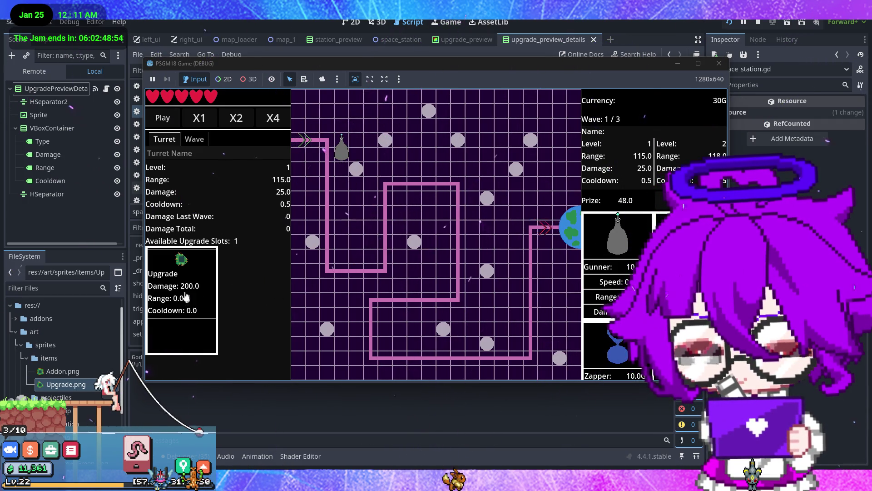
{"action": "left_click", "coordinate": [186, 297]}
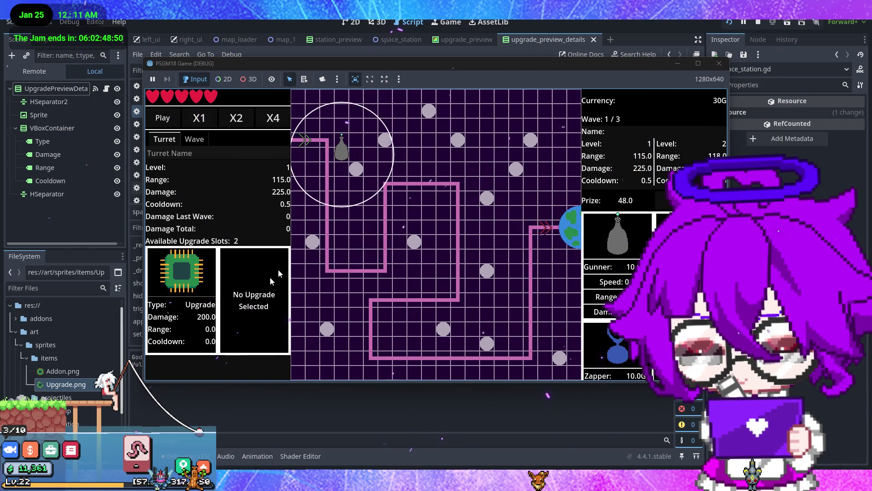
{"action": "left_click", "coordinate": [341, 150]}
{"action": "left_click", "coordinate": [386, 157]}
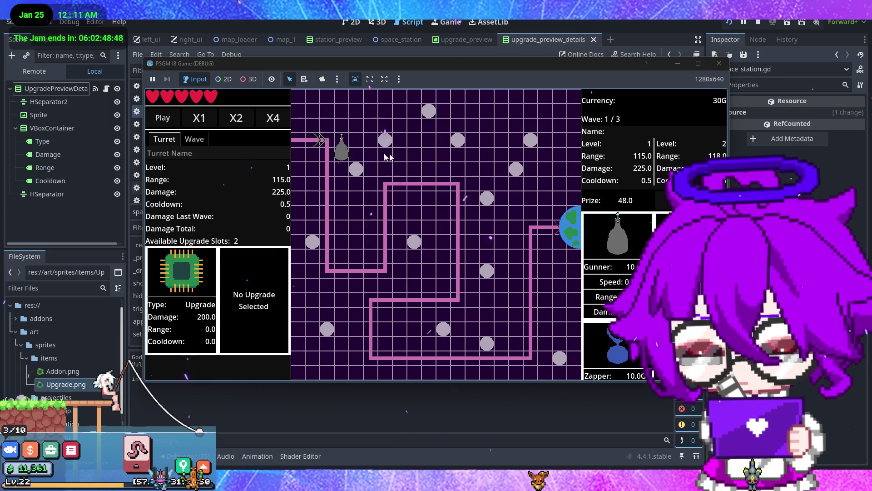
{"action": "left_click", "coordinate": [159, 119]}
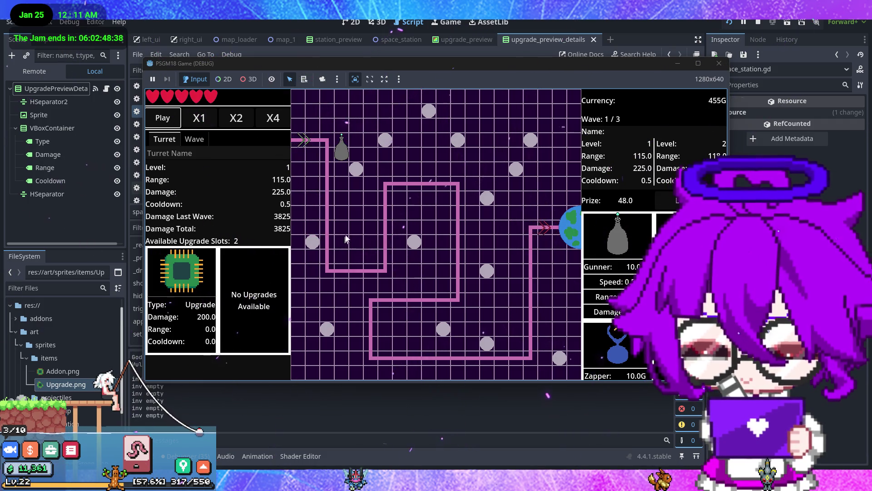
Upgrade the turret to level 2, check its 228.0 damage, and close the game.
{"action": "left_click", "coordinate": [348, 169]}
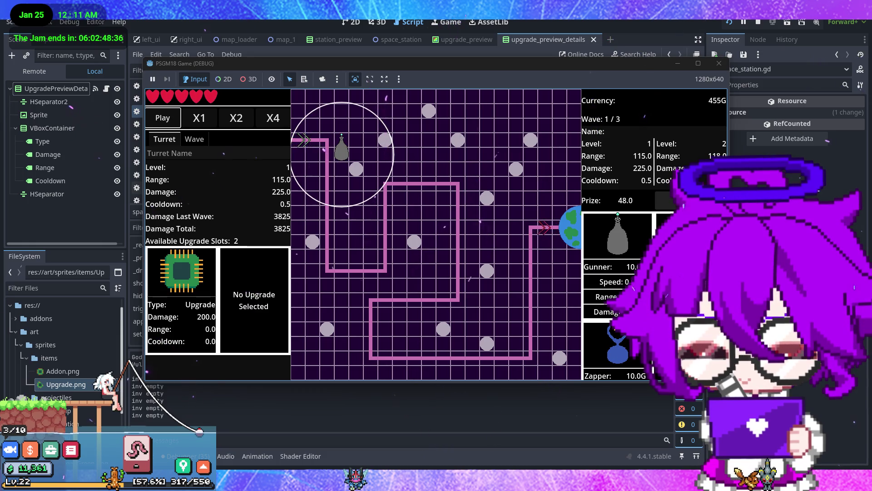
{"action": "left_click", "coordinate": [664, 200]}
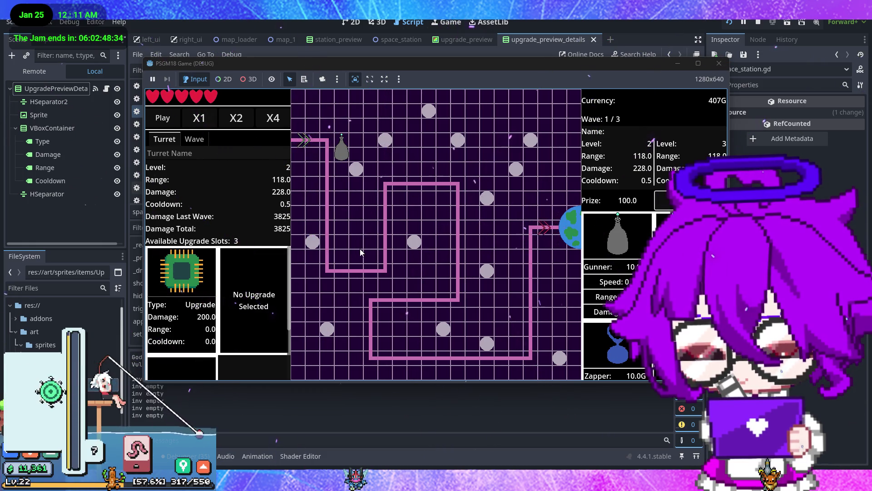
{"action": "left_click", "coordinate": [342, 150]}
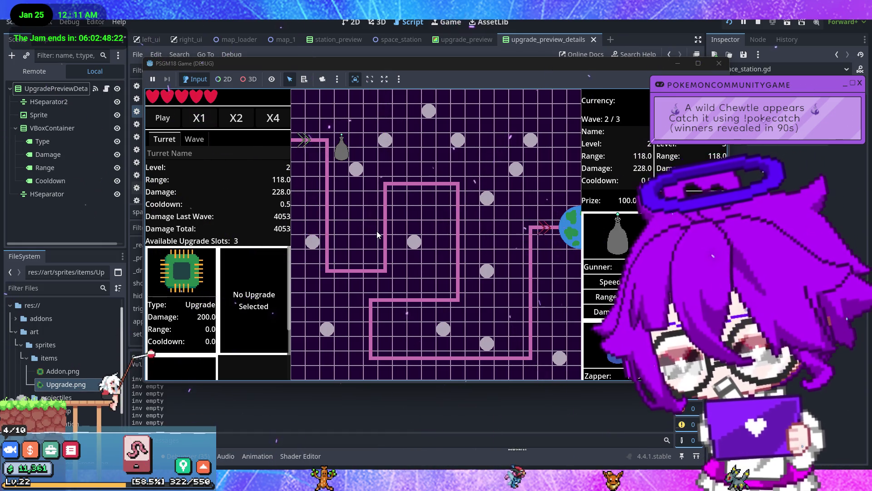
{"action": "mouse_move", "coordinate": [366, 178]}
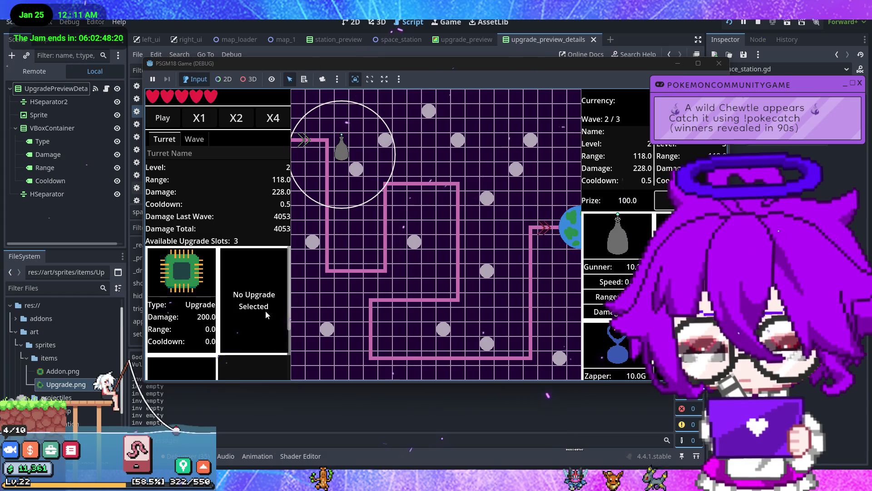
{"action": "scroll", "coordinate": [265, 310], "scroll_direction": "down", "scroll_amount": 2}
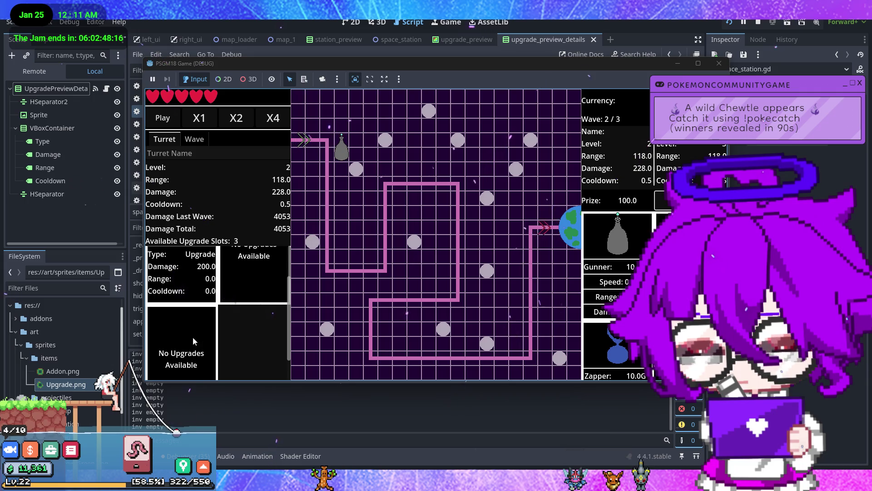
{"action": "scroll", "coordinate": [282, 302], "scroll_direction": "up", "scroll_amount": 2}
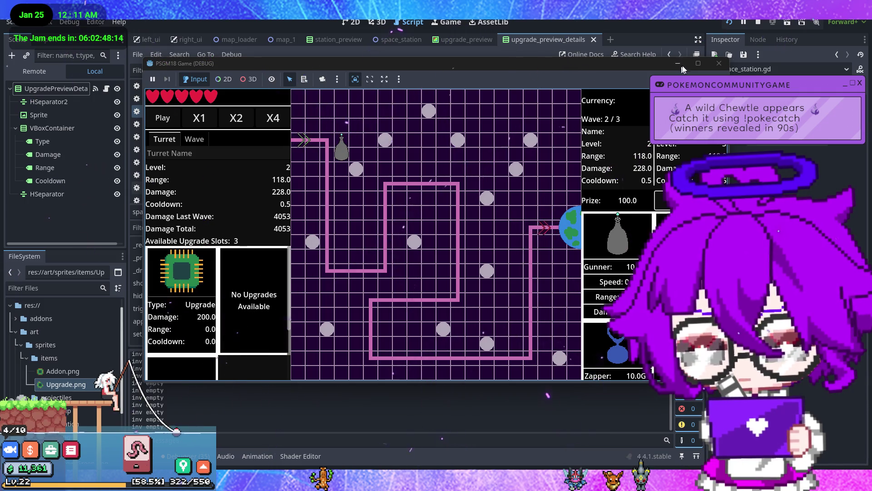
{"action": "left_click", "coordinate": [719, 64]}
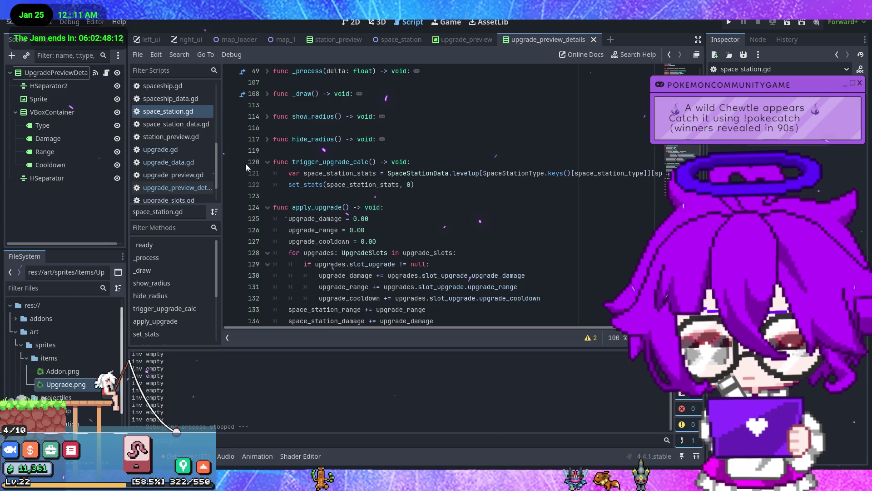
{"action": "left_click", "coordinate": [268, 161]}
{"action": "left_click", "coordinate": [267, 185]}
{"action": "left_click", "coordinate": [268, 207]}
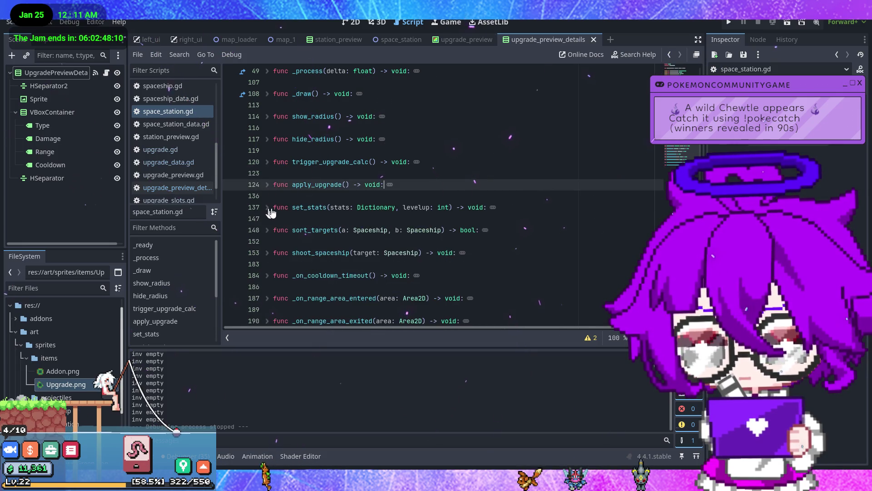
{"action": "left_click", "coordinate": [272, 196]}
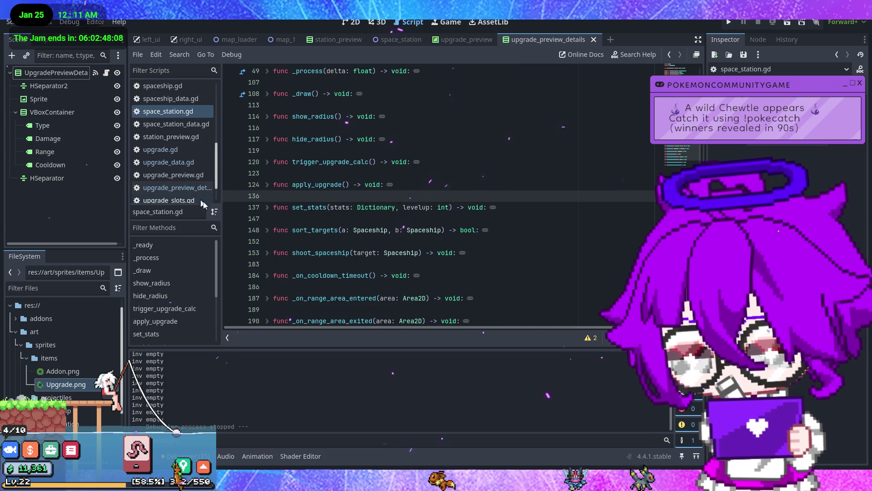
{"action": "left_click", "coordinate": [180, 187]}
{"action": "right_click", "coordinate": [518, 242]}
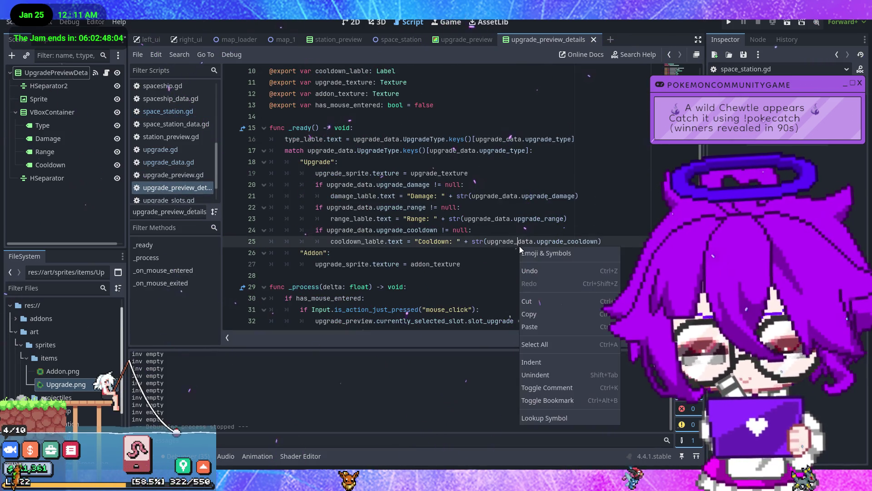
{"action": "key", "text": "Escape"}
{"action": "scroll", "coordinate": [425, 253], "scroll_direction": "down", "scroll_amount": 3}
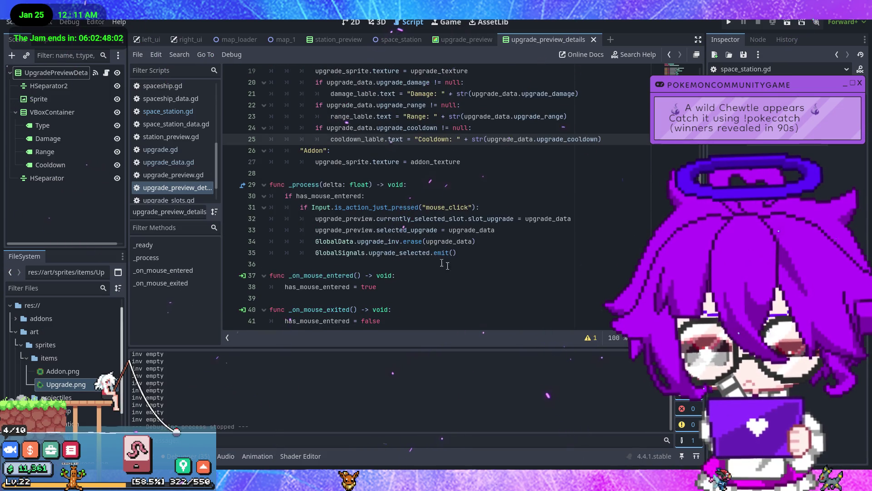
{"action": "left_click", "coordinate": [471, 254]}
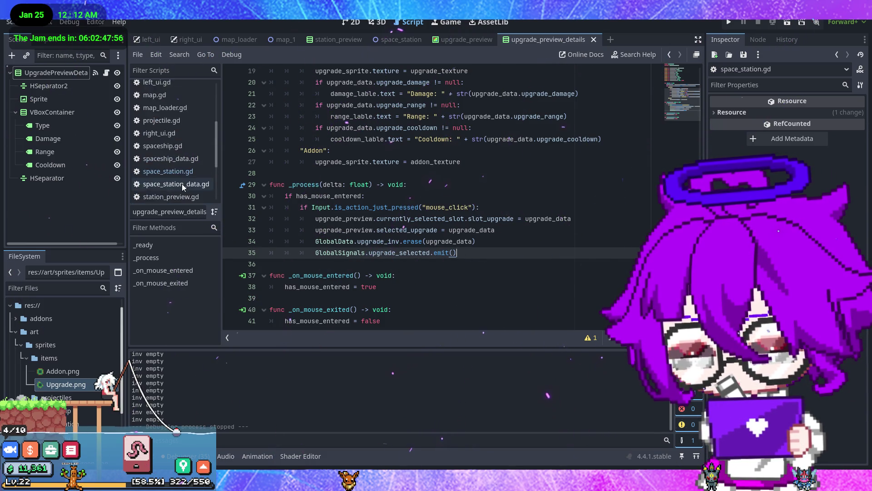
{"action": "scroll", "coordinate": [182, 184], "scroll_direction": "up", "scroll_amount": 5}
{"action": "scroll", "coordinate": [177, 166], "scroll_direction": "down", "scroll_amount": 3}
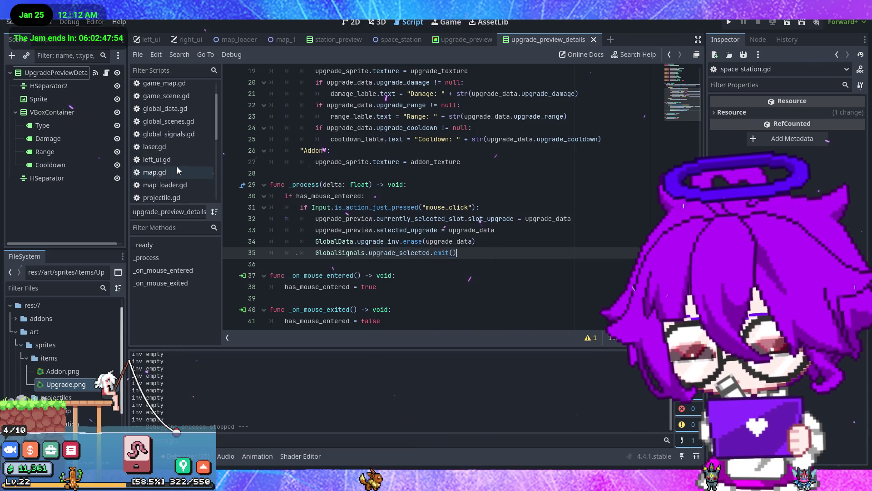
Open right_ui.gd and expand the _on_level_up_pressed function at line 84.
{"action": "left_click", "coordinate": [183, 180]}
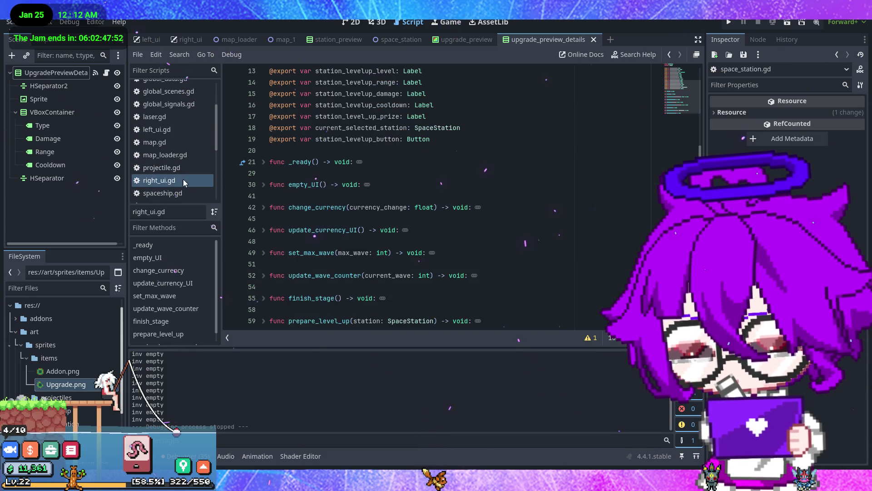
{"action": "scroll", "coordinate": [316, 213], "scroll_direction": "down", "scroll_amount": 1}
{"action": "left_click", "coordinate": [409, 309]}
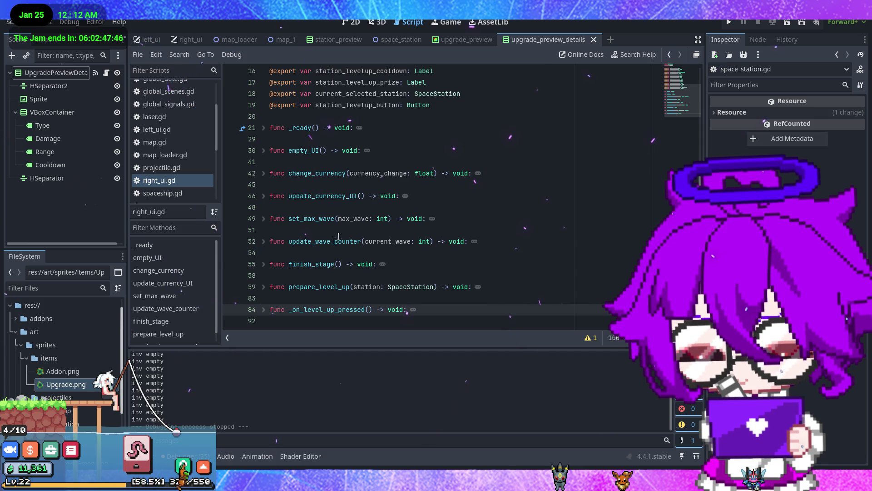
{"action": "left_click", "coordinate": [264, 288]}
{"action": "scroll", "coordinate": [264, 272], "scroll_direction": "down", "scroll_amount": 1}
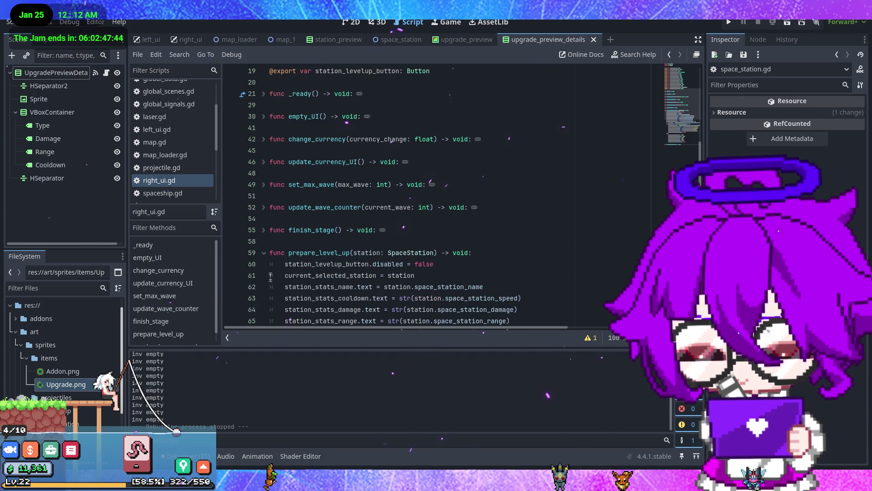
{"action": "left_click", "coordinate": [263, 253]}
{"action": "left_click", "coordinate": [268, 275]}
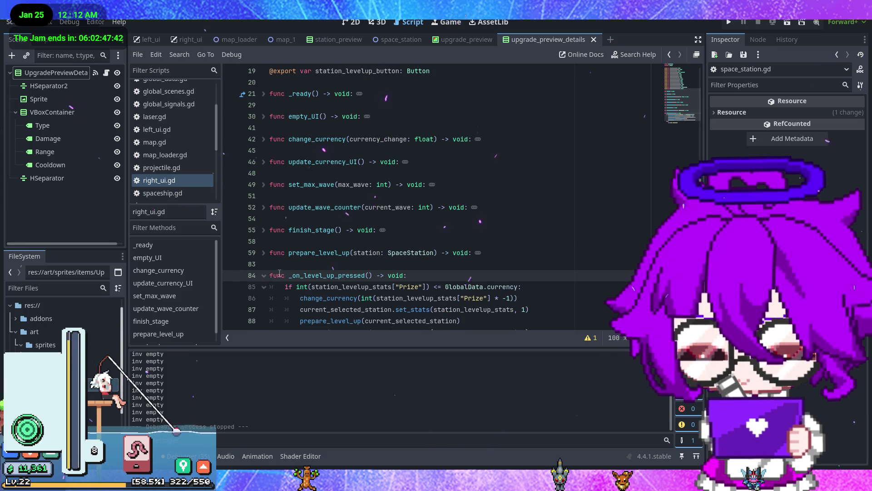
Inspect the station_levelup signal emitted on line 89, then switch to left_ui.gd.
{"action": "scroll", "coordinate": [280, 273], "scroll_direction": "down", "scroll_amount": 1}
{"action": "left_click", "coordinate": [546, 287]}
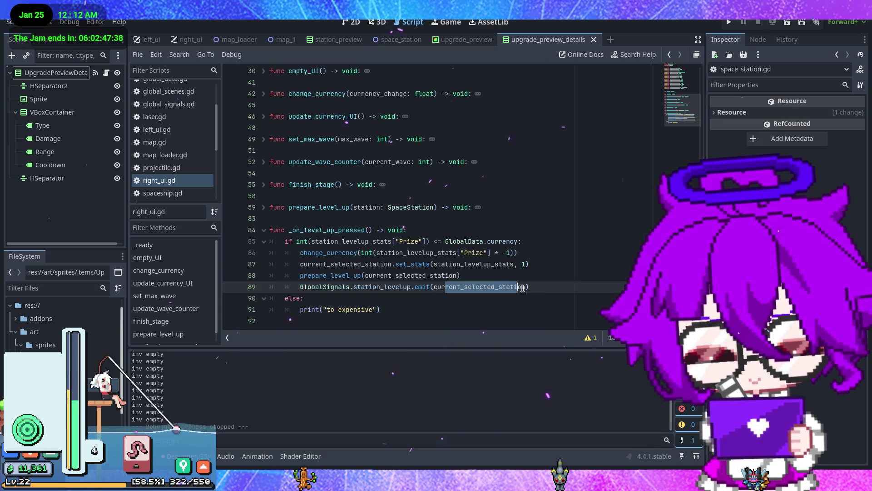
{"action": "left_click", "coordinate": [571, 288]}
{"action": "double_click", "coordinate": [390, 289]}
{"action": "left_click", "coordinate": [564, 289]}
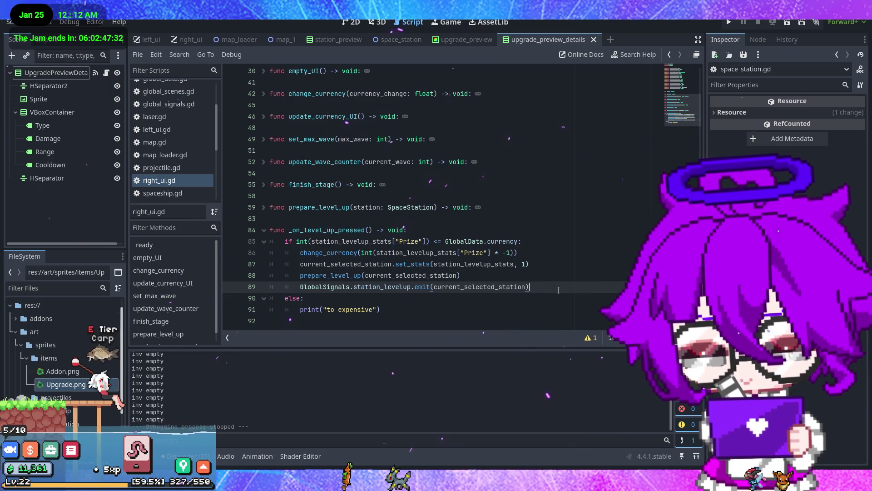
{"action": "left_click", "coordinate": [155, 130]}
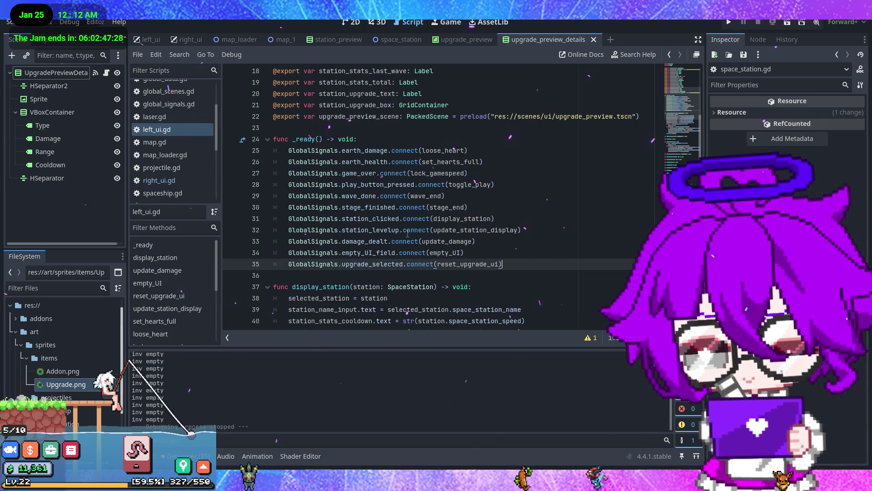
{"action": "scroll", "coordinate": [512, 232], "scroll_direction": "down", "scroll_amount": 3}
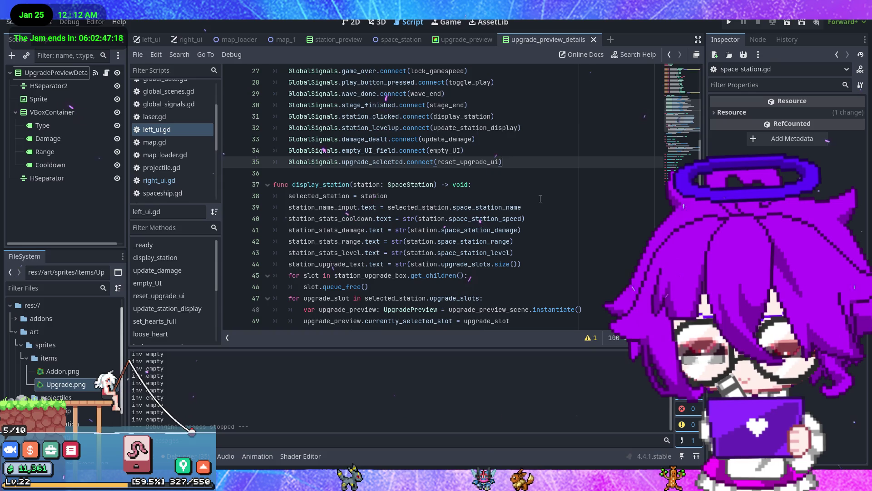
{"action": "scroll", "coordinate": [541, 198], "scroll_direction": "down", "scroll_amount": 1}
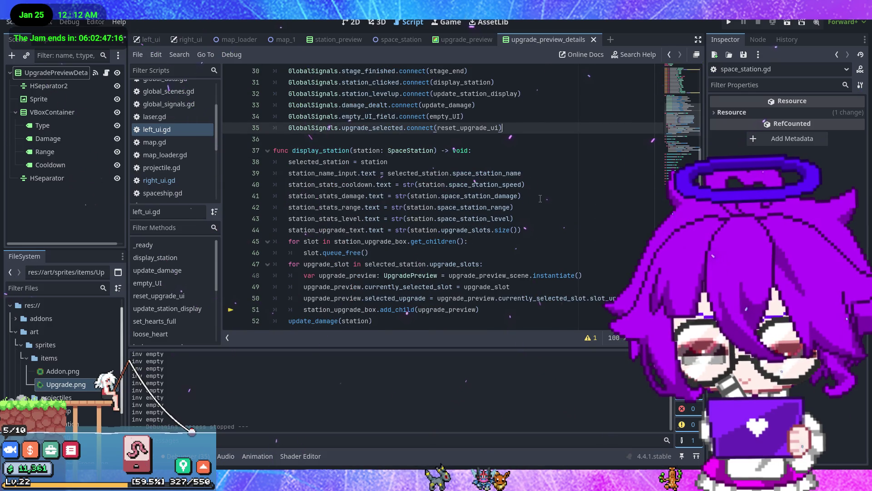
{"action": "scroll", "coordinate": [540, 198], "scroll_direction": "up", "scroll_amount": 1}
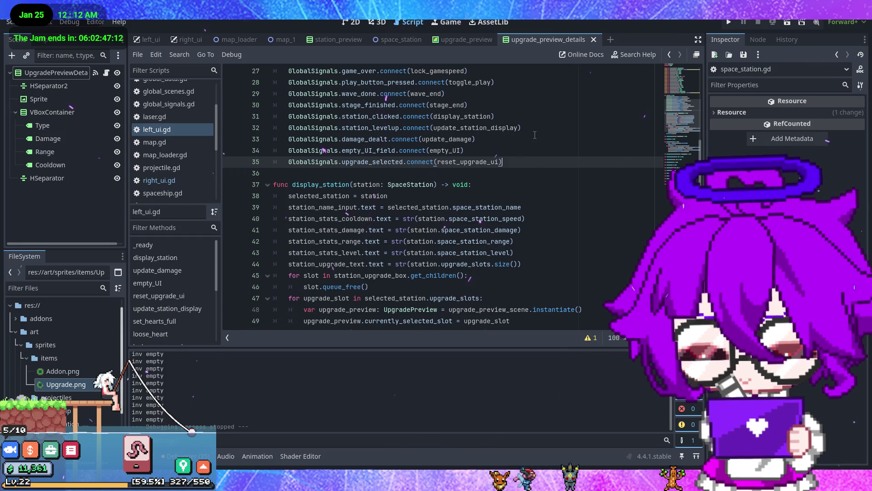
{"action": "scroll", "coordinate": [534, 134], "scroll_direction": "down", "scroll_amount": 1}
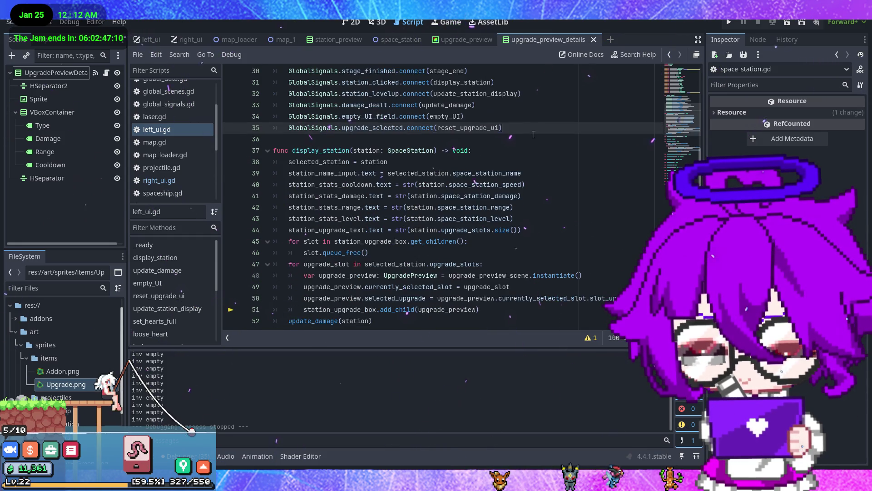
{"action": "scroll", "coordinate": [517, 216], "scroll_direction": "down", "scroll_amount": 1}
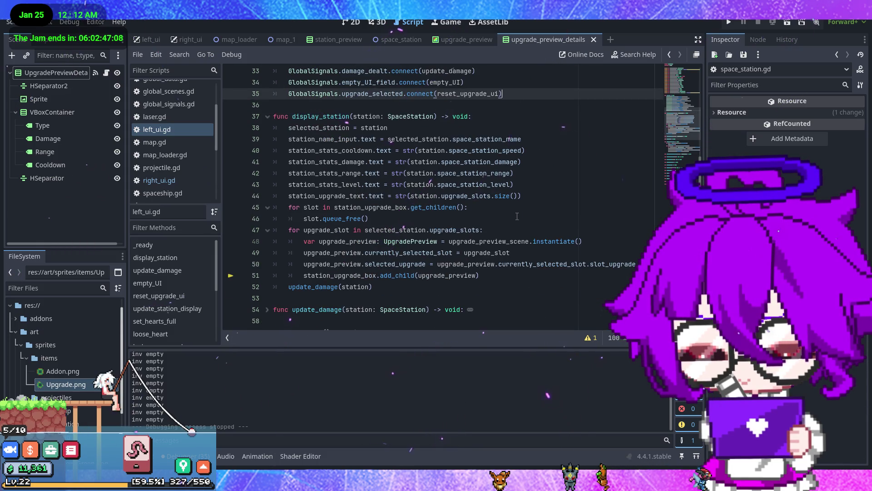
{"action": "scroll", "coordinate": [517, 216], "scroll_direction": "down", "scroll_amount": 2}
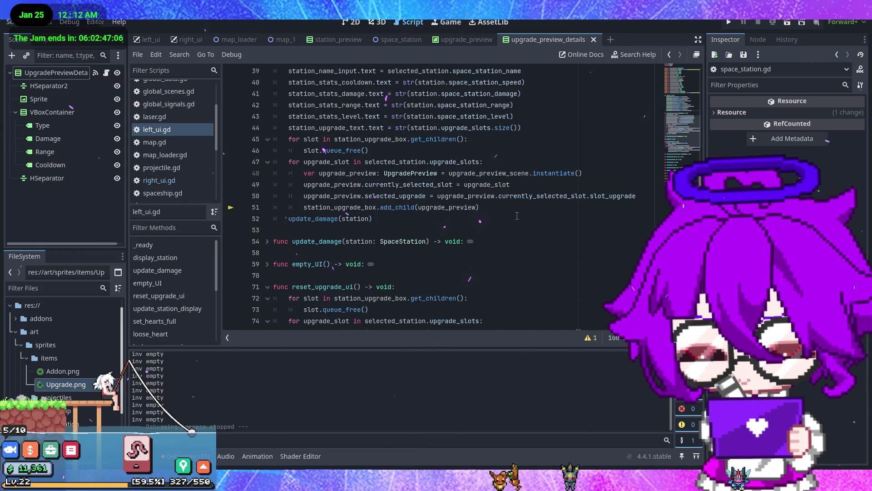
{"action": "left_click", "coordinate": [268, 242]}
{"action": "scroll", "coordinate": [273, 242], "scroll_direction": "down", "scroll_amount": 1}
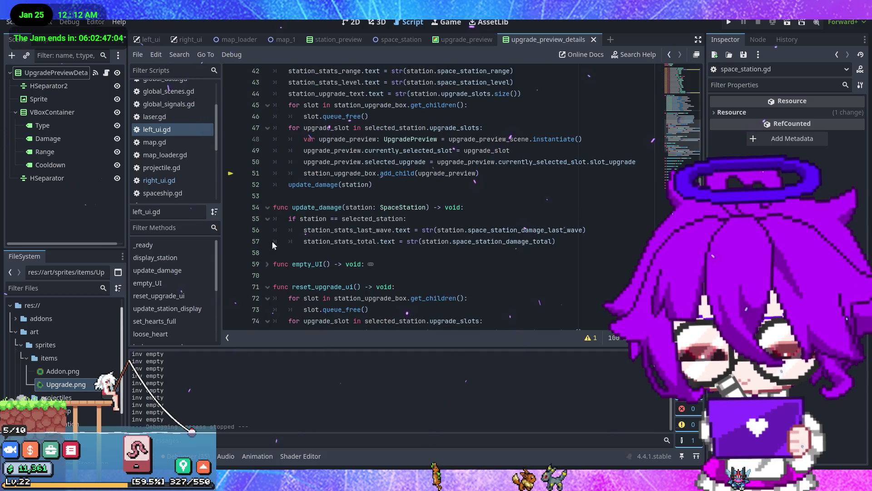
{"action": "left_click", "coordinate": [268, 207]}
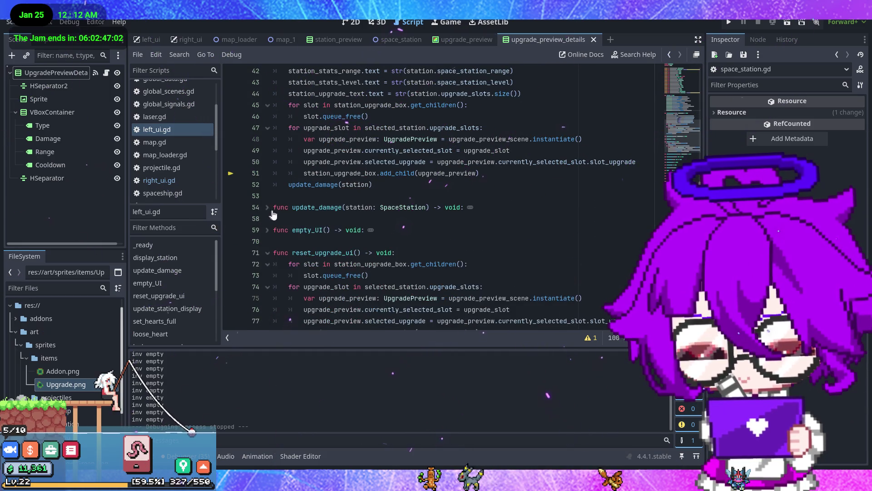
{"action": "scroll", "coordinate": [351, 235], "scroll_direction": "up", "scroll_amount": 2}
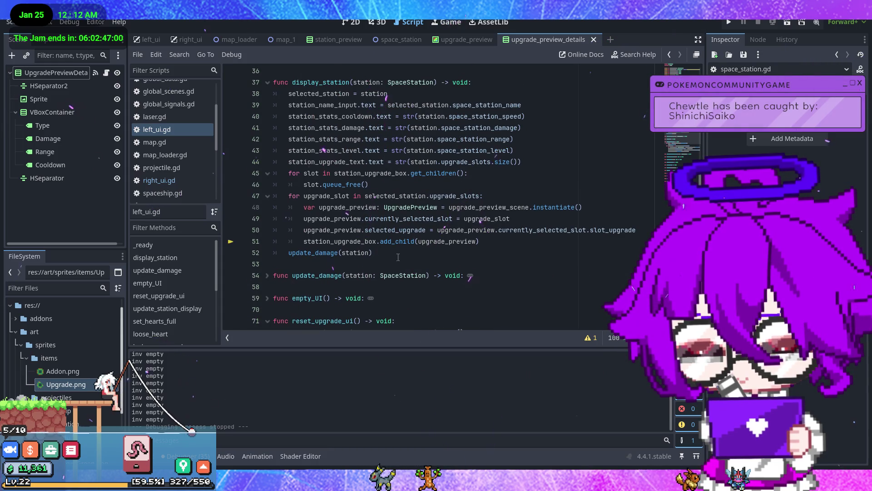
{"action": "scroll", "coordinate": [272, 248], "scroll_direction": "down", "scroll_amount": 1}
{"action": "left_click", "coordinate": [267, 242]}
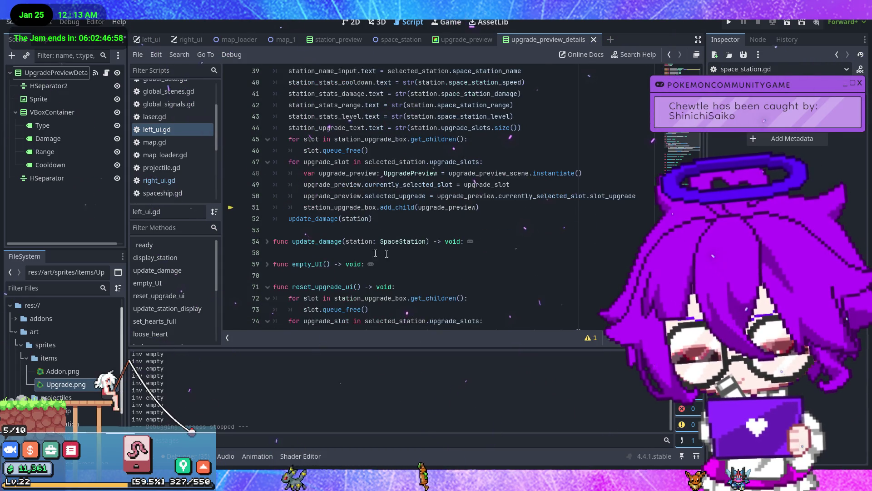
{"action": "left_click", "coordinate": [267, 241]}
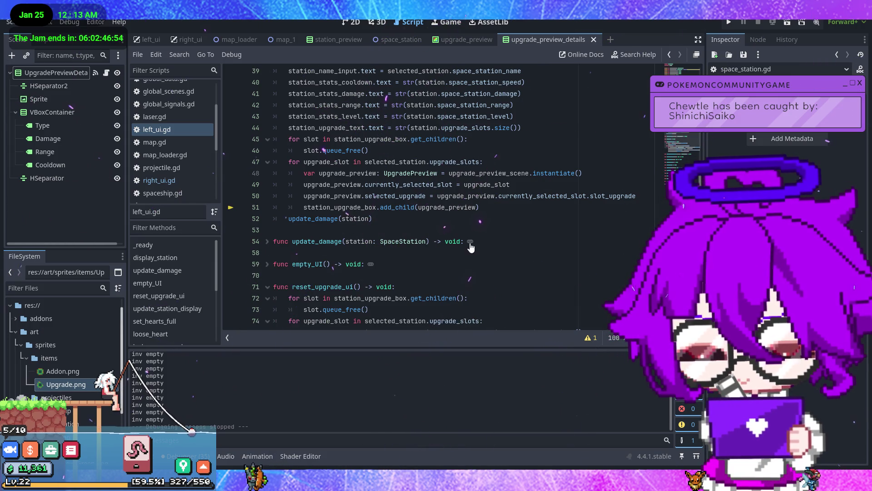
{"action": "scroll", "coordinate": [378, 255], "scroll_direction": "down", "scroll_amount": 1}
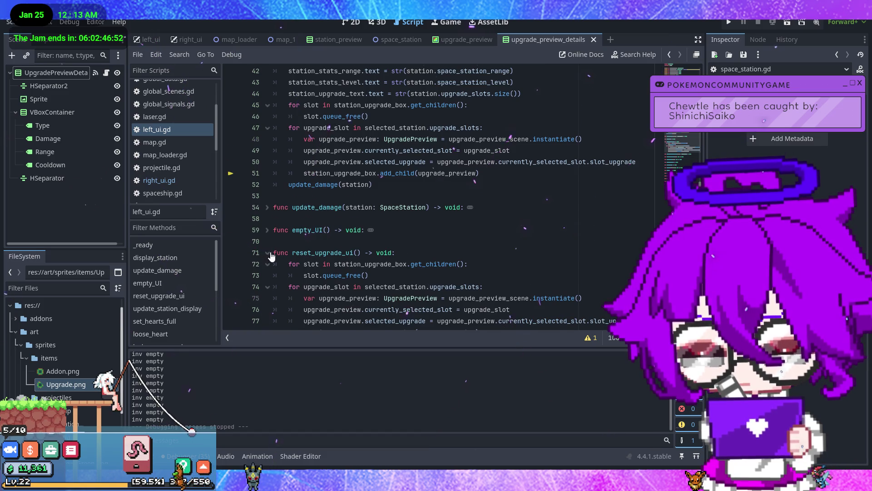
{"action": "scroll", "coordinate": [277, 254], "scroll_direction": "down", "scroll_amount": 1}
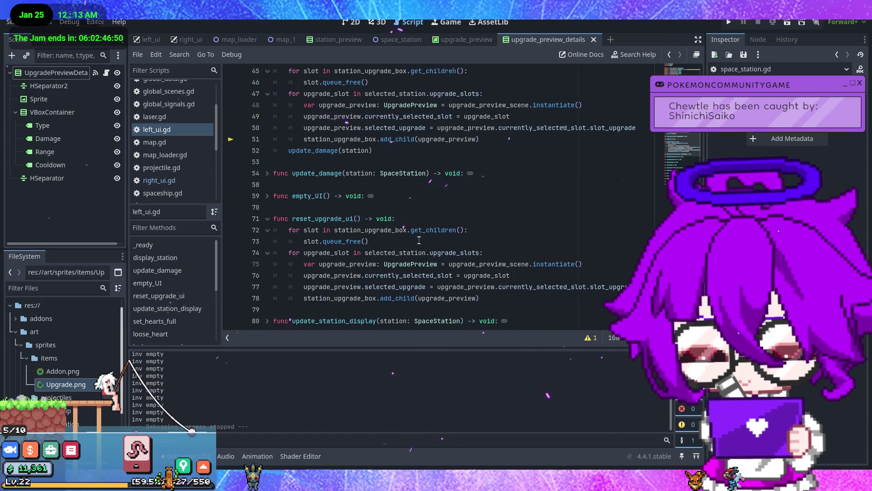
{"action": "left_click", "coordinate": [268, 219]}
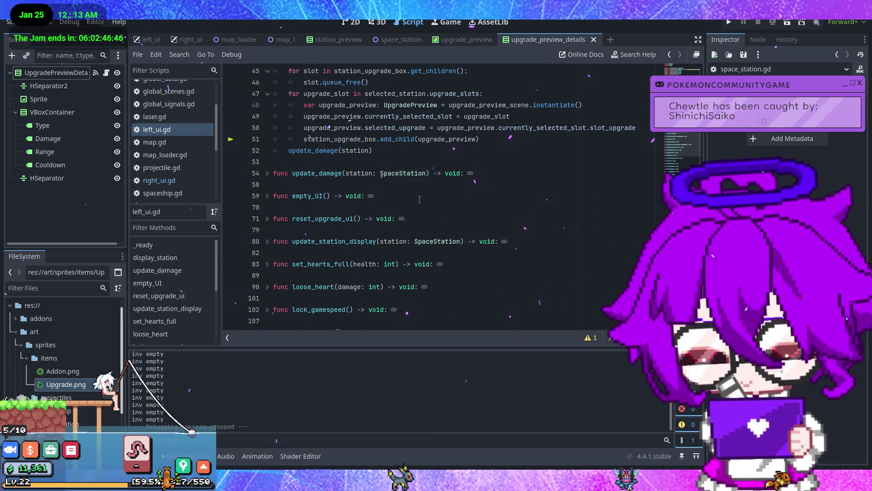
{"action": "scroll", "coordinate": [419, 199], "scroll_direction": "up", "scroll_amount": 2}
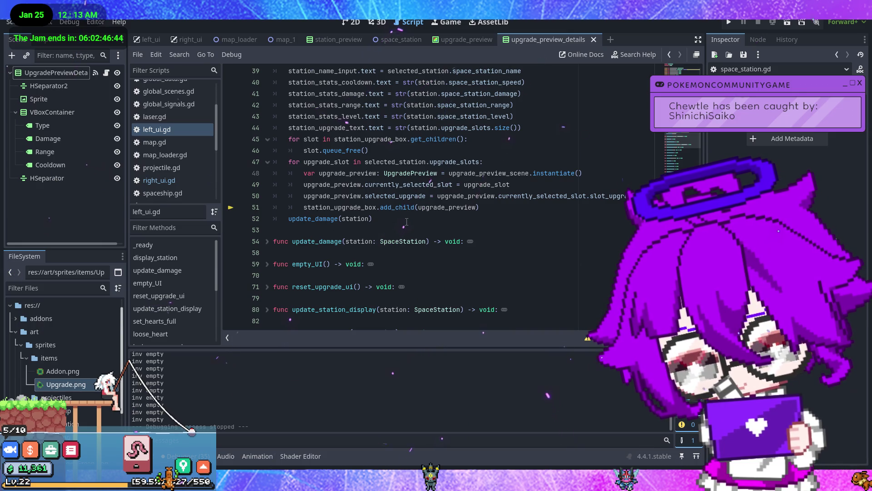
{"action": "scroll", "coordinate": [407, 222], "scroll_direction": "up", "scroll_amount": 2}
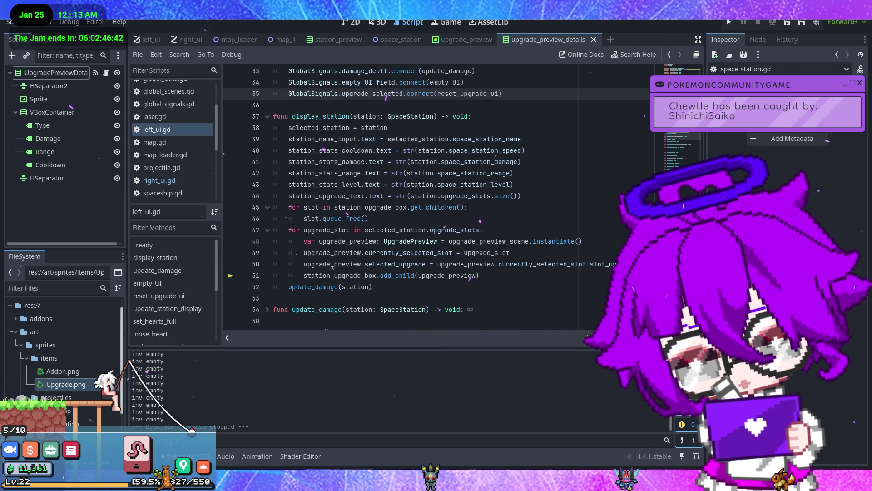
{"action": "scroll", "coordinate": [407, 221], "scroll_direction": "up", "scroll_amount": 5}
{"action": "scroll", "coordinate": [328, 205], "scroll_direction": "down", "scroll_amount": 9}
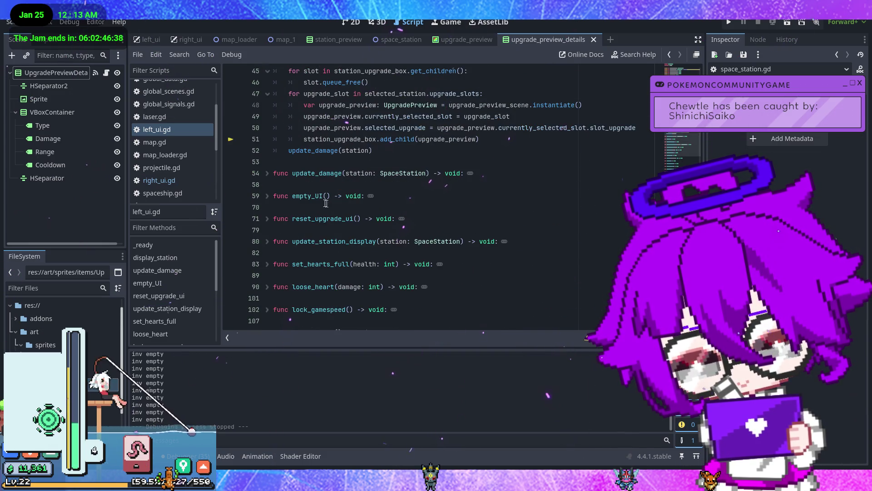
{"action": "left_click", "coordinate": [267, 219]}
{"action": "left_click", "coordinate": [268, 219]}
{"action": "scroll", "coordinate": [275, 222], "scroll_direction": "down", "scroll_amount": 1}
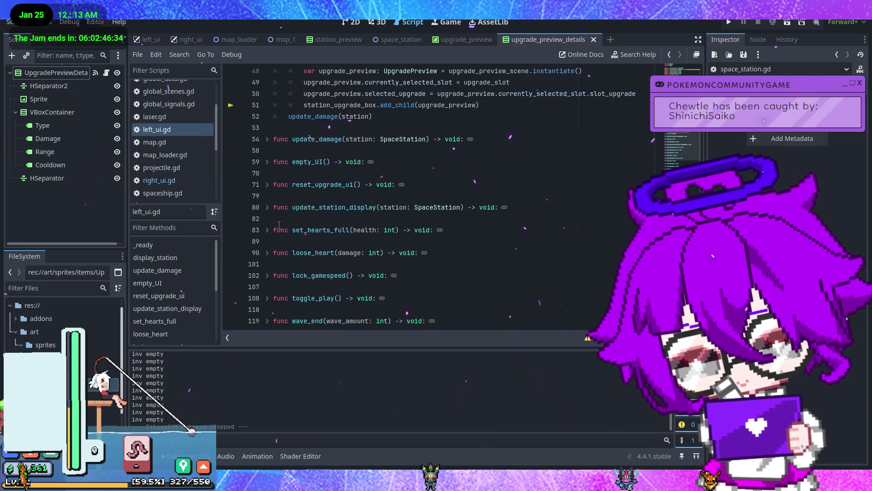
{"action": "scroll", "coordinate": [279, 224], "scroll_direction": "down", "scroll_amount": 3}
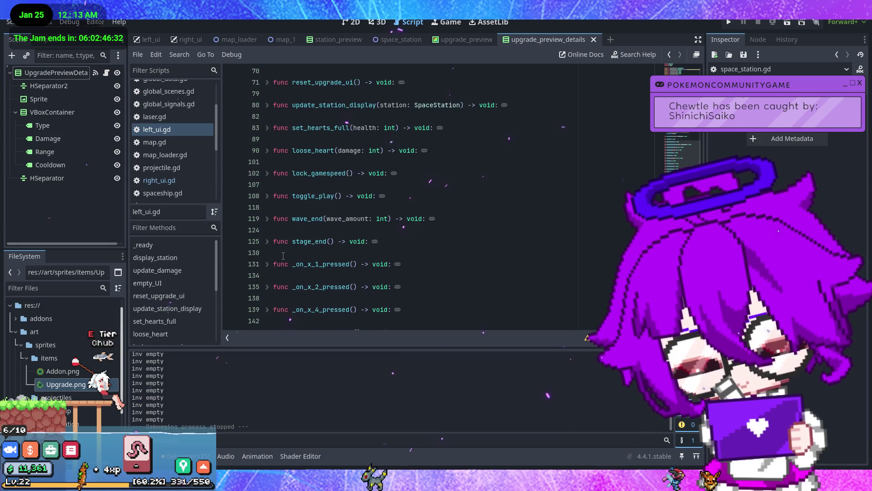
{"action": "scroll", "coordinate": [285, 264], "scroll_direction": "down", "scroll_amount": 1}
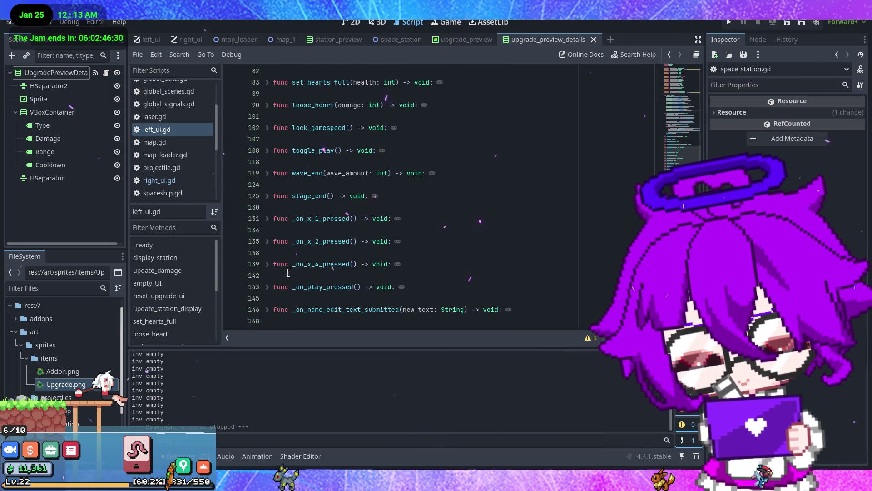
{"action": "scroll", "coordinate": [291, 282], "scroll_direction": "up", "scroll_amount": 3}
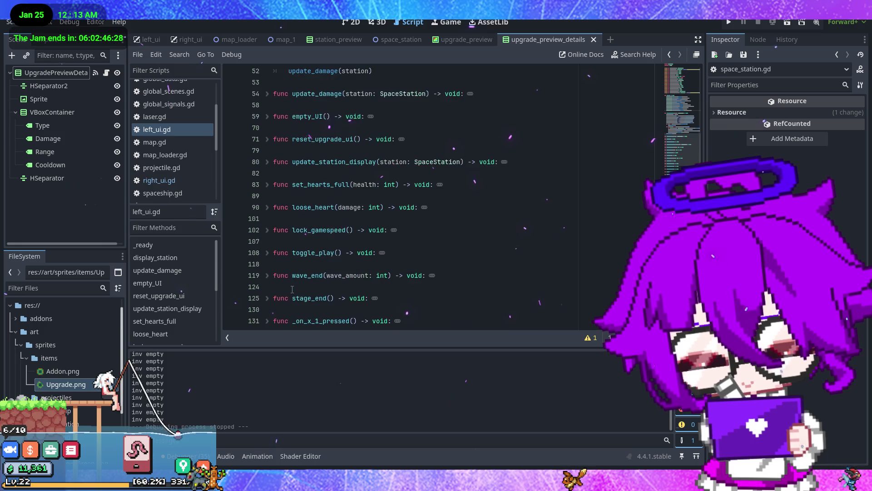
{"action": "left_click", "coordinate": [267, 141]}
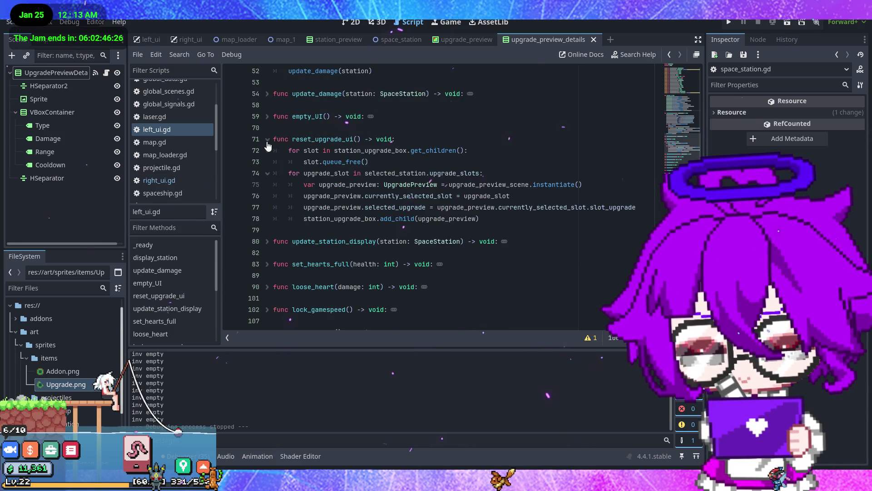
{"action": "left_click", "coordinate": [267, 140]}
{"action": "left_click", "coordinate": [267, 117]}
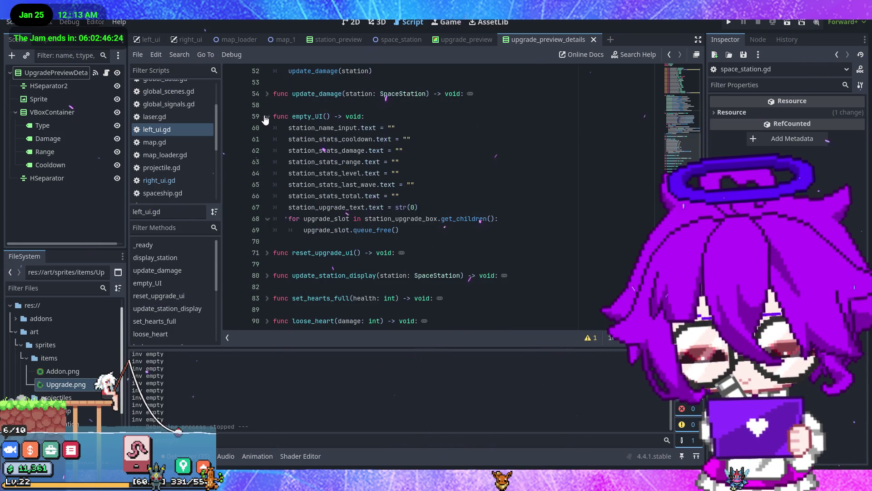
{"action": "left_click", "coordinate": [266, 117]}
{"action": "scroll", "coordinate": [282, 150], "scroll_direction": "up", "scroll_amount": 5}
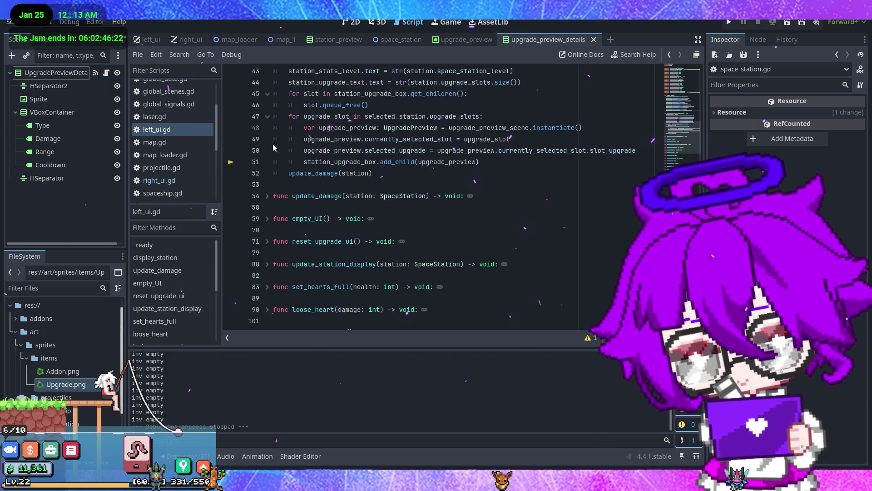
{"action": "scroll", "coordinate": [287, 166], "scroll_direction": "up", "scroll_amount": 2}
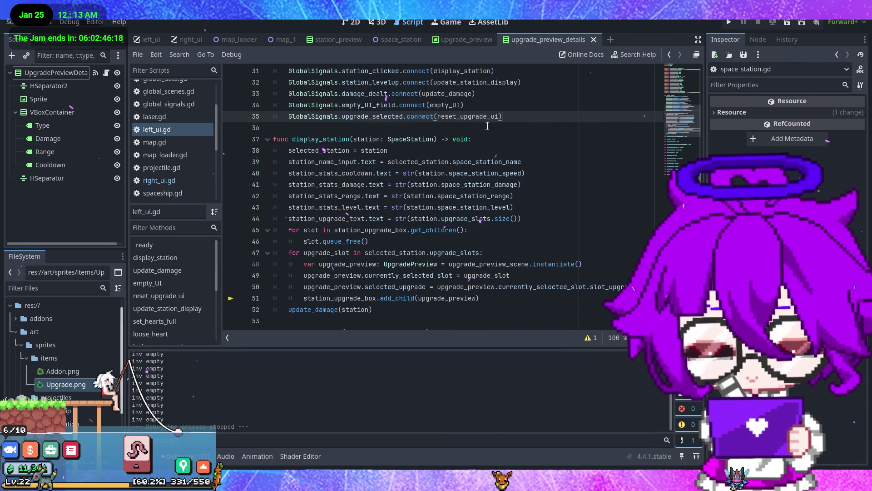
{"action": "left_click", "coordinate": [480, 82]}
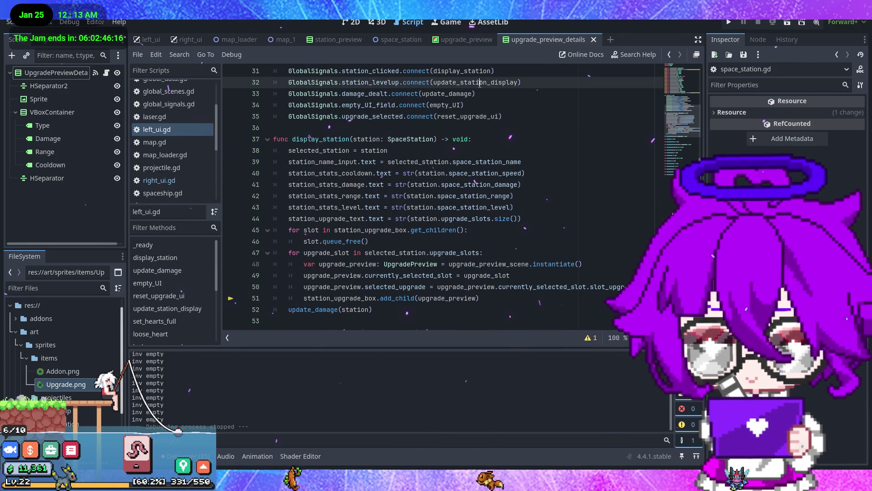
{"action": "left_click", "coordinate": [267, 139]}
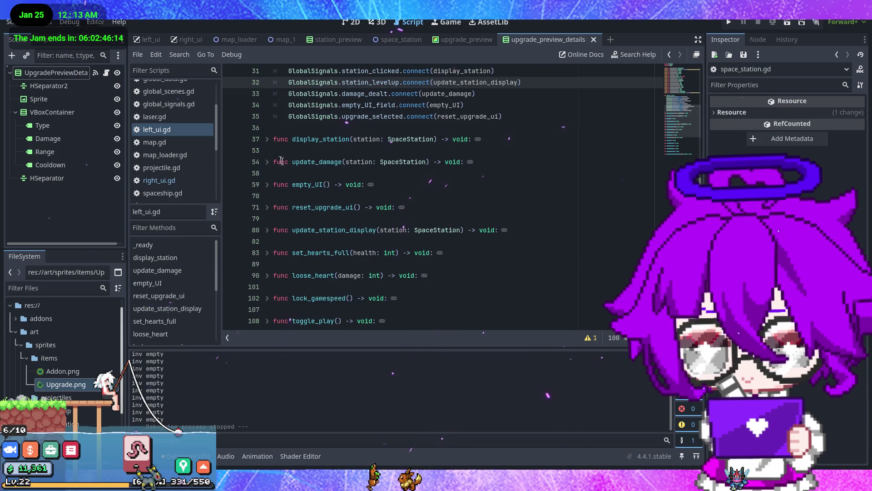
{"action": "left_click", "coordinate": [267, 230]}
{"action": "scroll", "coordinate": [287, 230], "scroll_direction": "down", "scroll_amount": 1}
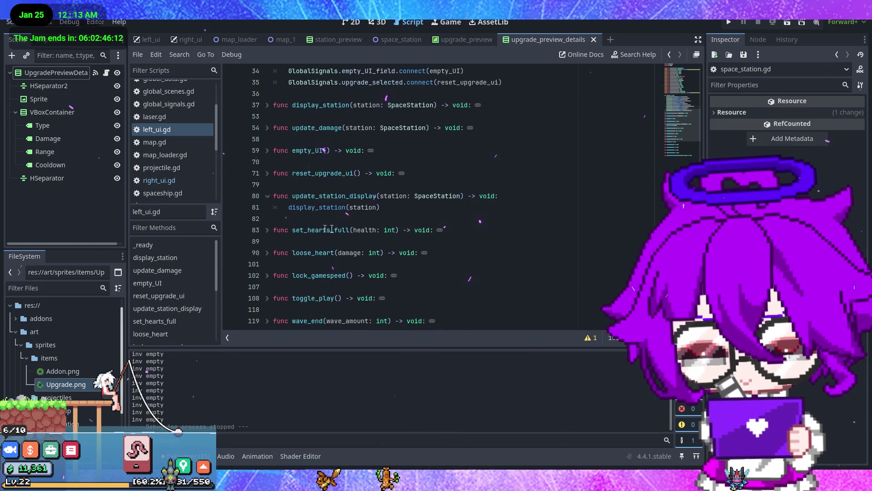
{"action": "left_click", "coordinate": [418, 211]}
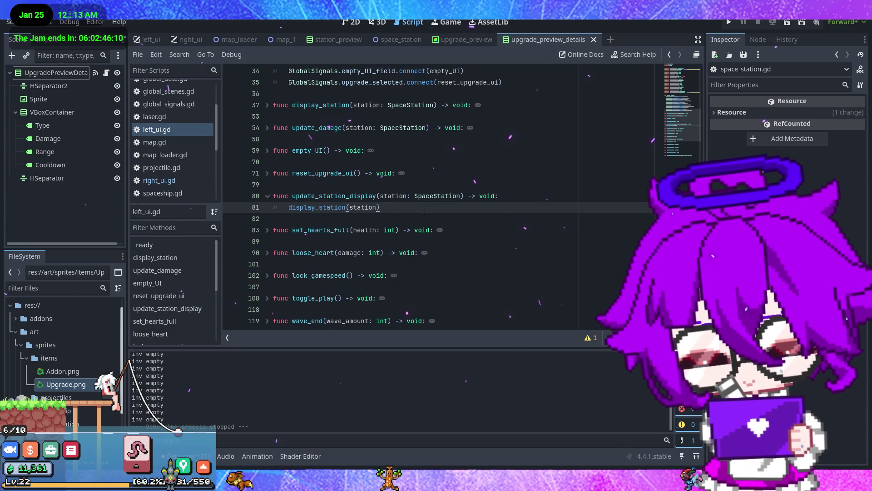
{"action": "scroll", "coordinate": [428, 211], "scroll_direction": "up", "scroll_amount": 2}
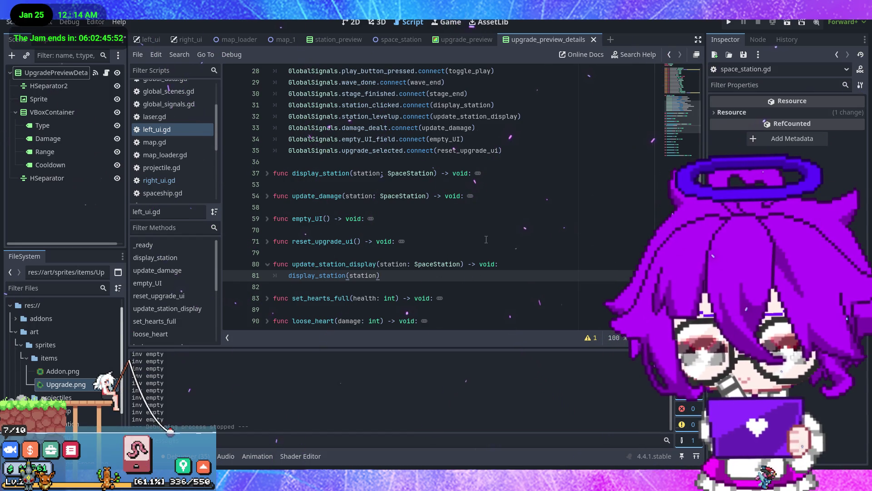
Add GlobalSignals.upgrade_selected.connect() on a new line after the station_levelup connection in _ready.
{"action": "left_click", "coordinate": [538, 117]}
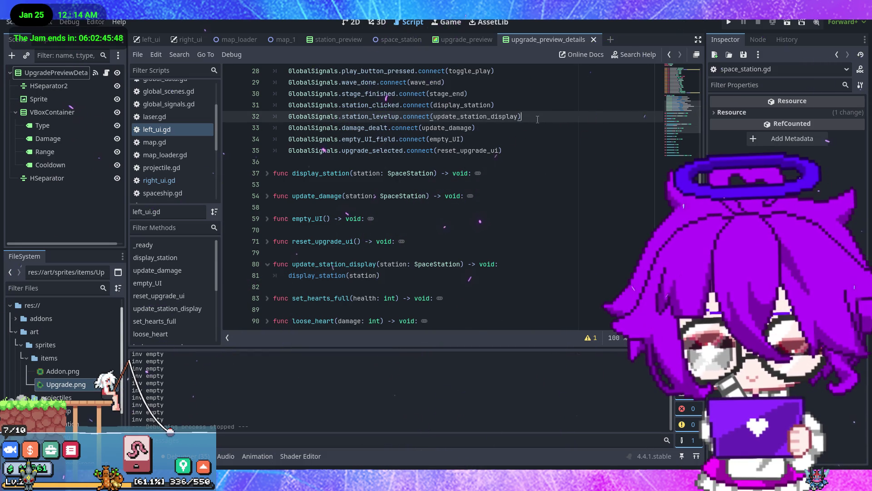
{"action": "key", "text": "Return"}
{"action": "type", "text": "Glob"}
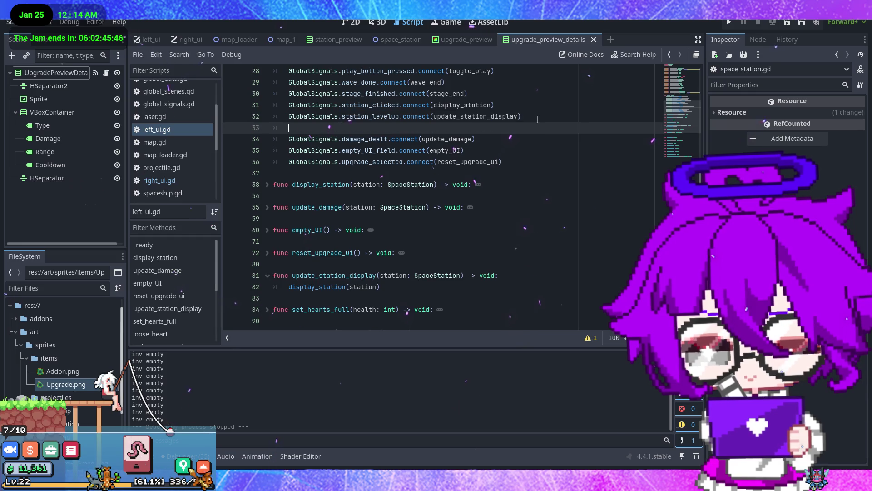
{"action": "type", "text": "al"}
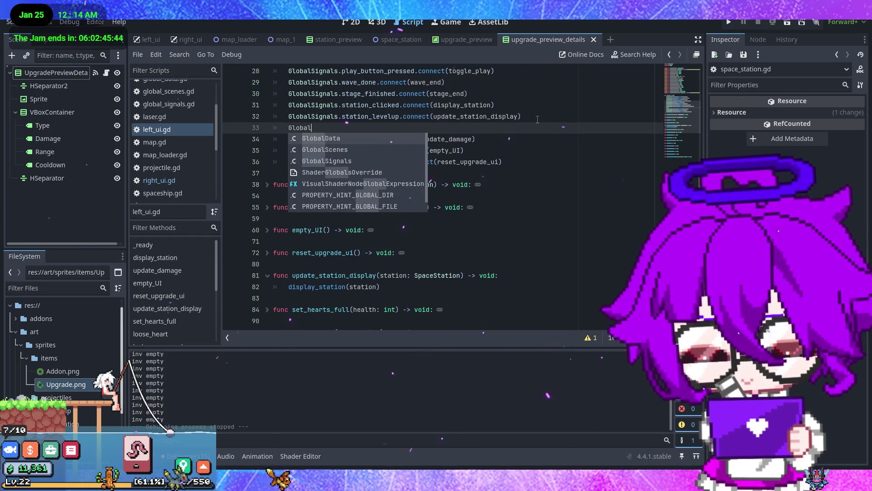
{"action": "key", "text": "Escape"}
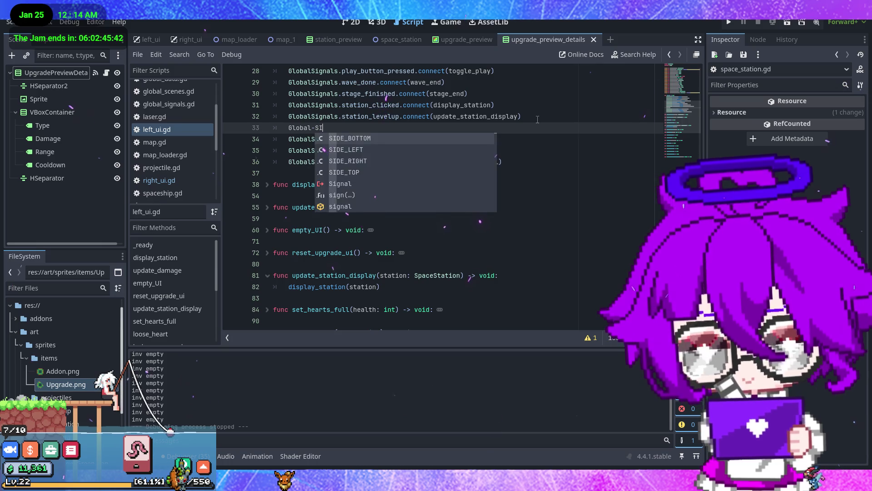
{"action": "type", "text": ".S"}
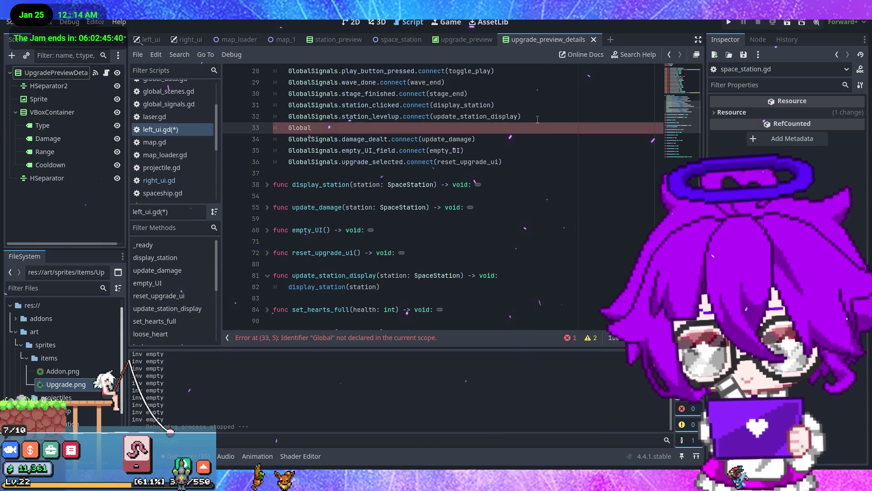
{"action": "key", "text": "Escape"}
{"action": "key", "text": "BackSpace"}
{"action": "key", "text": "BackSpace"}
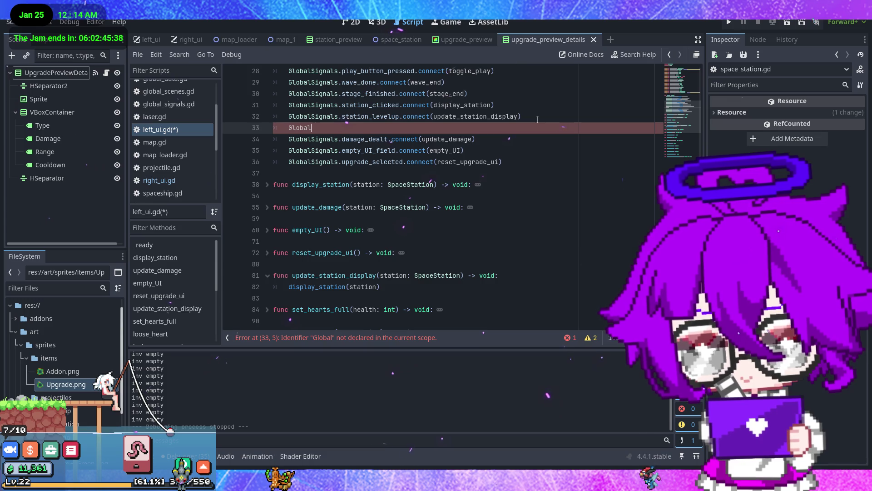
{"action": "type", "text": "nals"}
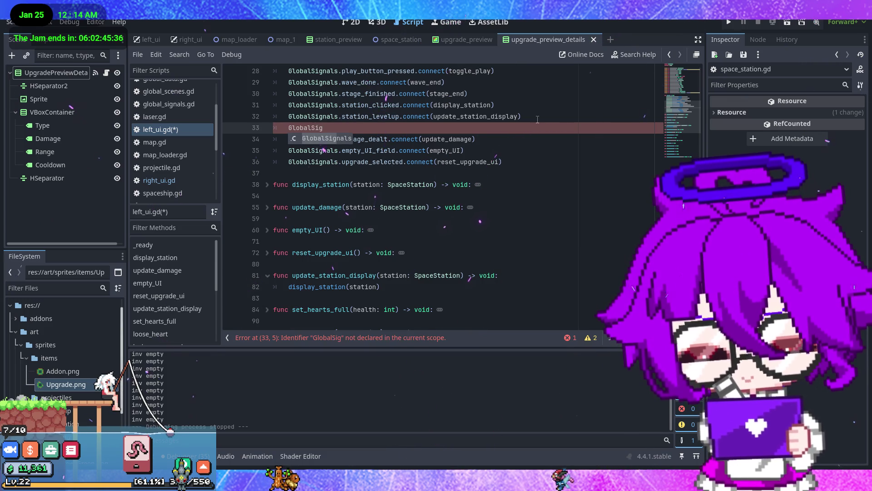
{"action": "type", "text": "."}
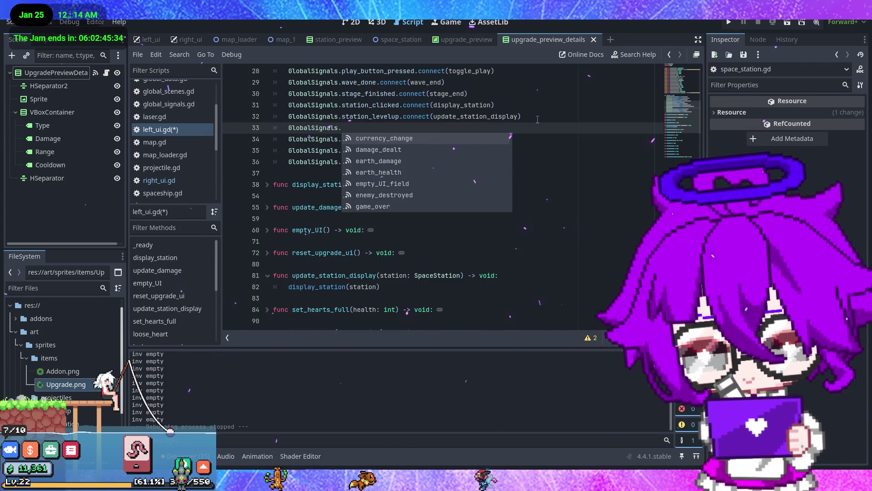
{"action": "type", "text": "up"}
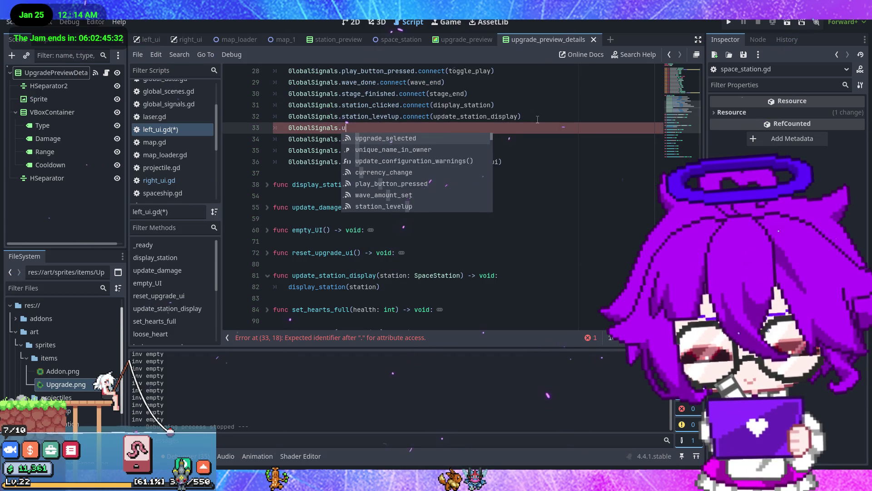
{"action": "key", "text": "Return"}
{"action": "type", "text": ".con"}
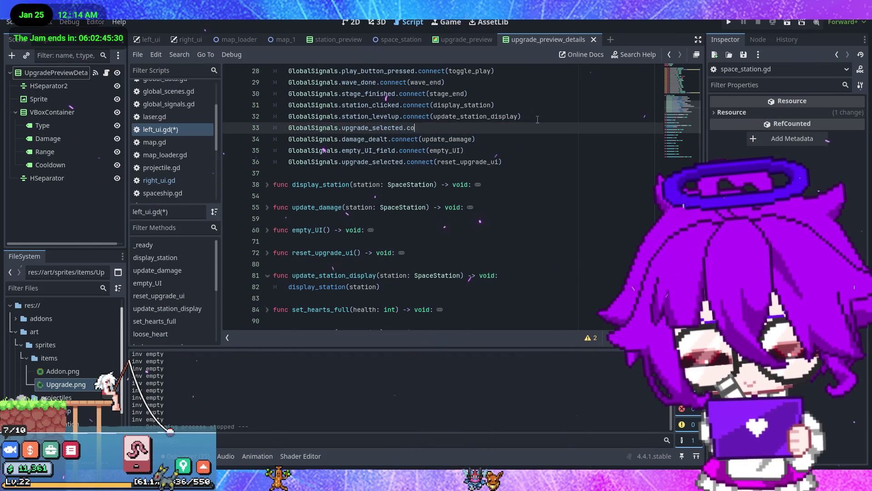
{"action": "key", "text": "Return"}
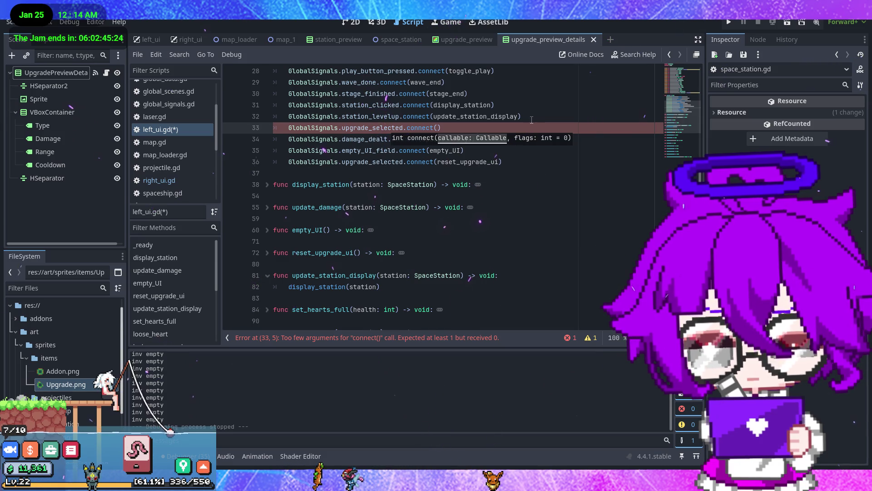
Scroll through left_ui.gd and unfold display_station to read its body.
{"action": "scroll", "coordinate": [500, 132], "scroll_direction": "up", "scroll_amount": 8}
{"action": "scroll", "coordinate": [493, 133], "scroll_direction": "up", "scroll_amount": 1}
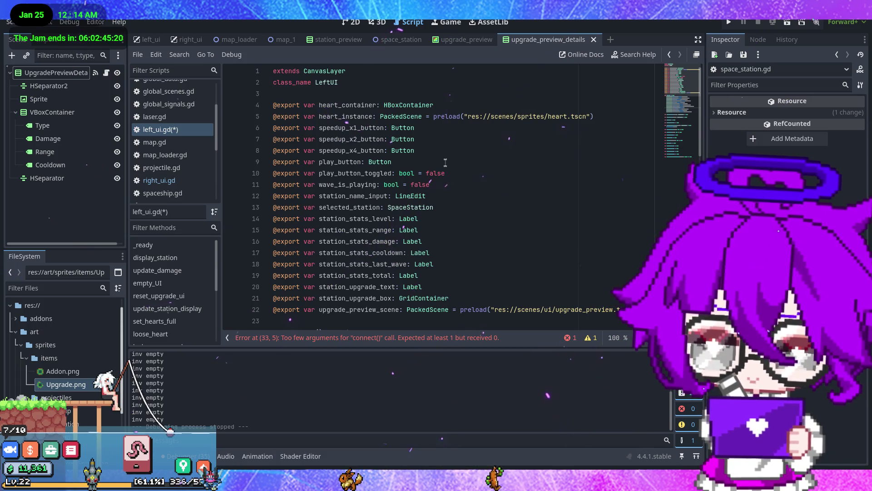
{"action": "scroll", "coordinate": [454, 173], "scroll_direction": "down", "scroll_amount": 5}
{"action": "scroll", "coordinate": [458, 194], "scroll_direction": "down", "scroll_amount": 1}
{"action": "scroll", "coordinate": [500, 200], "scroll_direction": "up", "scroll_amount": 3}
{"action": "scroll", "coordinate": [531, 203], "scroll_direction": "down", "scroll_amount": 4}
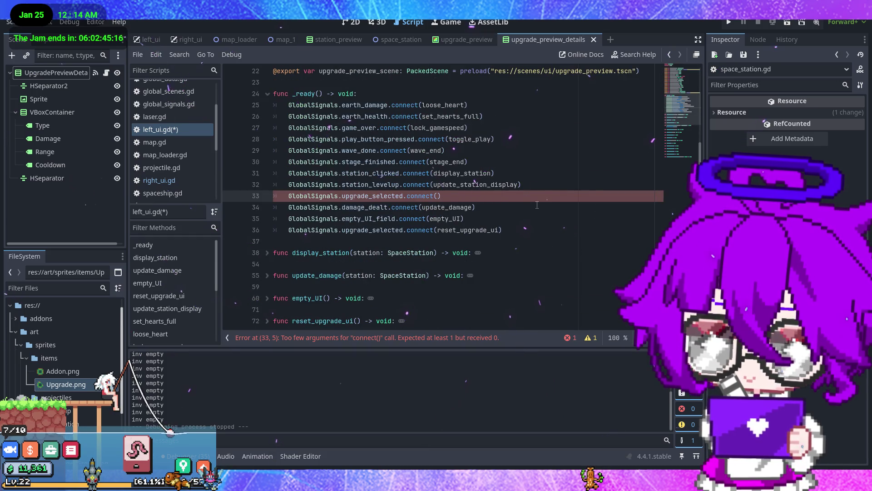
{"action": "scroll", "coordinate": [531, 203], "scroll_direction": "down", "scroll_amount": 3}
{"action": "scroll", "coordinate": [537, 204], "scroll_direction": "up", "scroll_amount": 5}
{"action": "scroll", "coordinate": [536, 204], "scroll_direction": "up", "scroll_amount": 2}
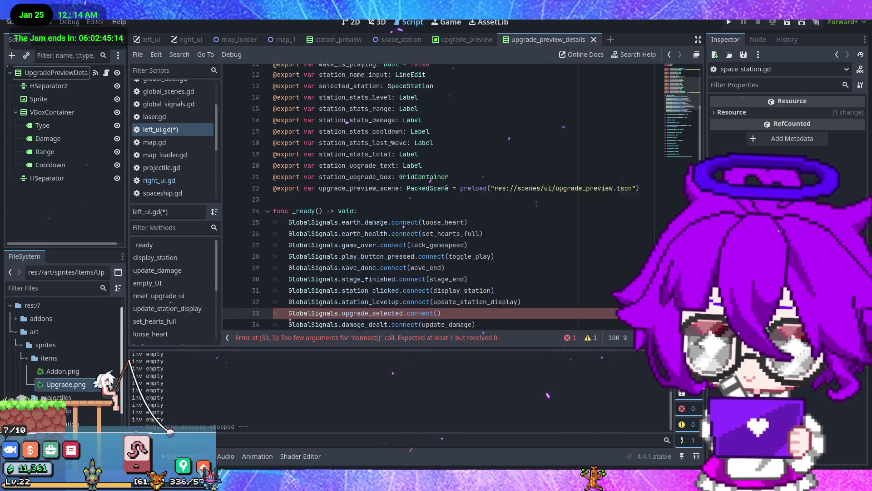
{"action": "scroll", "coordinate": [536, 205], "scroll_direction": "down", "scroll_amount": 3}
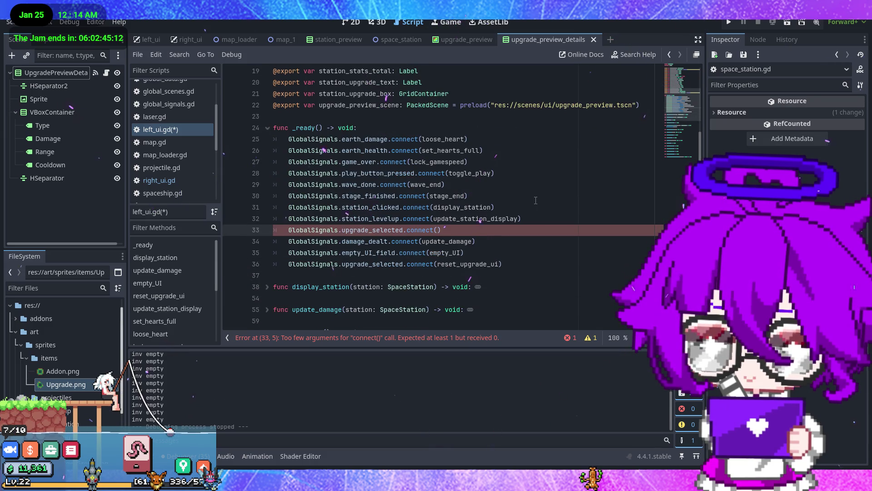
{"action": "scroll", "coordinate": [535, 201], "scroll_direction": "down", "scroll_amount": 4}
{"action": "left_click", "coordinate": [268, 151]}
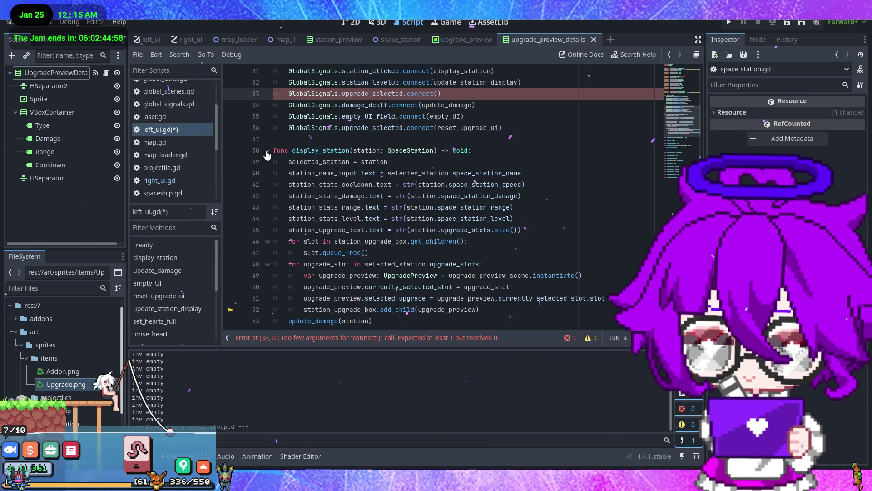
Fold display_station, complete the call as connect(display_station), and save left_ui.gd.
{"action": "left_click", "coordinate": [267, 152]}
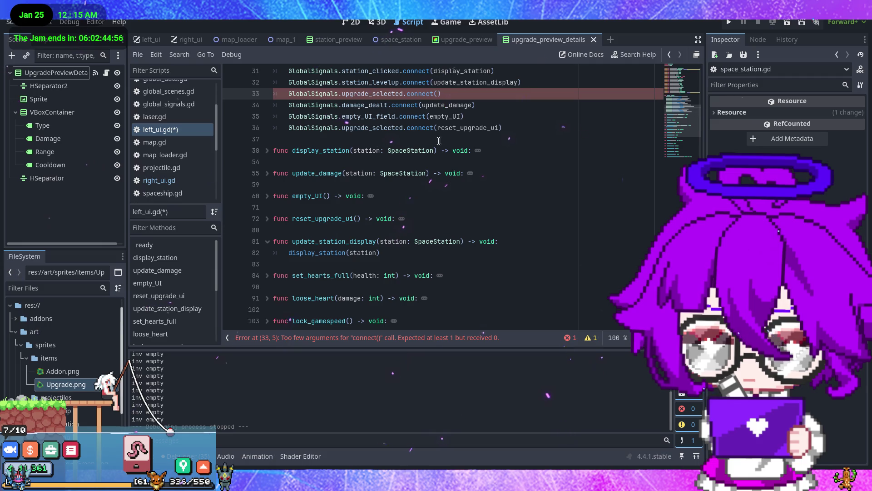
{"action": "key", "text": "Return"}
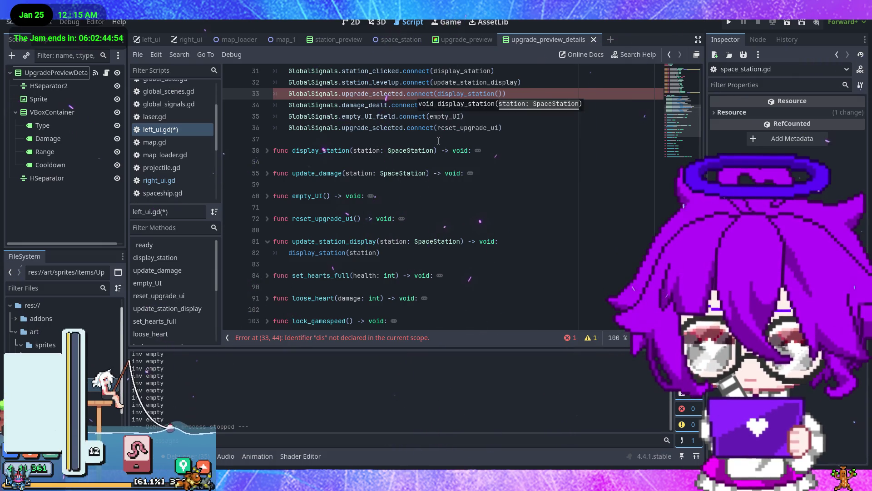
{"action": "key", "text": "ctrl+s"}
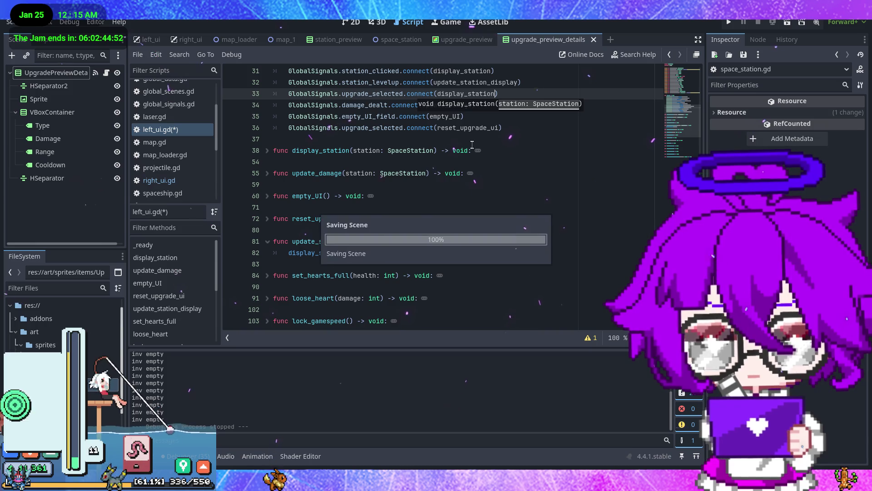
{"action": "scroll", "coordinate": [188, 178], "scroll_direction": "down", "scroll_amount": 5}
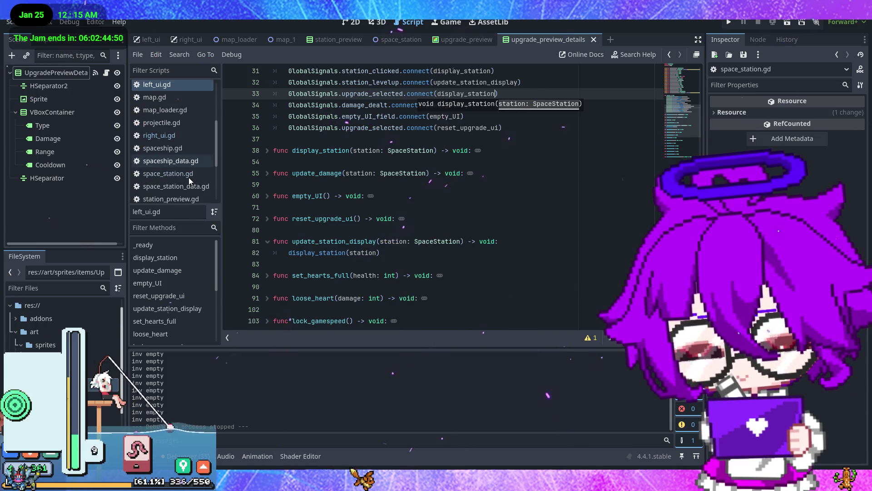
{"action": "left_click", "coordinate": [187, 158]}
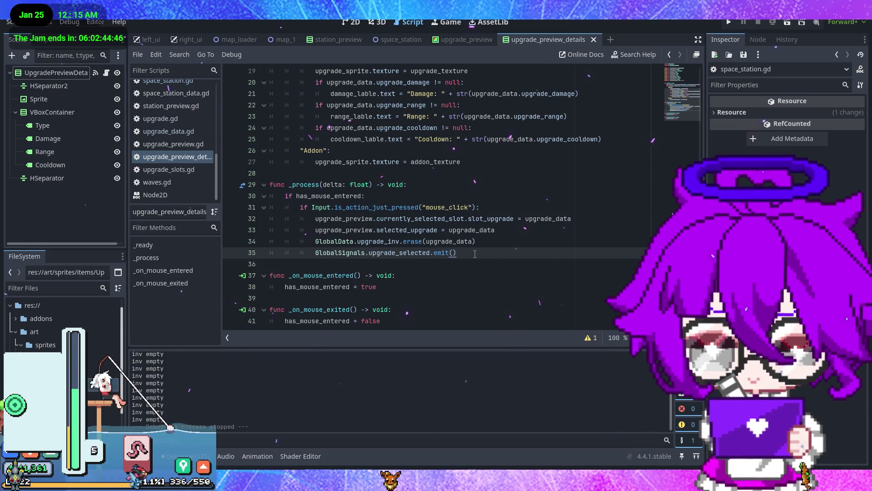
Type upgrade_preview. as the argument of the upgrade_selected emit on line 35.
{"action": "scroll", "coordinate": [464, 251], "scroll_direction": "up", "scroll_amount": 6}
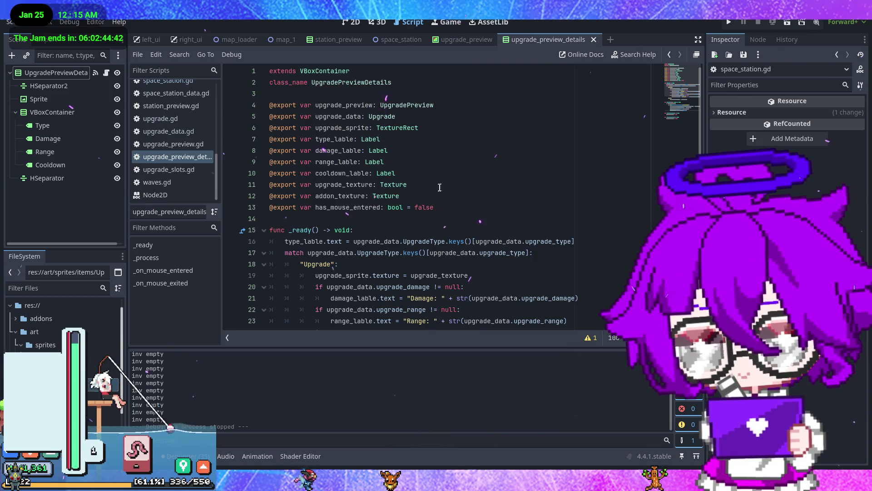
{"action": "scroll", "coordinate": [441, 184], "scroll_direction": "down", "scroll_amount": 1}
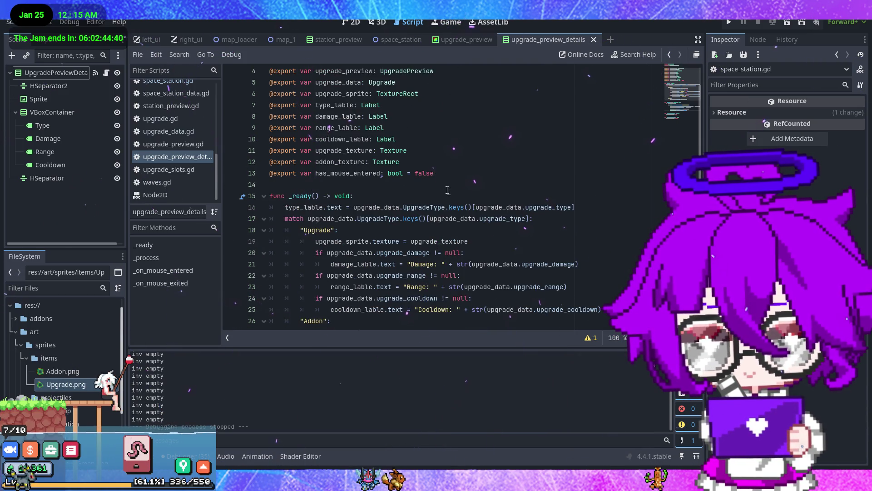
{"action": "scroll", "coordinate": [491, 241], "scroll_direction": "down", "scroll_amount": 4}
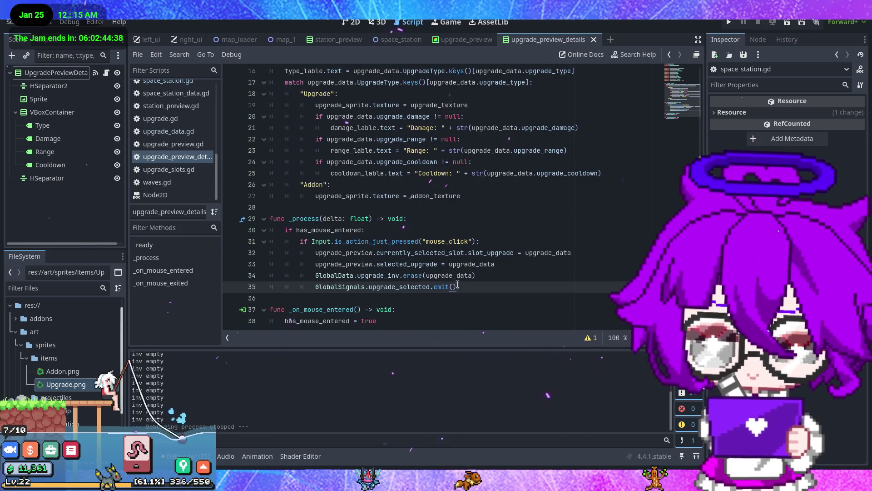
{"action": "type", "text": "upgr"}
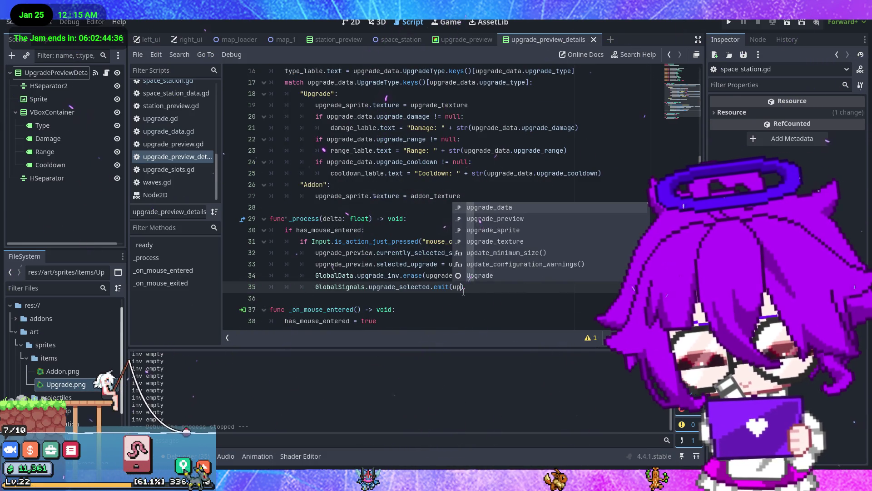
{"action": "key", "text": "Return"}
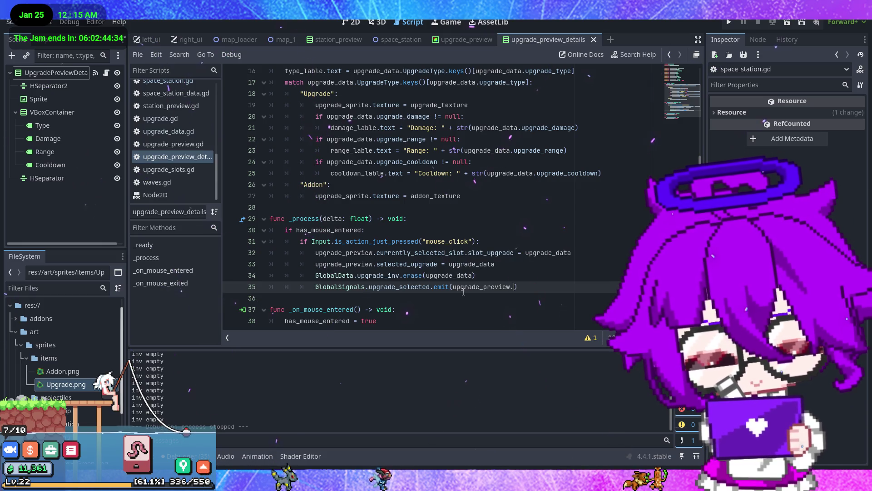
{"action": "type", "text": "."}
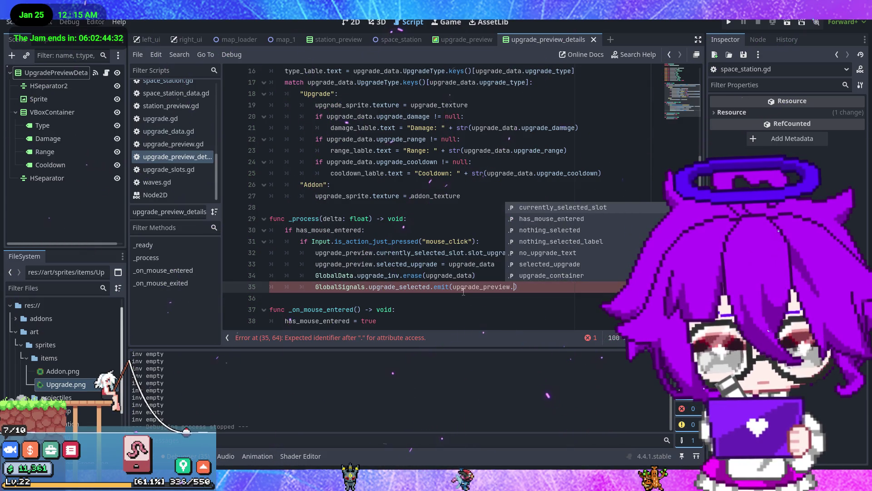
Check currently_selected_slot's type in upgrade_preview.gd, then go to slot_upgrade in upgrade_slots.gd.
{"action": "left_click", "coordinate": [172, 144]}
{"action": "scroll", "coordinate": [391, 190], "scroll_direction": "up", "scroll_amount": 8}
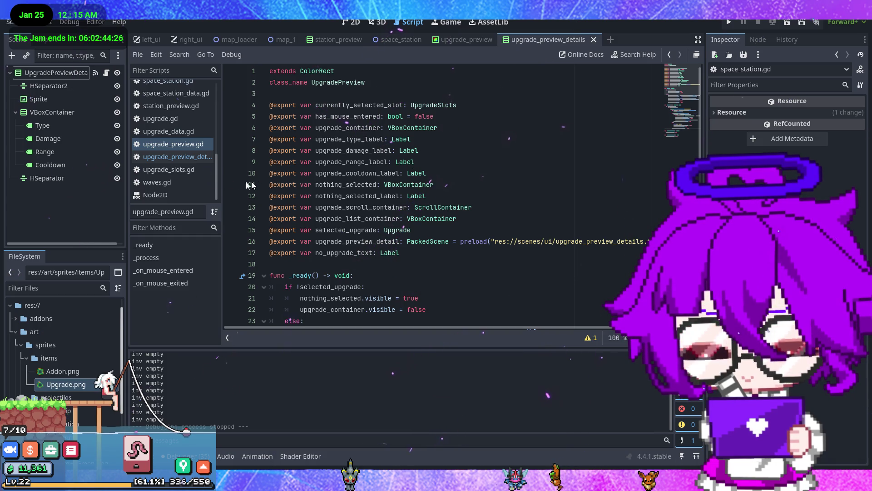
{"action": "left_click", "coordinate": [475, 105]}
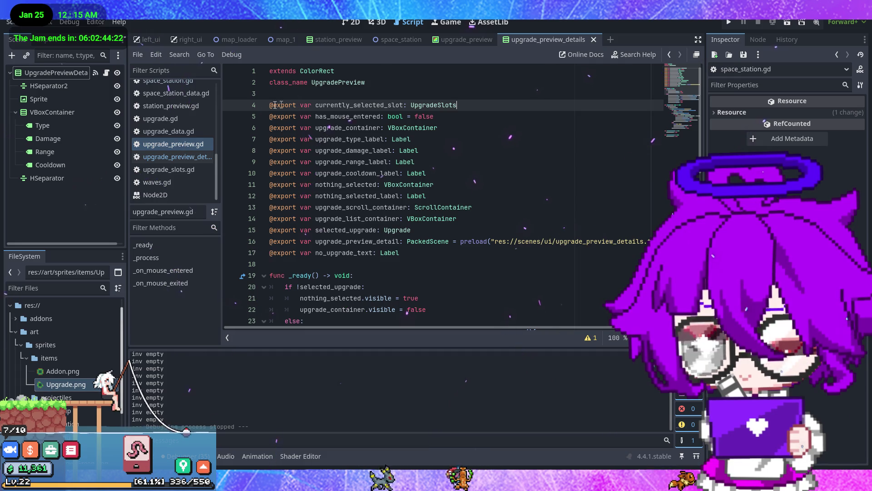
{"action": "left_click", "coordinate": [169, 169]}
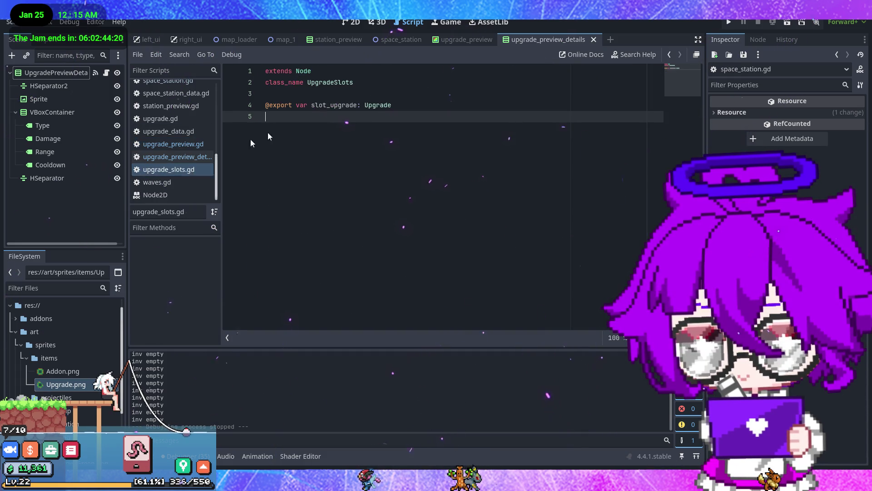
{"action": "left_click", "coordinate": [286, 95]}
{"action": "key", "text": "Return"}
{"action": "type", "text": "@"}
{"action": "key", "text": "Escape"}
{"action": "type", "text": "export var slot_station: Space"}
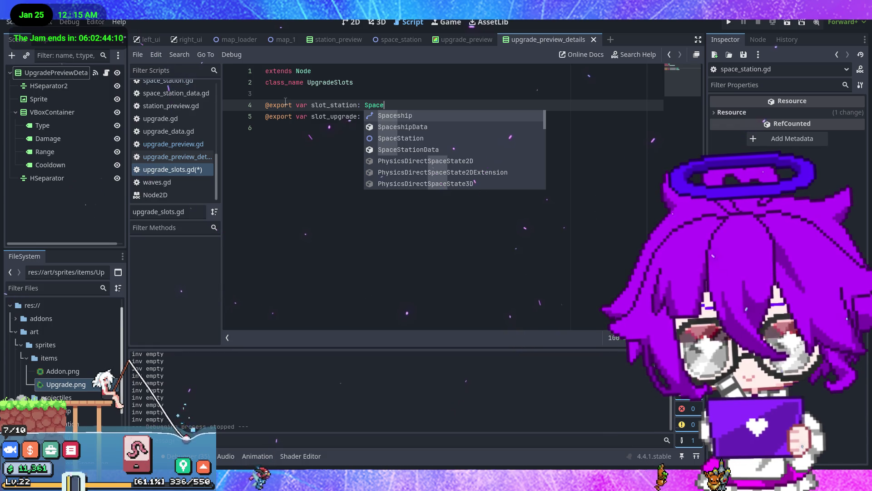
{"action": "key", "text": "Return"}
{"action": "key", "text": "BackSpace"}
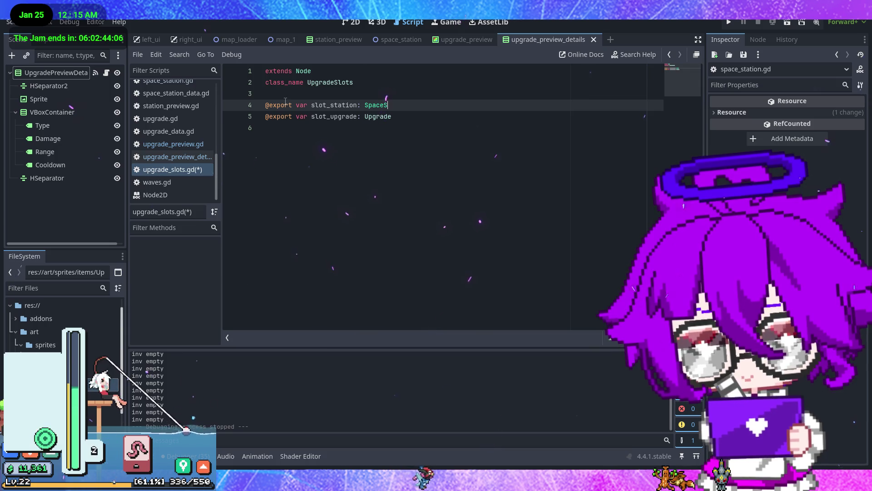
{"action": "key", "text": "Return"}
{"action": "key", "text": "ctrl+s"}
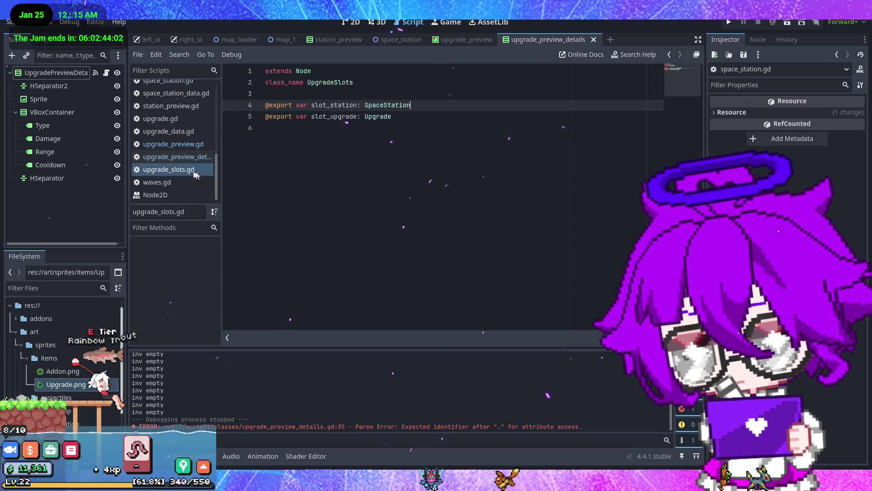
{"action": "scroll", "coordinate": [197, 167], "scroll_direction": "up", "scroll_amount": 1}
{"action": "scroll", "coordinate": [189, 123], "scroll_direction": "up", "scroll_amount": 1}
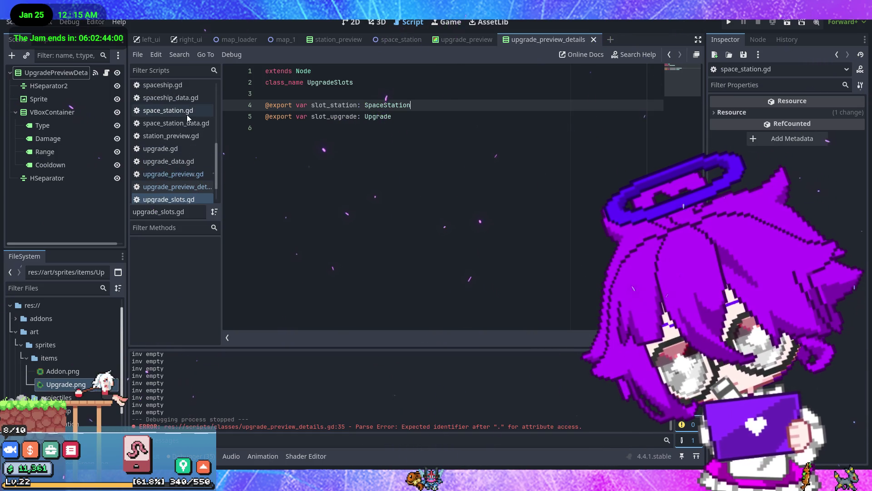
In space_station.gd, unfold set_stats to reach the upgrade_slots append line.
{"action": "left_click", "coordinate": [186, 113]}
{"action": "scroll", "coordinate": [383, 221], "scroll_direction": "up", "scroll_amount": 4}
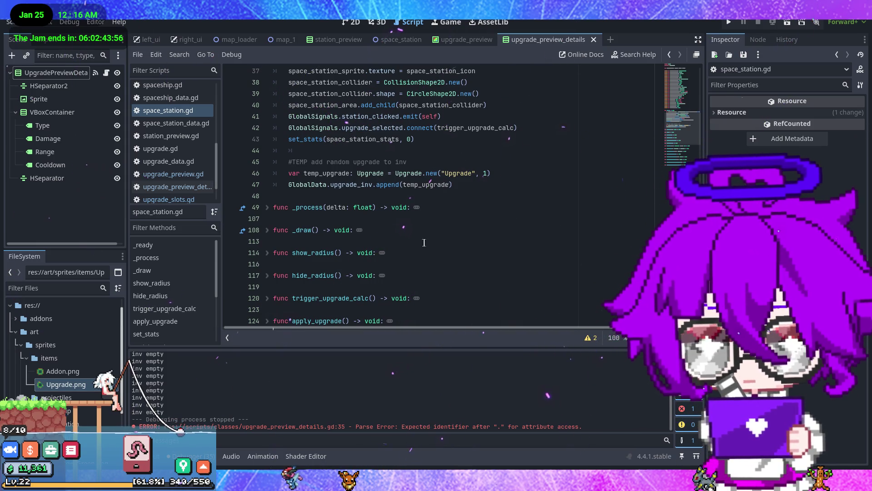
{"action": "scroll", "coordinate": [420, 244], "scroll_direction": "down", "scroll_amount": 2}
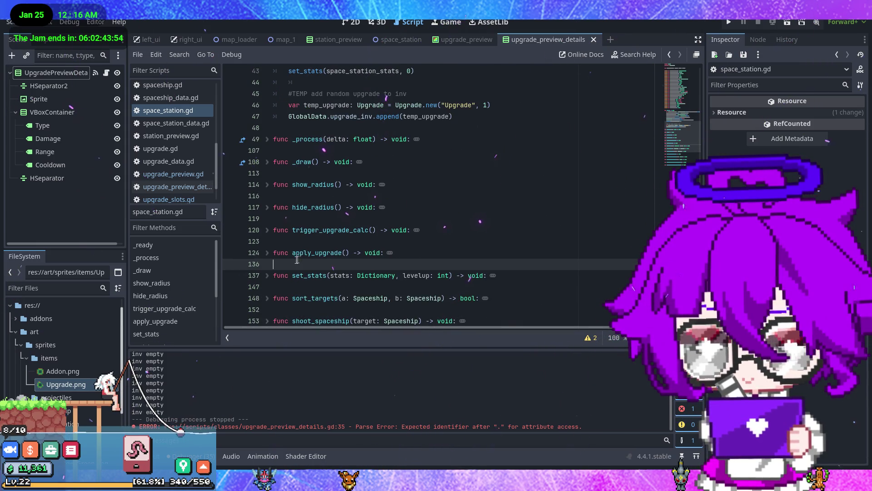
{"action": "left_click", "coordinate": [268, 276]}
{"action": "scroll", "coordinate": [271, 275], "scroll_direction": "down", "scroll_amount": 4}
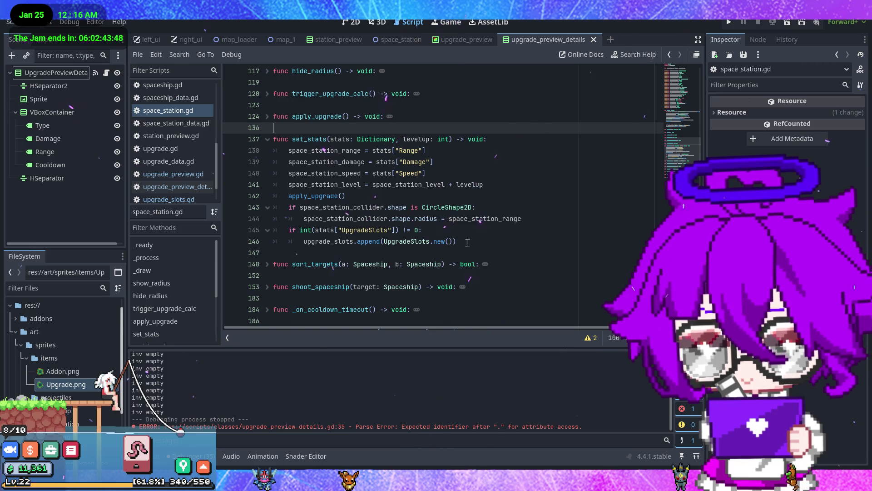
{"action": "left_click", "coordinate": [449, 242]}
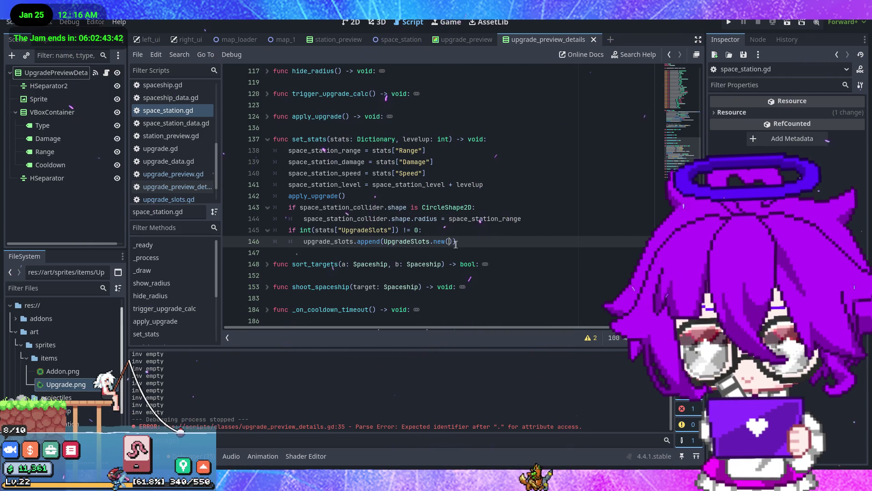
Declare var slot: UpgradeSlots = UpgradeSlots.new() before the append call.
{"action": "left_click", "coordinate": [445, 230]}
{"action": "key", "text": "Return"}
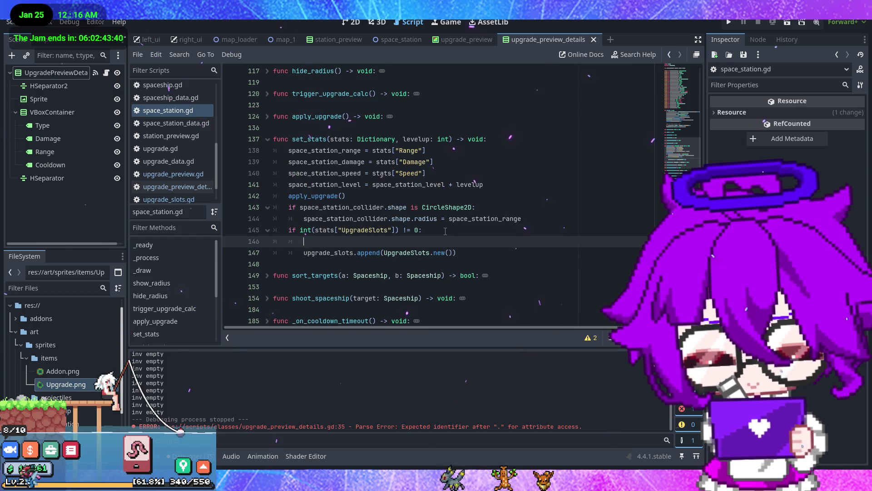
{"action": "type", "text": "var slot "}
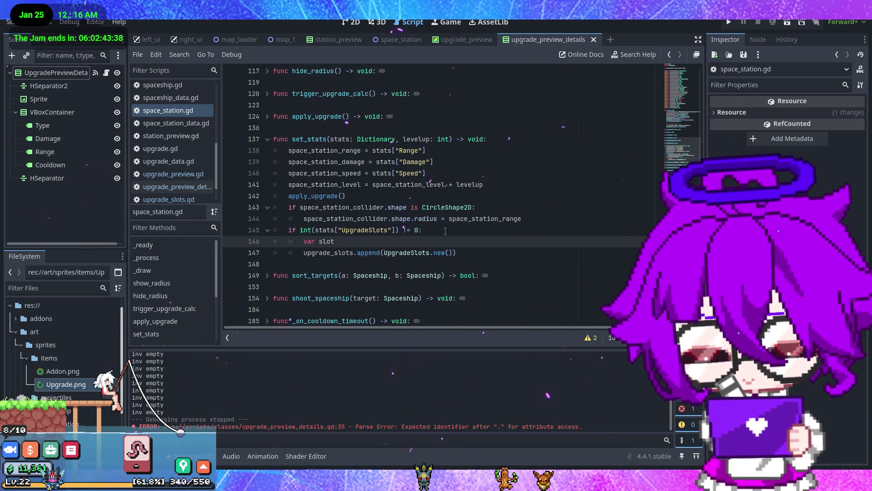
{"action": "type", "text": "="}
{"action": "left_click_drag", "start_coordinate": [384, 254], "coordinate": [453, 253]}
{"action": "key", "text": "ctrl+x"}
{"action": "left_click", "coordinate": [394, 243]}
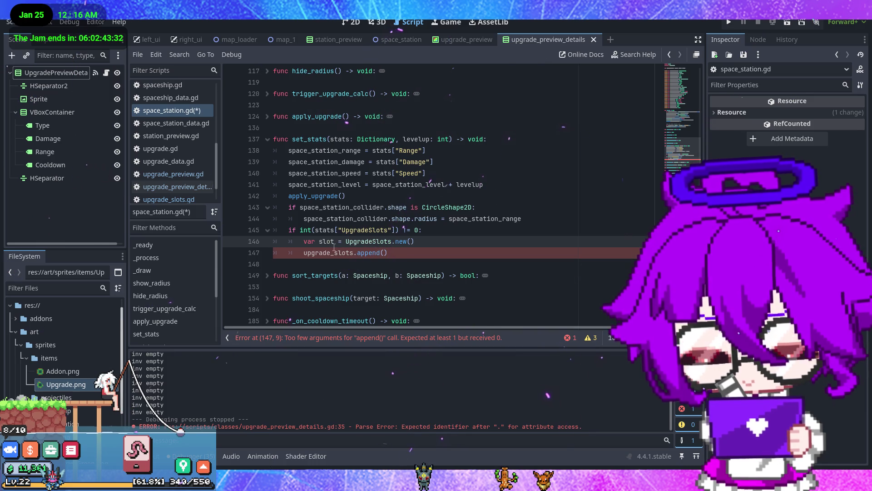
{"action": "type", "text": "pgra"}
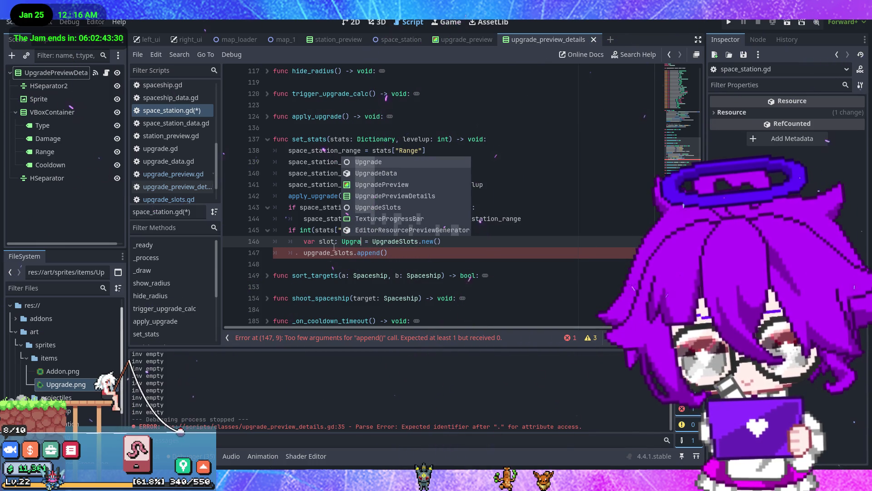
{"action": "key", "text": "Down"}
{"action": "key", "text": "Down"}
{"action": "key", "text": "Down"}
{"action": "key", "text": "Return"}
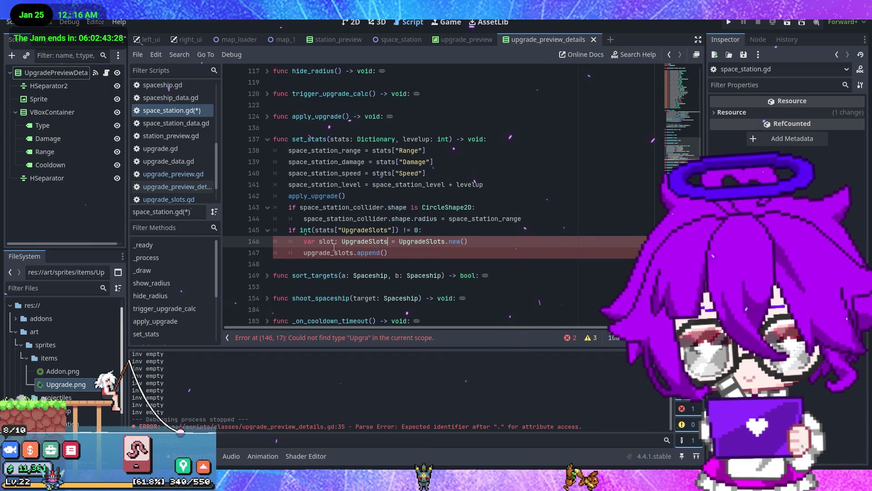
Set slot.slot_station = self, append slot to upgrade_slots, and save space_station.gd.
{"action": "left_click", "coordinate": [497, 245]}
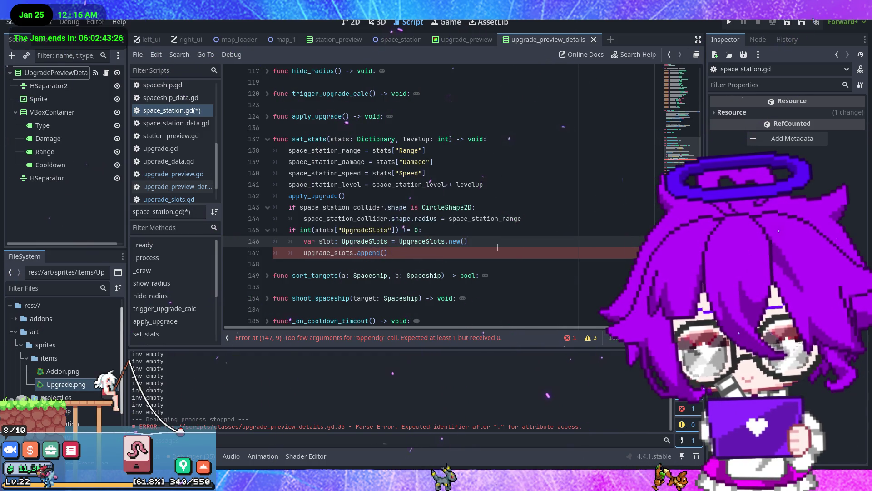
{"action": "key", "text": "Return"}
{"action": "type", "text": "slot"}
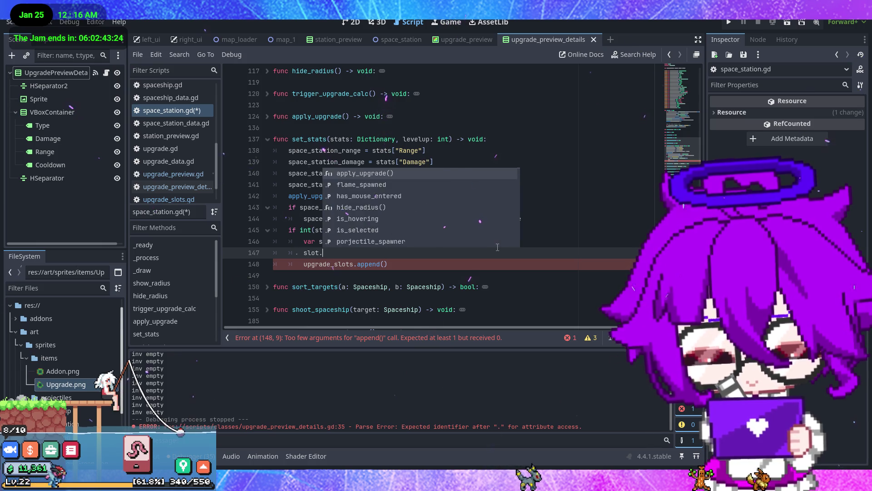
{"action": "type", "text": "."}
{"action": "key", "text": "Return"}
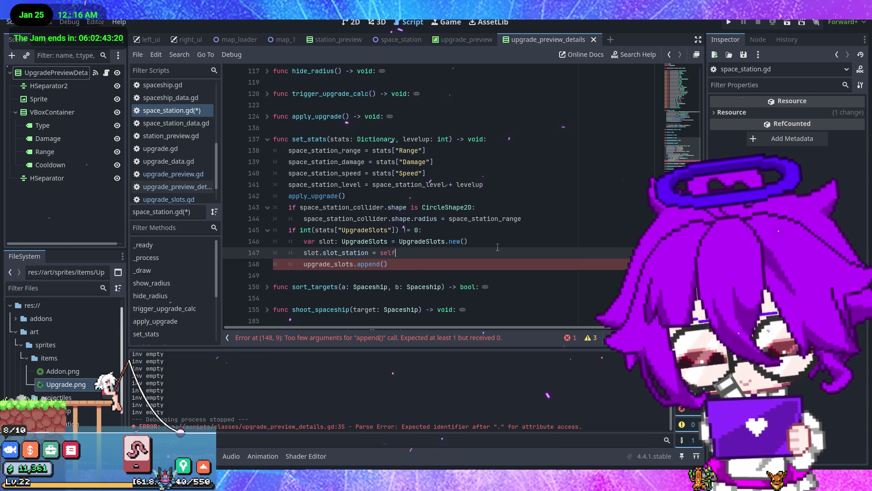
{"action": "left_click", "coordinate": [390, 266]}
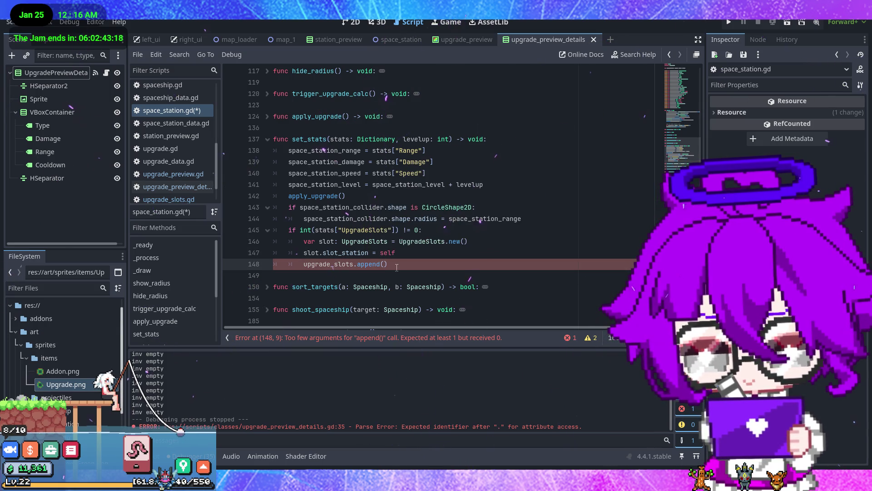
{"action": "type", "text": "ot"}
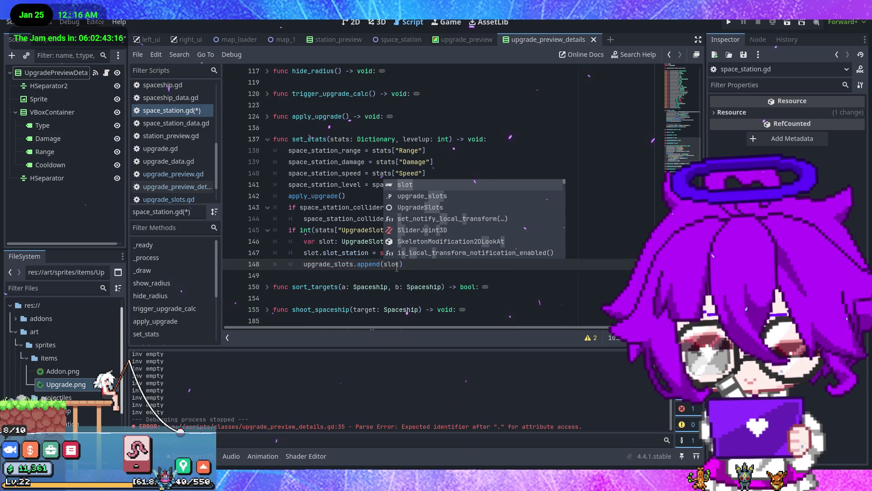
{"action": "key", "text": "End"}
{"action": "key", "text": "ctrl+s"}
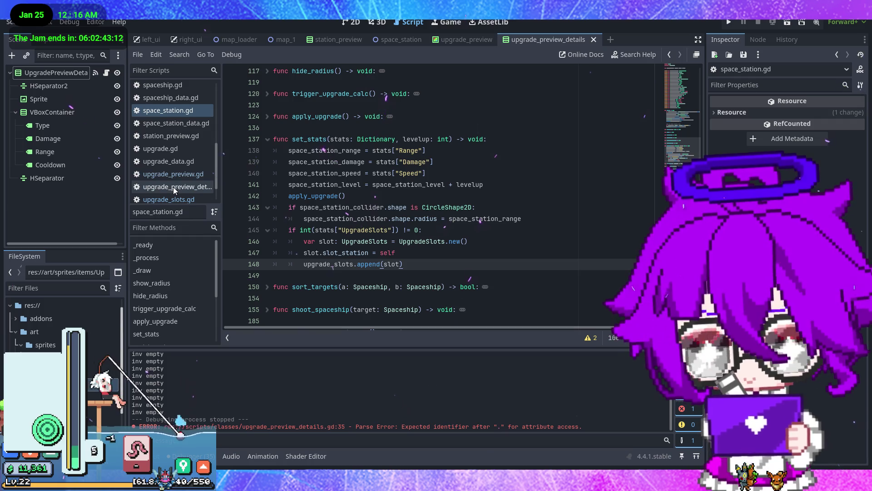
{"action": "scroll", "coordinate": [173, 186], "scroll_direction": "down", "scroll_amount": 2}
{"action": "left_click", "coordinate": [174, 173]}
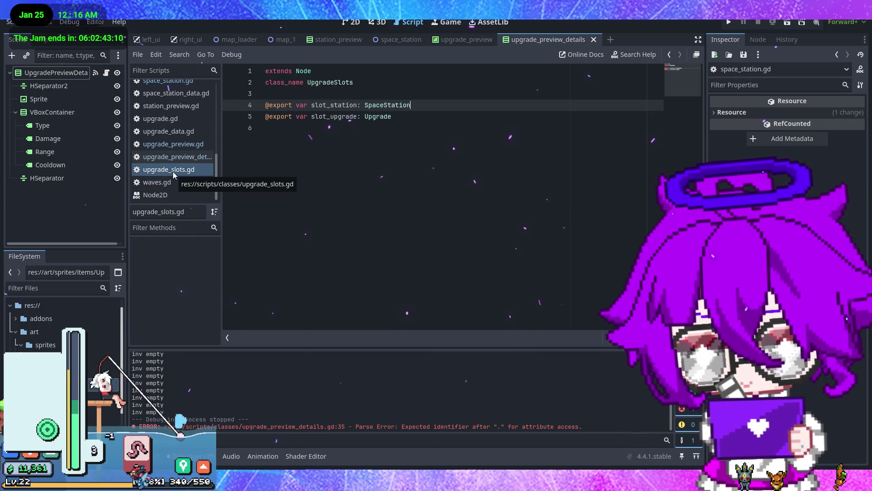
Extend the emit argument in upgrade_preview_details.gd to upgrade_preview.currently_selected_slot.slot_.
{"action": "left_click", "coordinate": [171, 161]}
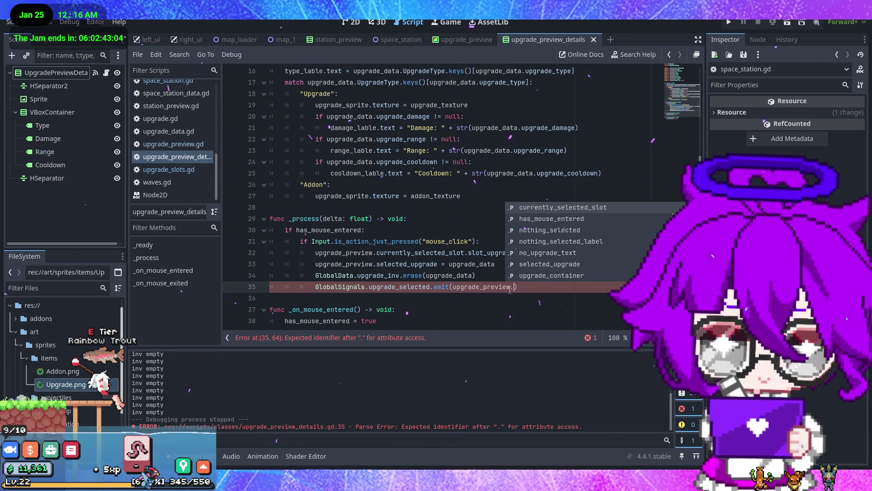
{"action": "key", "text": "Return"}
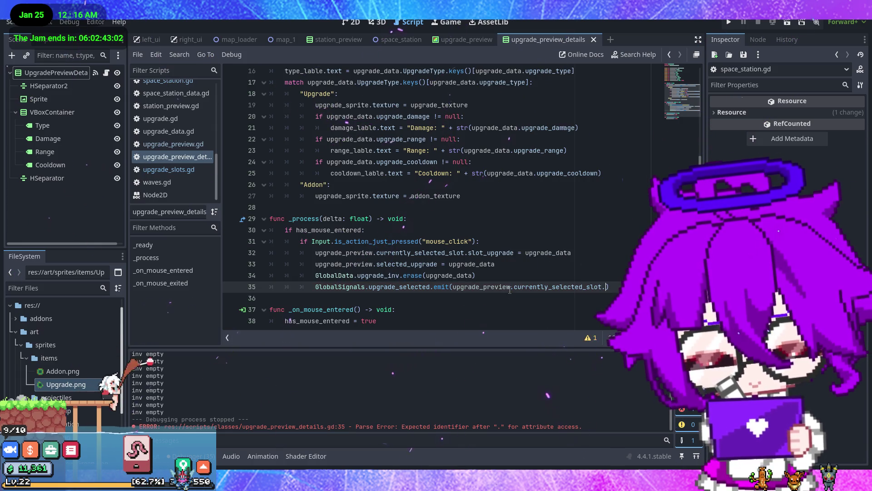
{"action": "type", "text": ".slot"}
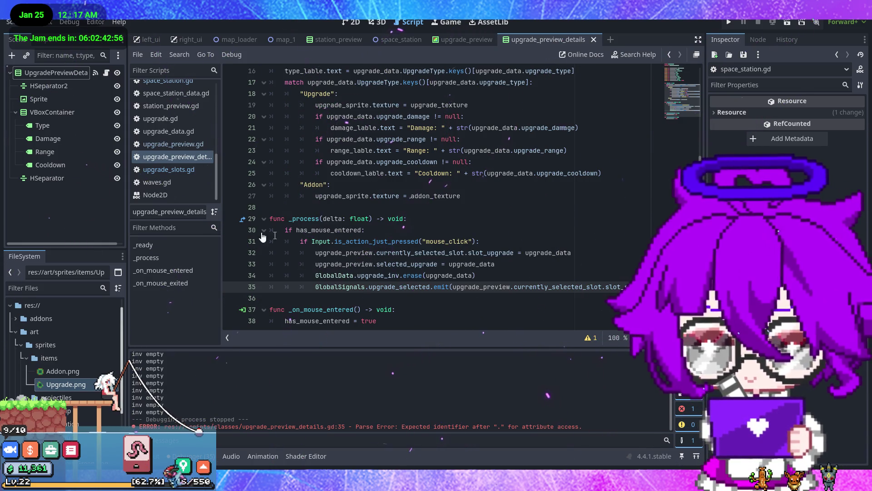
{"action": "type", "text": "_"}
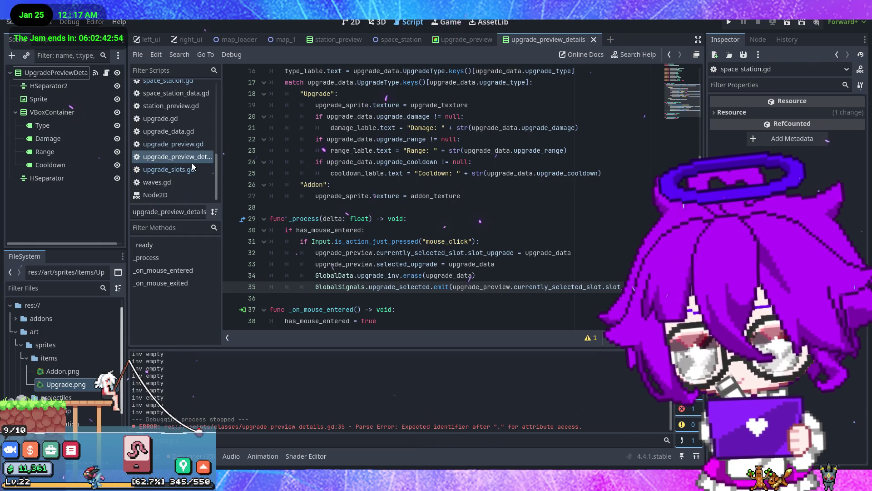
{"action": "scroll", "coordinate": [176, 162], "scroll_direction": "up", "scroll_amount": 1}
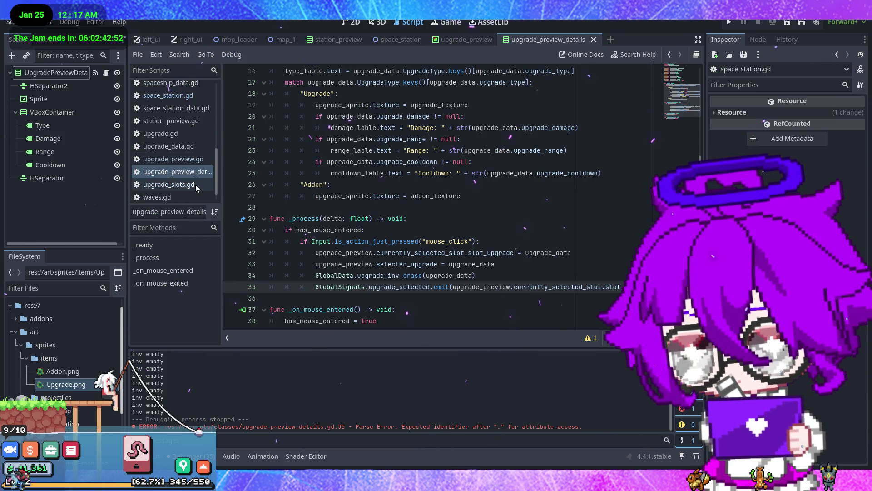
{"action": "left_click", "coordinate": [177, 96]}
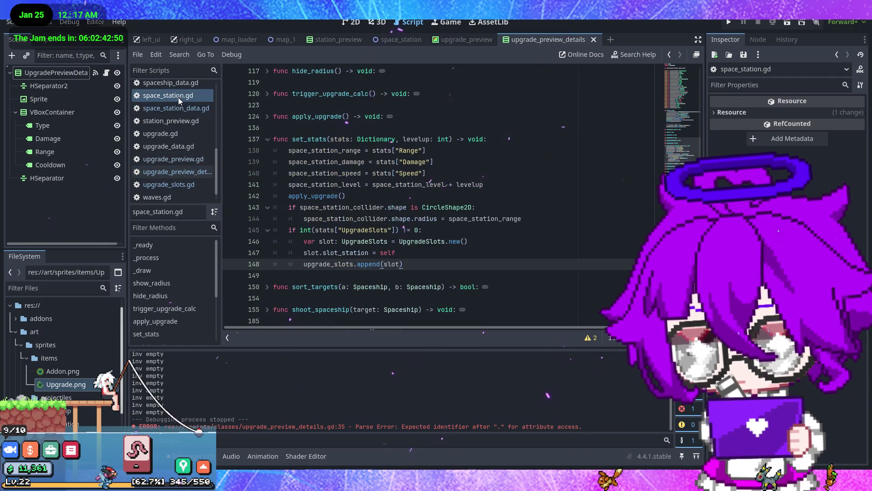
Give trigger_upgrade_calc a station: SpaceStation parameter and save space_station.gd.
{"action": "scroll", "coordinate": [427, 222], "scroll_direction": "up", "scroll_amount": 4}
{"action": "scroll", "coordinate": [428, 222], "scroll_direction": "up", "scroll_amount": 4}
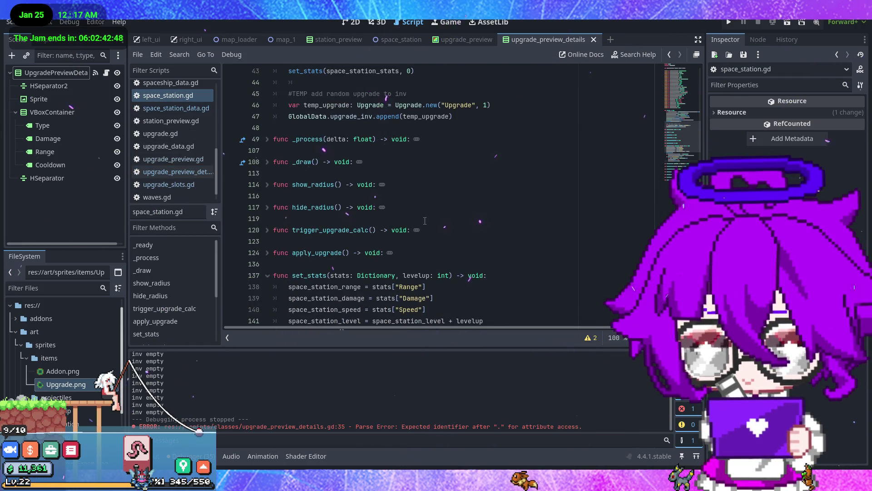
{"action": "scroll", "coordinate": [425, 221], "scroll_direction": "down", "scroll_amount": 5}
{"action": "left_click", "coordinate": [374, 162]}
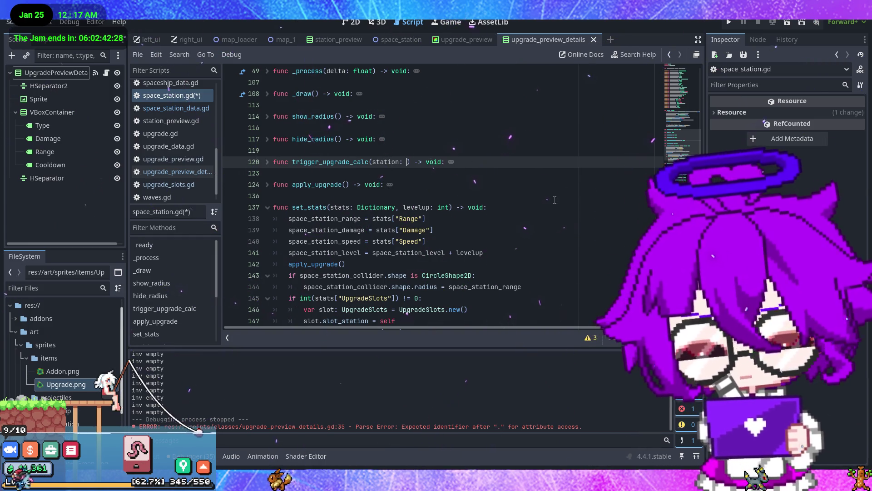
{"action": "scroll", "coordinate": [555, 200], "scroll_direction": "down", "scroll_amount": 1}
{"action": "mouse_move", "coordinate": [422, 208]}
{"action": "left_mouse_down"}
{"action": "mouse_move", "coordinate": [314, 174]}
{"action": "mouse_move", "coordinate": [281, 185]}
{"action": "left_mouse_up"}
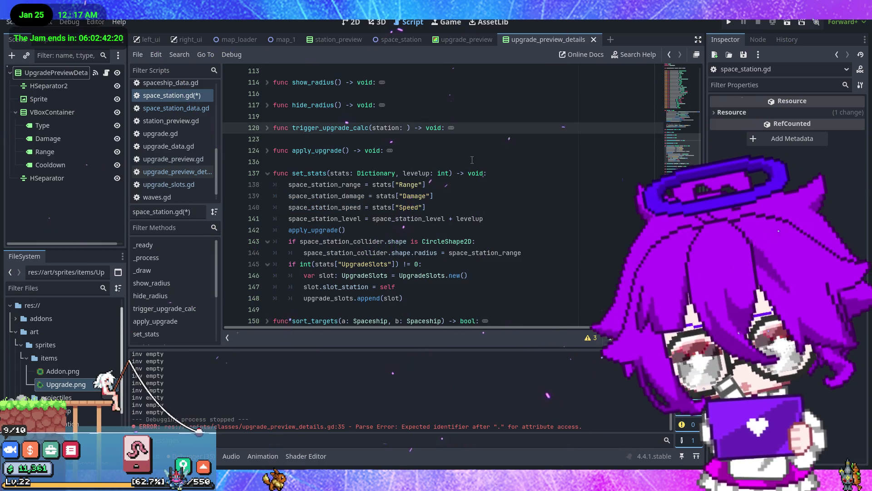
{"action": "type", "text": "pa"}
{"action": "key", "text": "Down"}
{"action": "key", "text": "Down"}
{"action": "key", "text": "Down"}
{"action": "key", "text": "Return"}
{"action": "key", "text": "ctrl+s"}
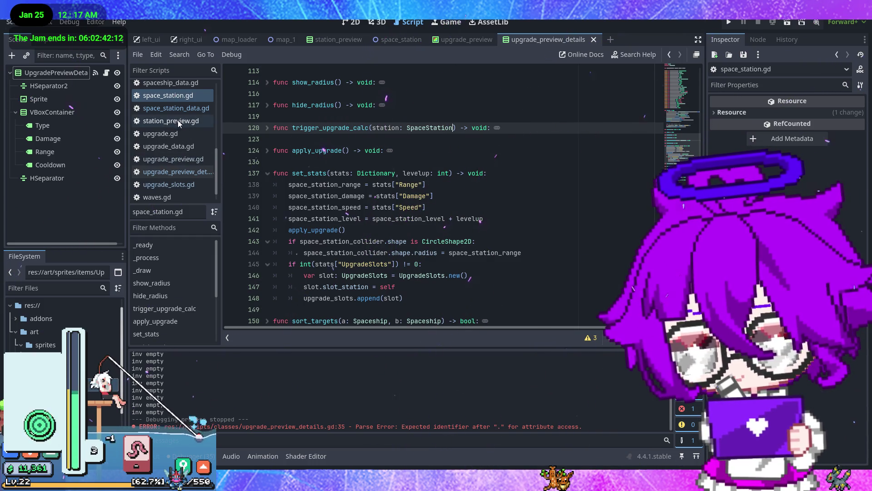
{"action": "scroll", "coordinate": [179, 123], "scroll_direction": "up", "scroll_amount": 3}
Unfold _ready in right_ui.gd and review its empty_UI_field signal connection.
{"action": "left_click", "coordinate": [159, 132]}
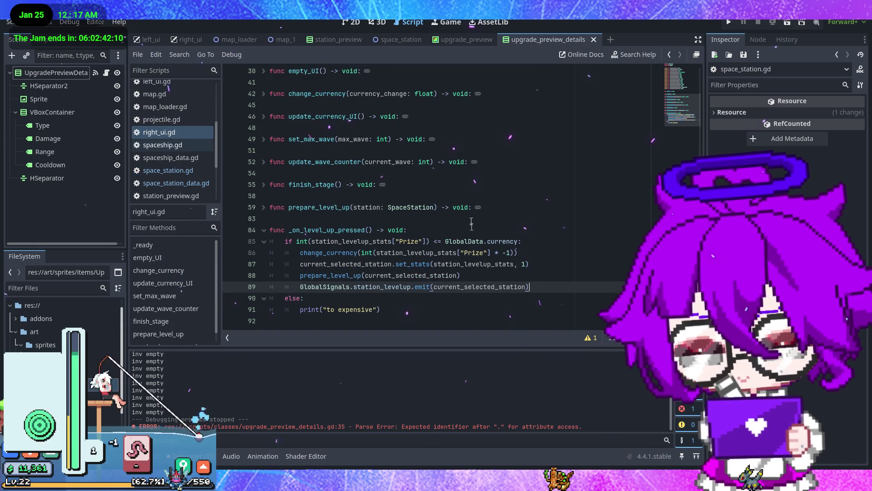
{"action": "scroll", "coordinate": [464, 217], "scroll_direction": "up", "scroll_amount": 8}
{"action": "scroll", "coordinate": [263, 200], "scroll_direction": "down", "scroll_amount": 3}
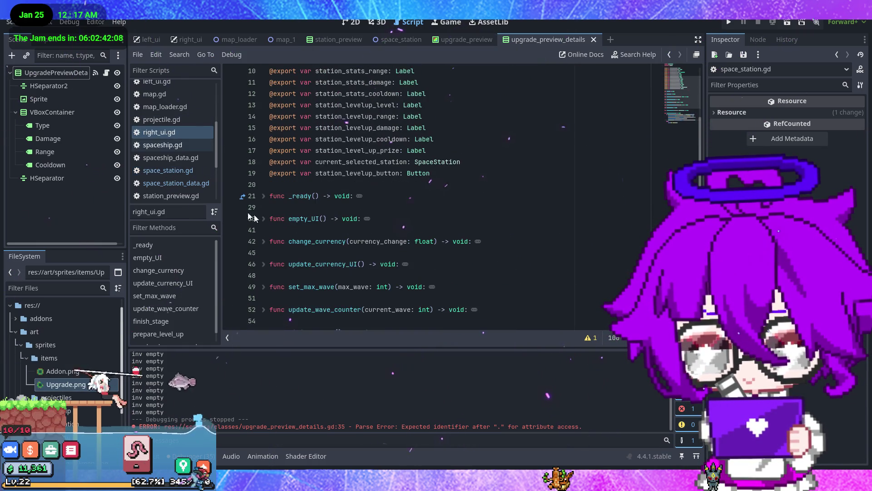
{"action": "left_click", "coordinate": [263, 197]}
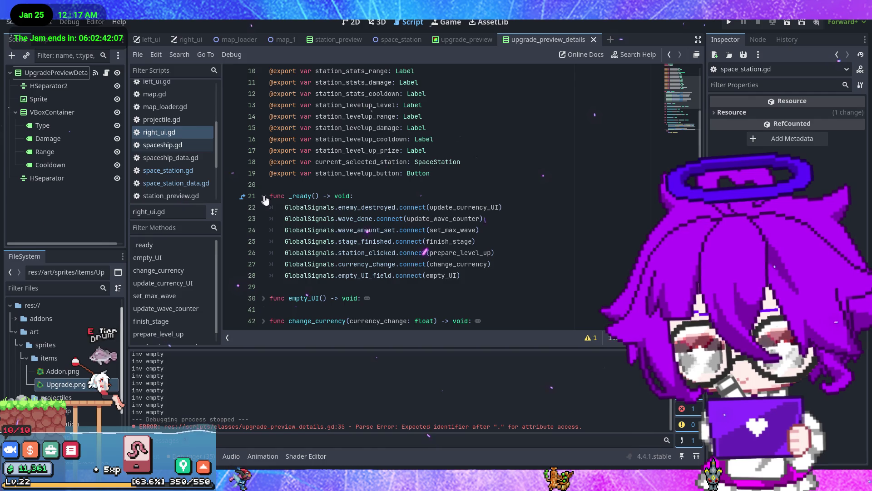
{"action": "left_click", "coordinate": [489, 275]}
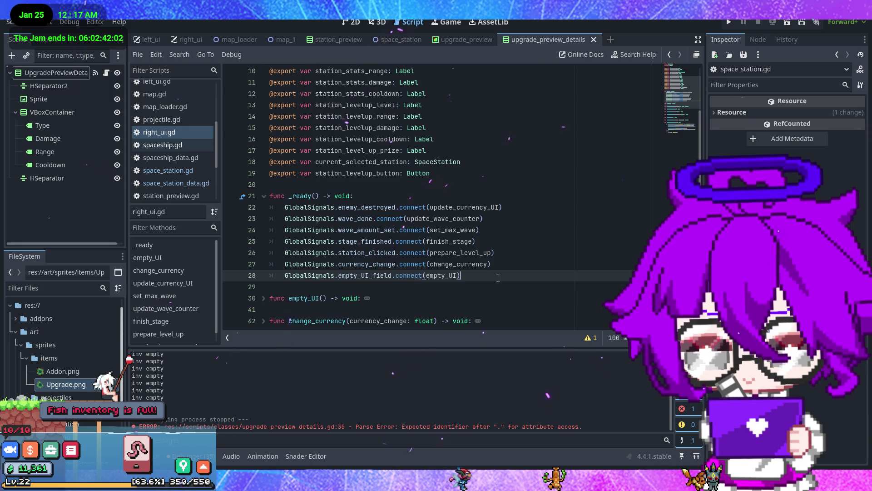
{"action": "scroll", "coordinate": [498, 278], "scroll_direction": "down", "scroll_amount": 1}
{"action": "scroll", "coordinate": [173, 150], "scroll_direction": "up", "scroll_amount": 3}
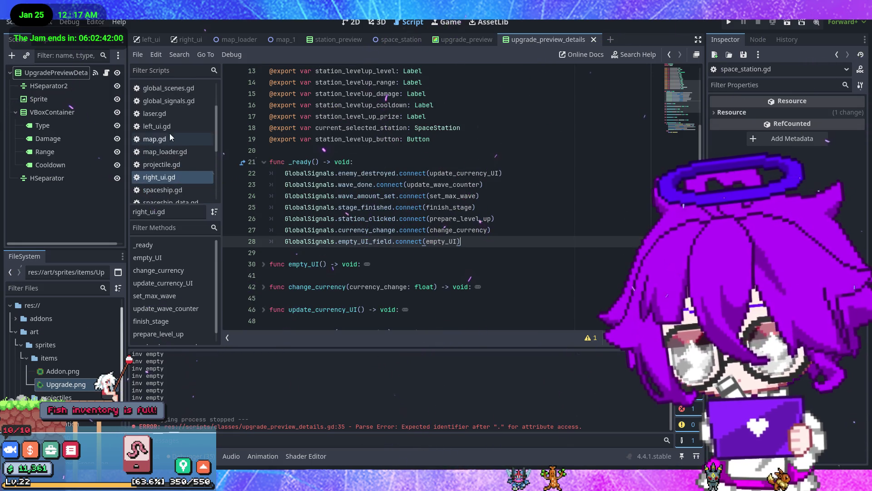
Review display_station in left_ui.gd, then run the project.
{"action": "left_click", "coordinate": [157, 126]}
{"action": "scroll", "coordinate": [454, 168], "scroll_direction": "up", "scroll_amount": 1}
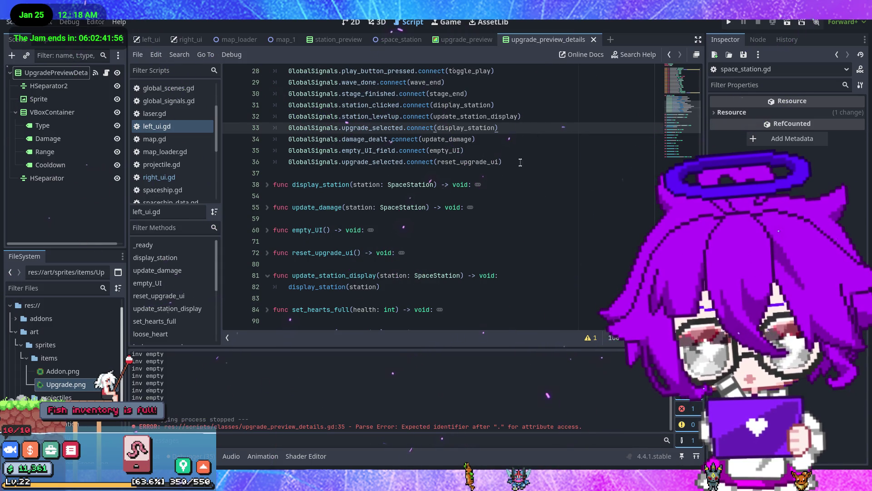
{"action": "left_click", "coordinate": [267, 185]}
{"action": "left_click", "coordinate": [267, 185]}
{"action": "left_click", "coordinate": [273, 185], "text": "shift"}
{"action": "left_click", "coordinate": [383, 190]}
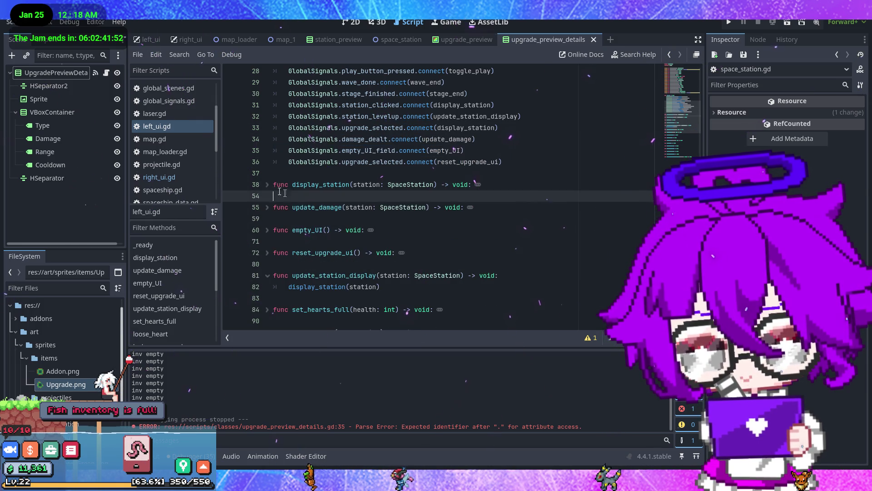
{"action": "left_click", "coordinate": [267, 184]}
{"action": "key", "text": "Down"}
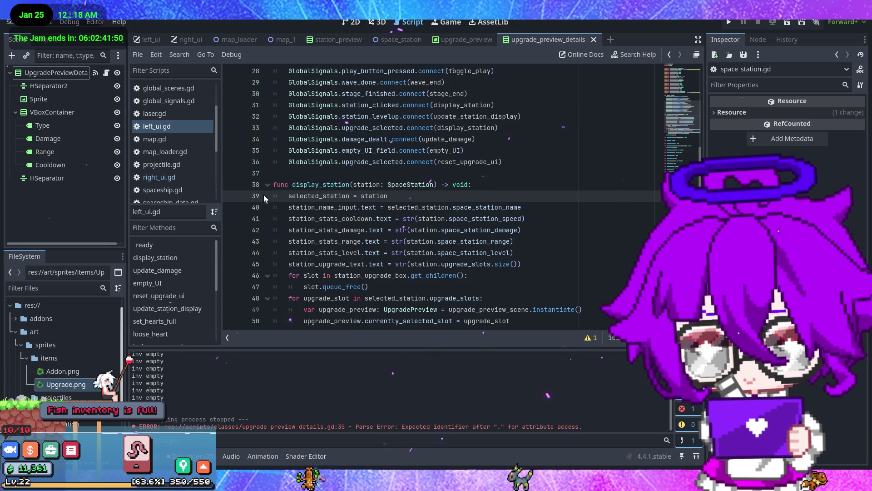
{"action": "left_click", "coordinate": [267, 185]}
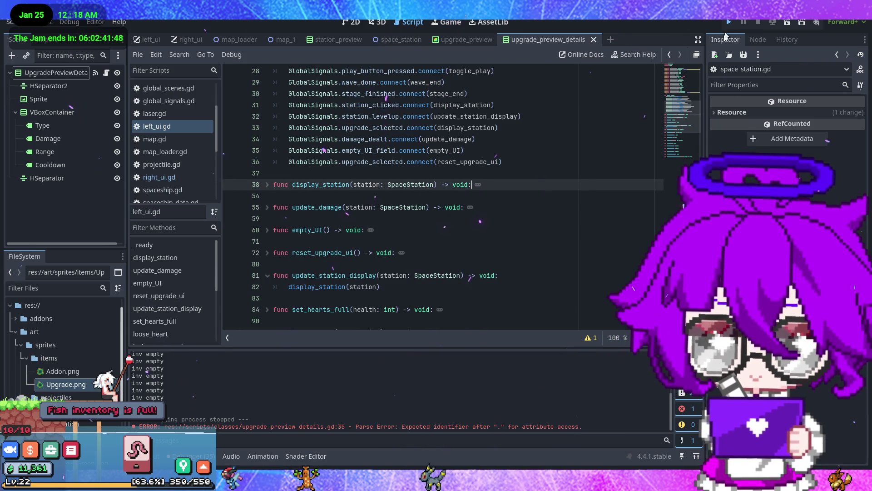
{"action": "left_click", "coordinate": [728, 22]}
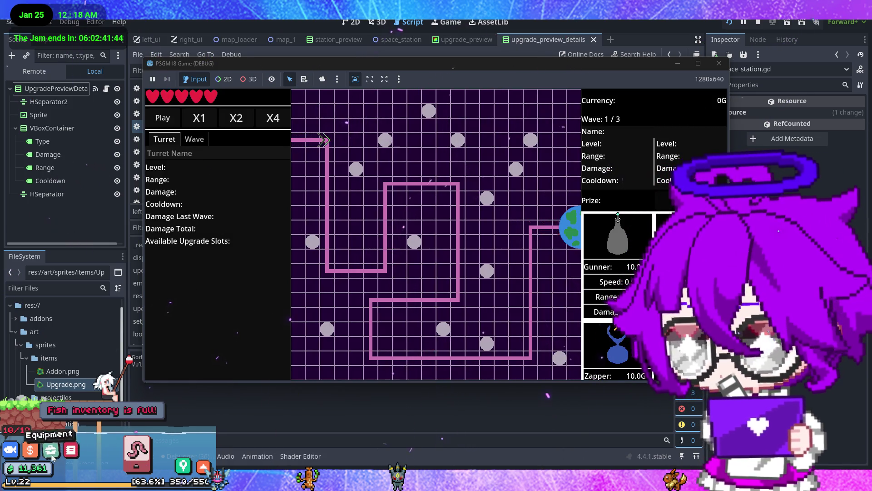
Sell all the caught fish from the fish inventory panel.
{"action": "left_click", "coordinate": [10, 450]}
{"action": "left_click", "coordinate": [106, 358]}
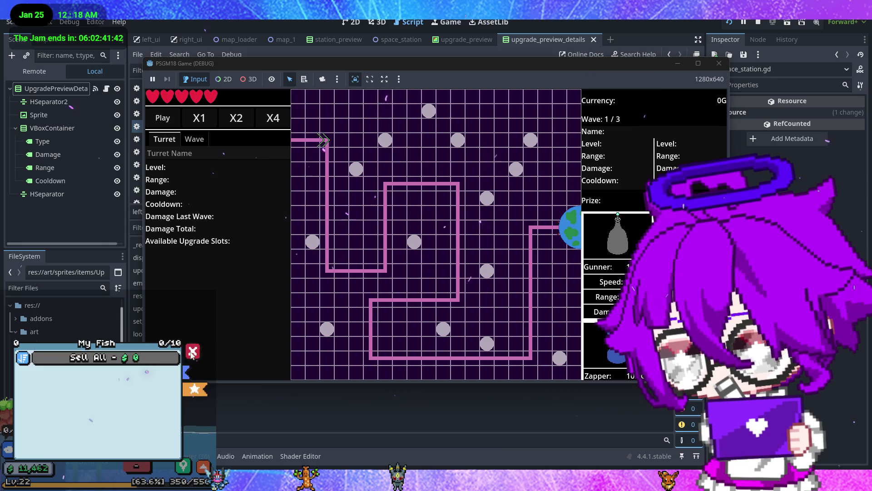
{"action": "left_click", "coordinate": [192, 352]}
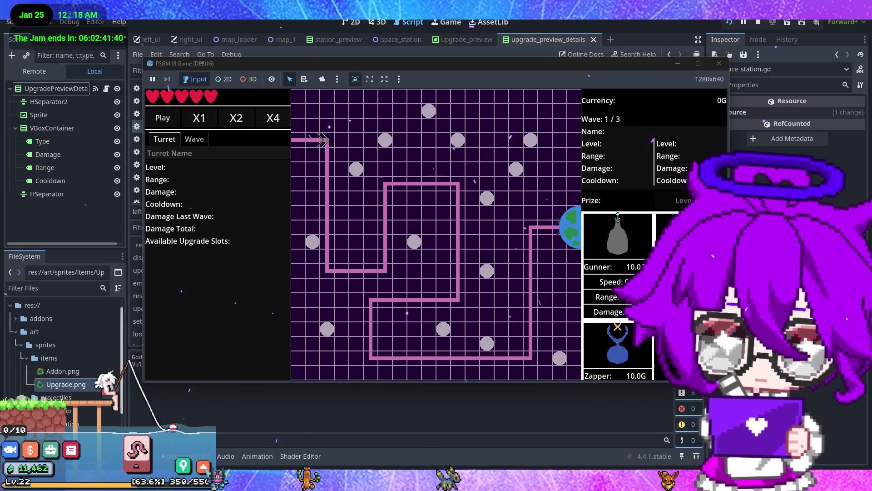
Place a Gunner turret by the path entrance, apply the upgrade, and close the game.
{"action": "mouse_move", "coordinate": [618, 236]}
{"action": "left_mouse_down"}
{"action": "mouse_move", "coordinate": [336, 145]}
{"action": "mouse_move", "coordinate": [343, 158]}
{"action": "left_mouse_up"}
{"action": "left_click", "coordinate": [189, 324]}
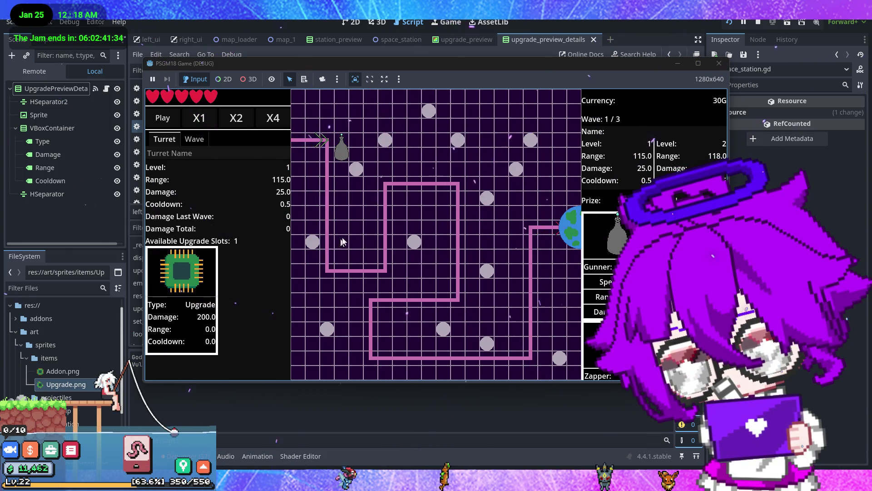
{"action": "left_click", "coordinate": [355, 233]}
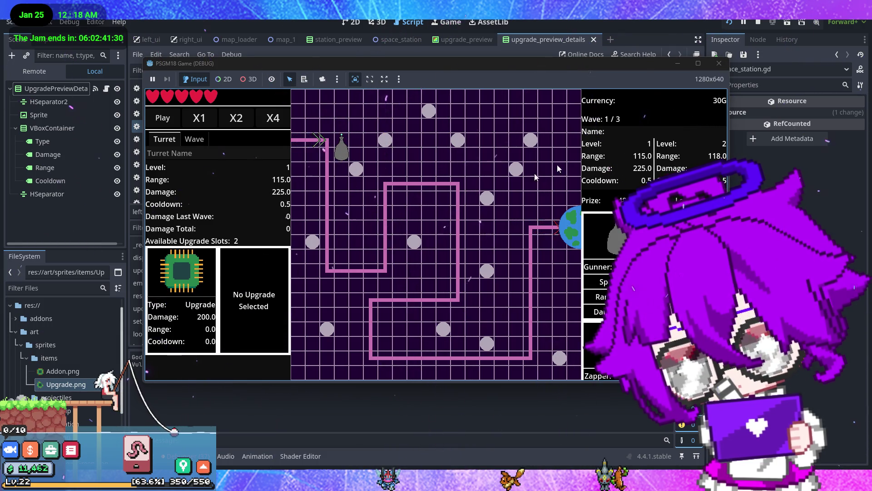
{"action": "left_click", "coordinate": [720, 64]}
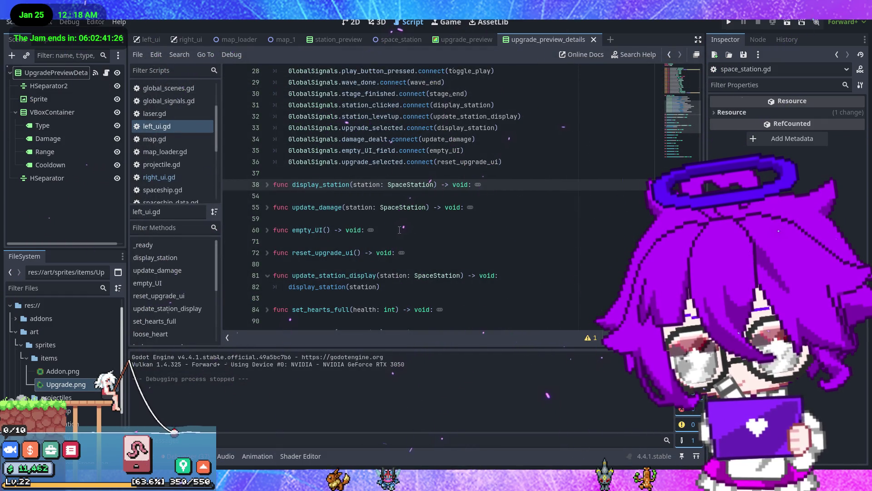
{"action": "scroll", "coordinate": [400, 236], "scroll_direction": "down", "scroll_amount": 1}
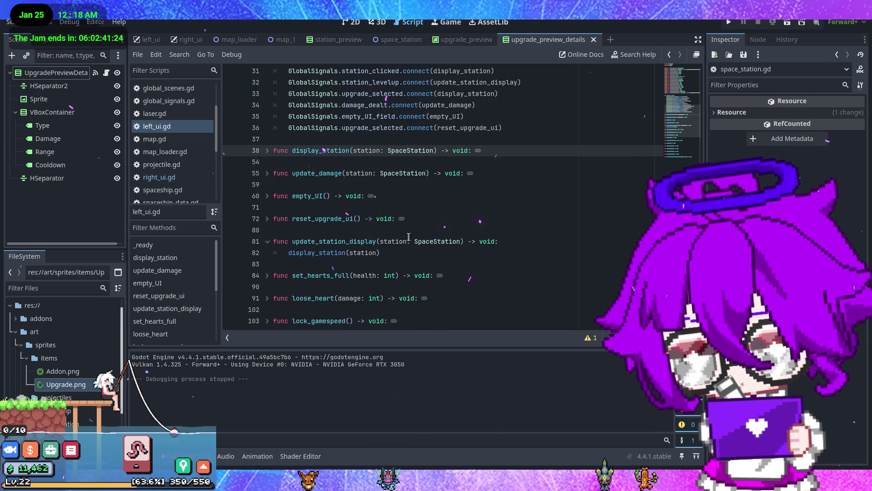
{"action": "scroll", "coordinate": [434, 227], "scroll_direction": "up", "scroll_amount": 1}
{"action": "left_click", "coordinate": [269, 187]}
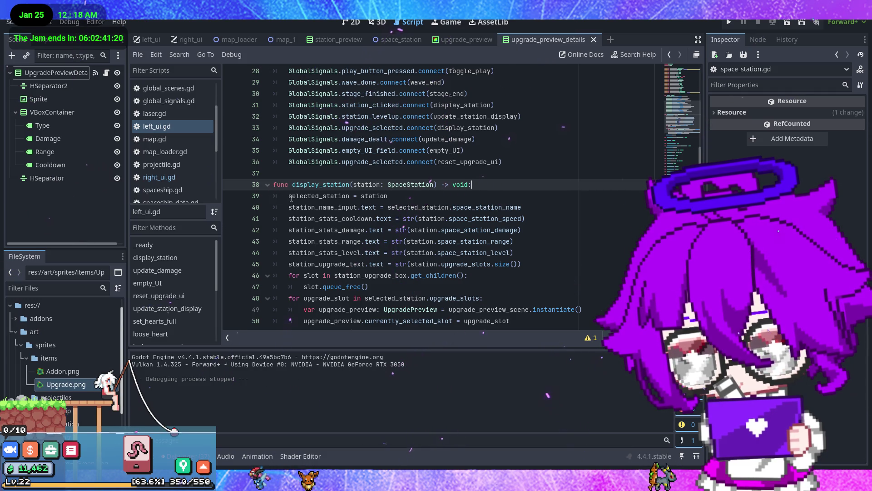
{"action": "scroll", "coordinate": [550, 241], "scroll_direction": "down", "scroll_amount": 2}
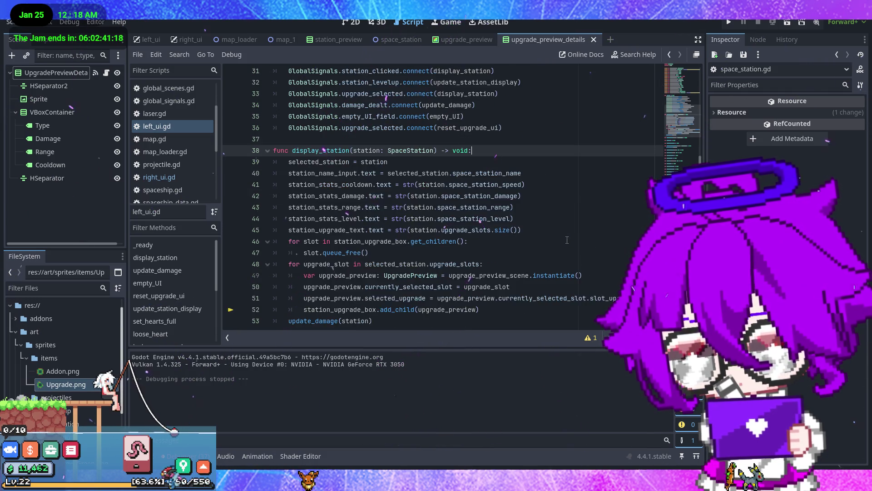
{"action": "scroll", "coordinate": [567, 239], "scroll_direction": "down", "scroll_amount": 3}
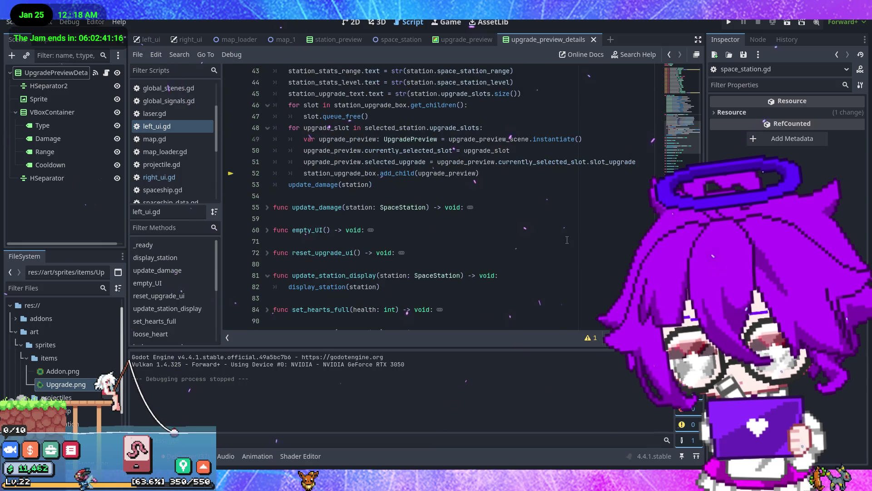
{"action": "scroll", "coordinate": [566, 240], "scroll_direction": "down", "scroll_amount": 1}
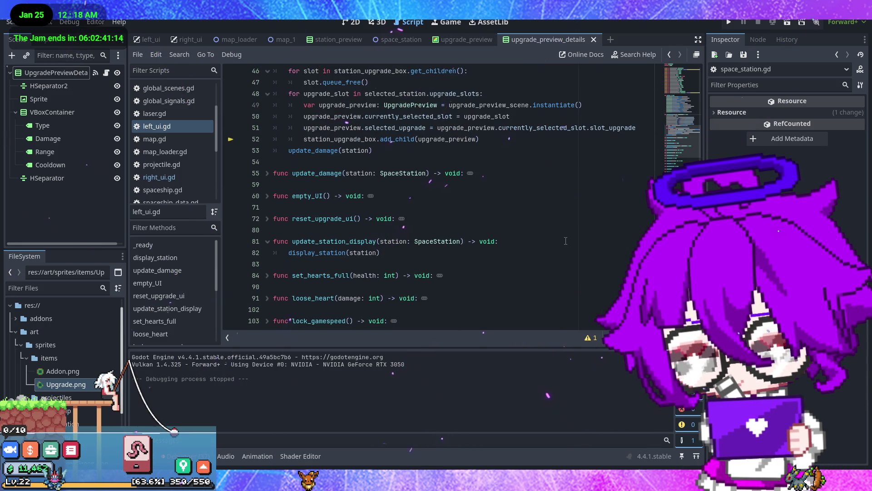
{"action": "left_click", "coordinate": [268, 181]}
{"action": "left_click", "coordinate": [268, 181]}
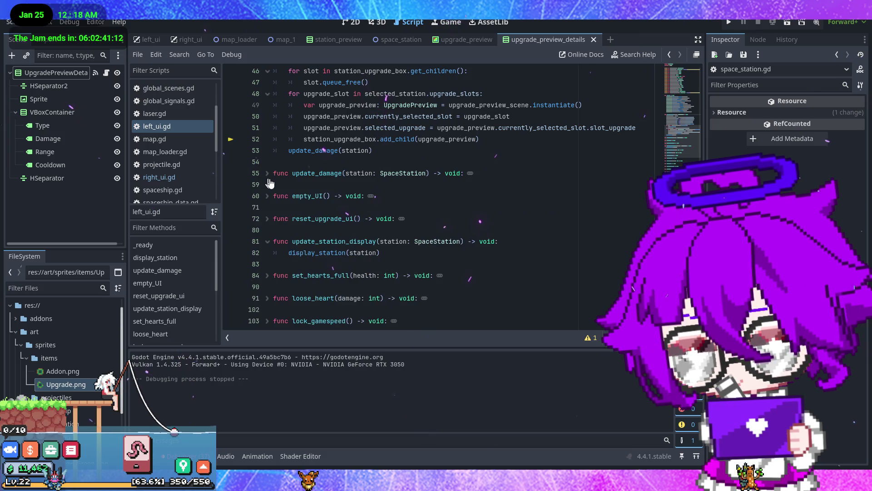
{"action": "scroll", "coordinate": [399, 215], "scroll_direction": "up", "scroll_amount": 4}
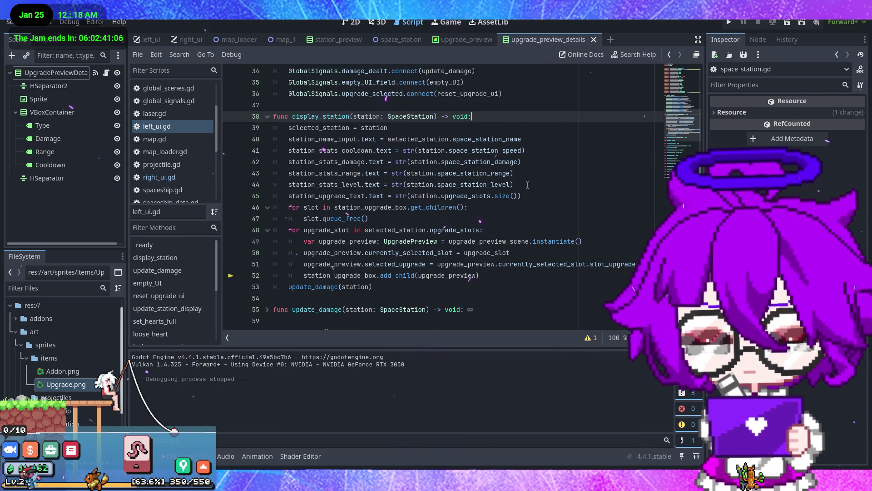
{"action": "scroll", "coordinate": [528, 185], "scroll_direction": "down", "scroll_amount": 4}
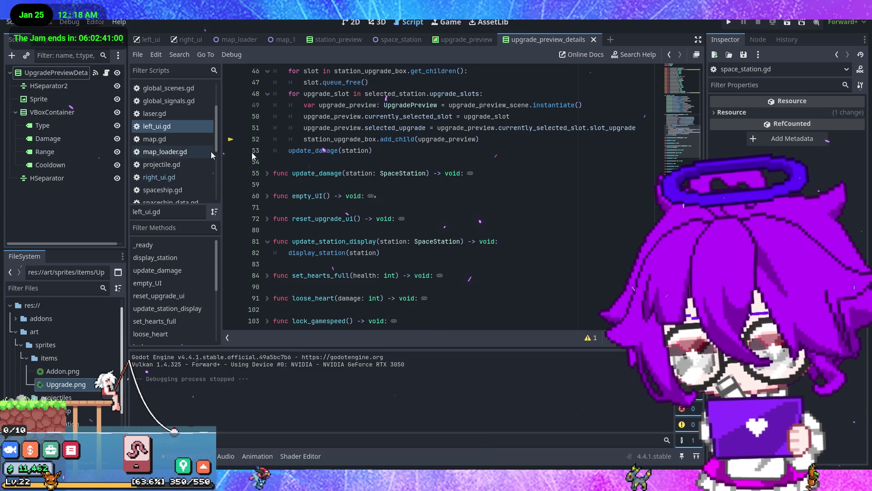
{"action": "scroll", "coordinate": [438, 180], "scroll_direction": "up", "scroll_amount": 5}
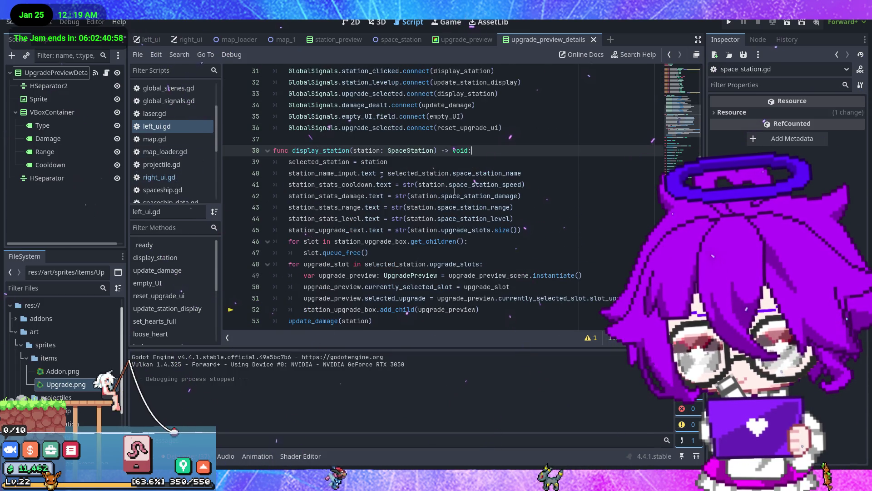
{"action": "scroll", "coordinate": [532, 202], "scroll_direction": "up", "scroll_amount": 1}
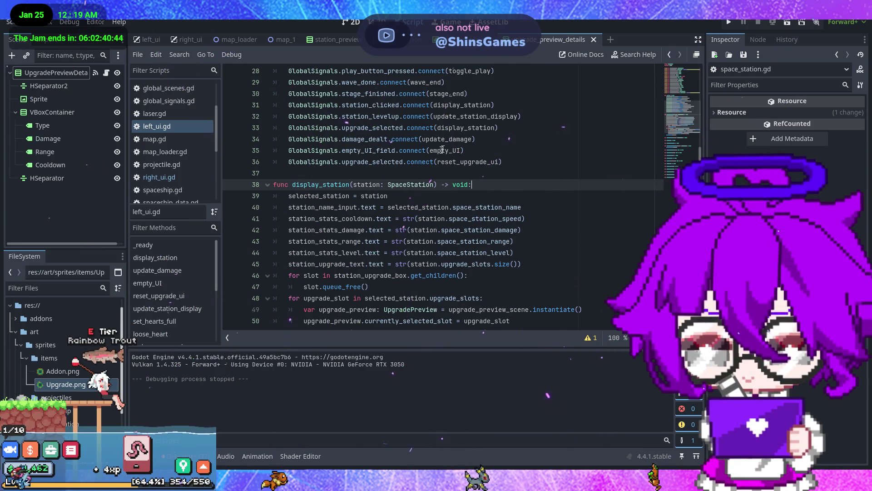
Add func test(station: SpaceStation) -> void above display_station in left_ui.gd.
{"action": "left_click", "coordinate": [348, 174]}
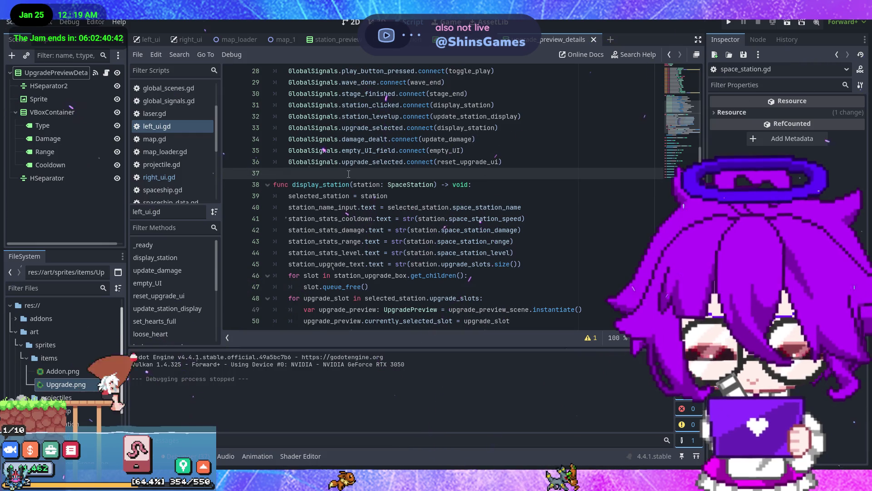
{"action": "key", "text": "Return"}
{"action": "key", "text": "Return"}
{"action": "key", "text": "Up"}
{"action": "type", "text": "func t"}
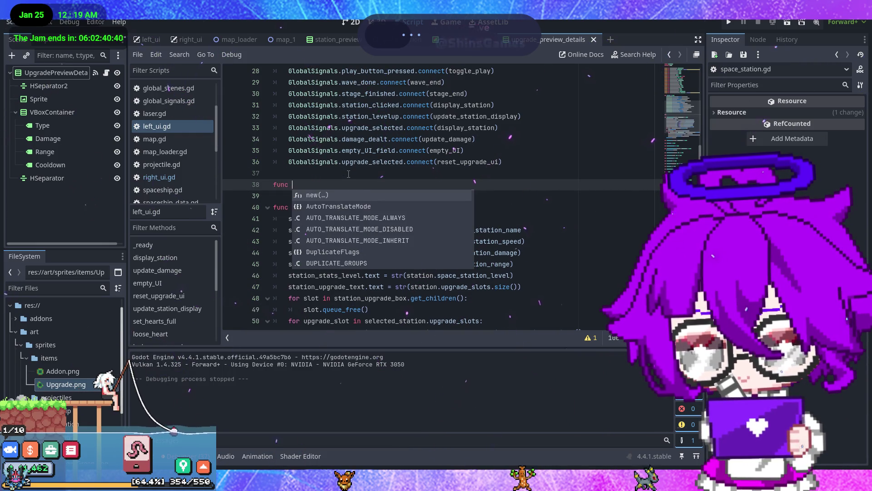
{"action": "type", "text": "est() -> void"}
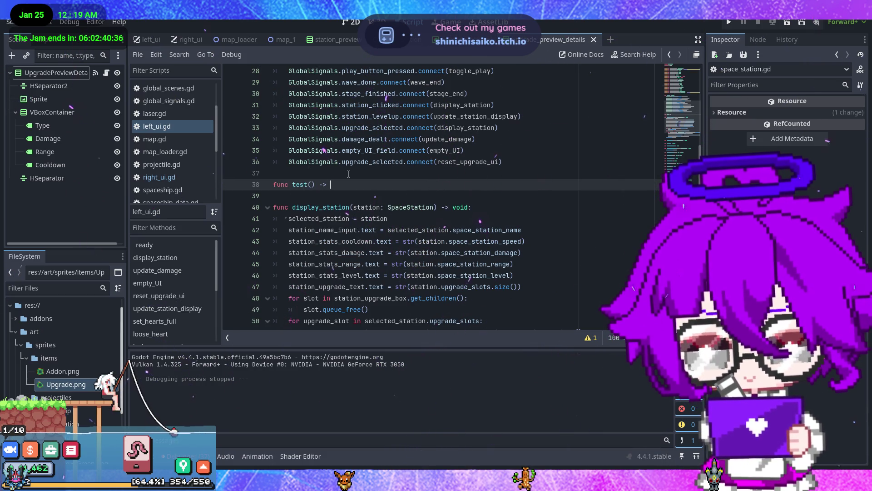
{"action": "type", "text": ":"}
{"action": "key", "text": "Return"}
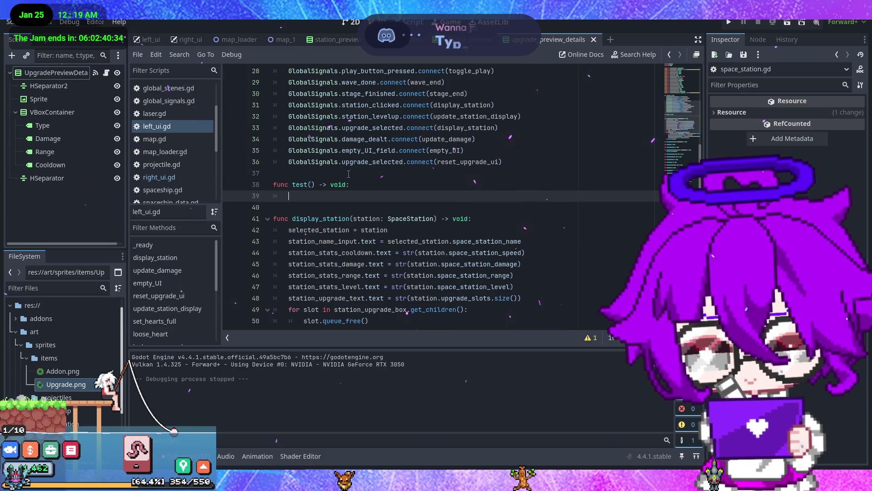
{"action": "type", "text": "ass"}
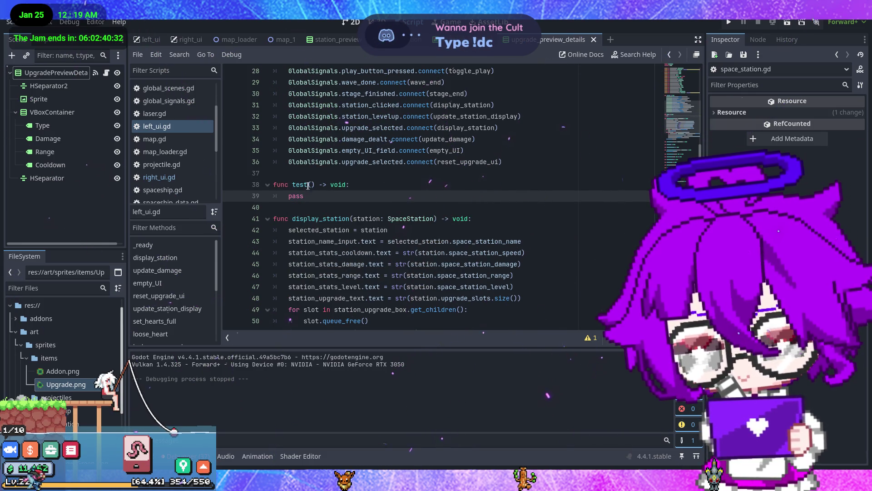
{"action": "left_click", "coordinate": [312, 184]}
{"action": "type", "text": "statio"}
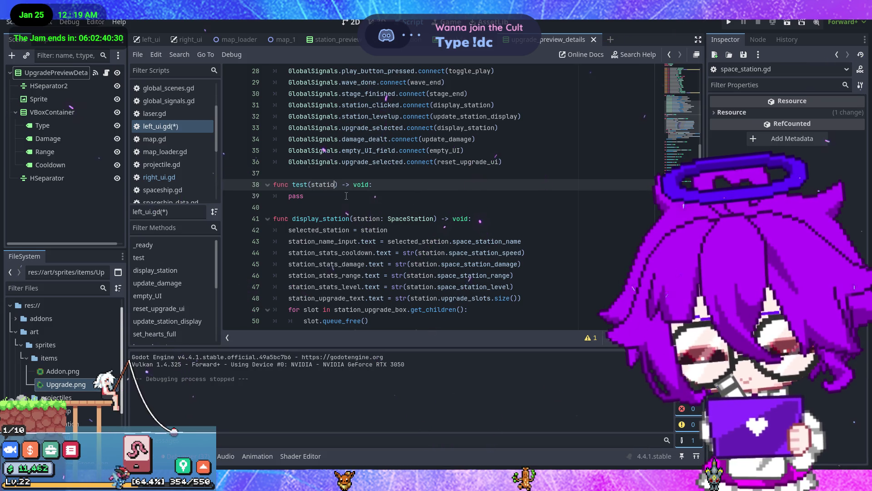
{"action": "type", "text": "Space"}
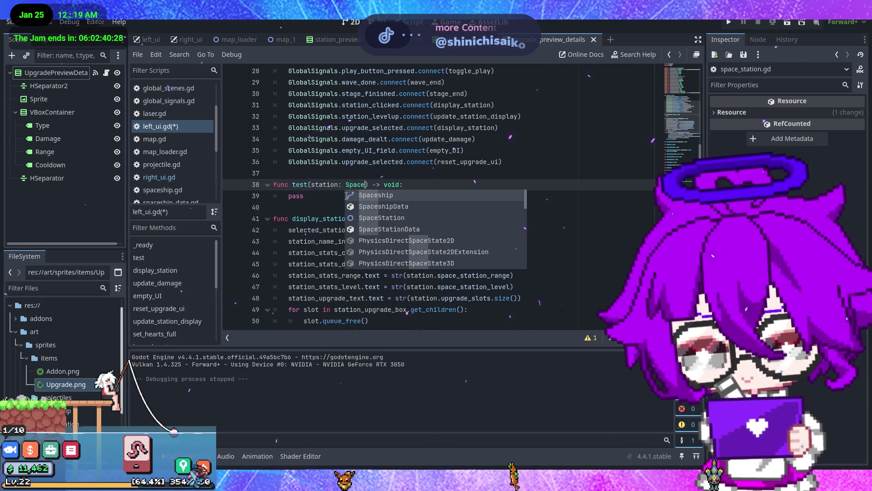
{"action": "key", "text": "Return"}
Make test's body print(station.space_station_name).
{"action": "left_click", "coordinate": [346, 196]}
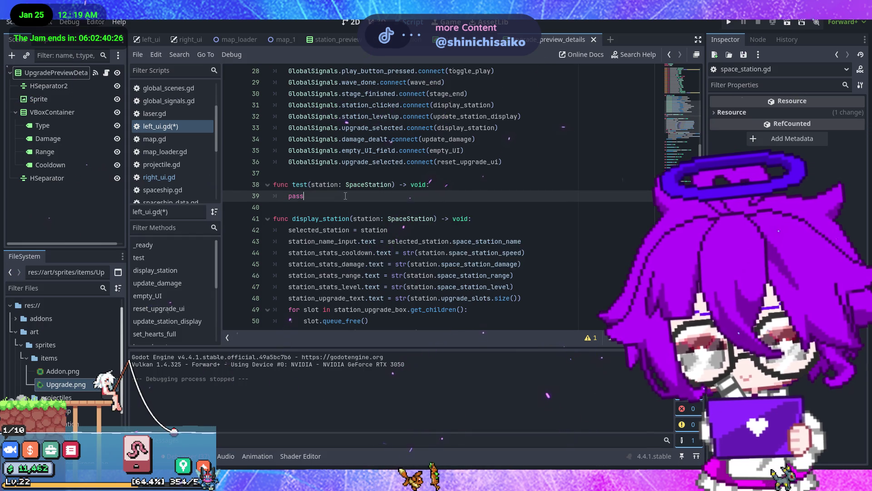
{"action": "type", "text": "print"}
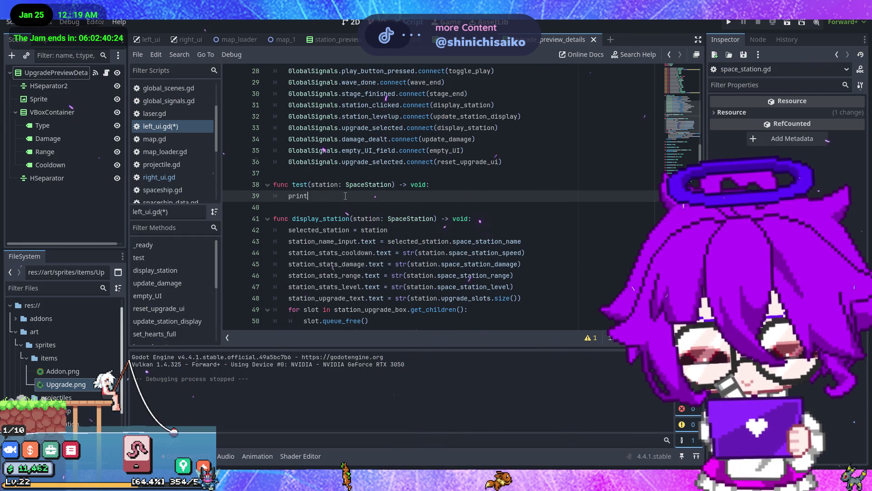
{"action": "type", "text": "(station)"}
{"action": "key", "text": "Return"}
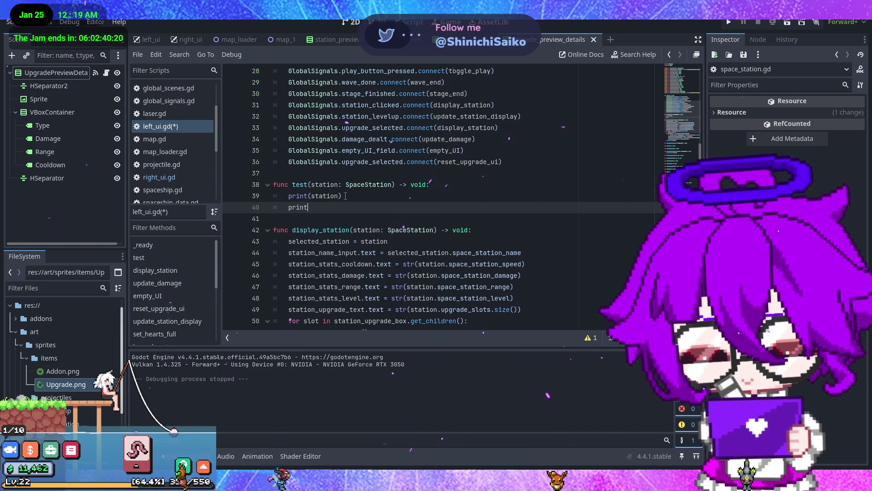
{"action": "left_click", "coordinate": [341, 195]}
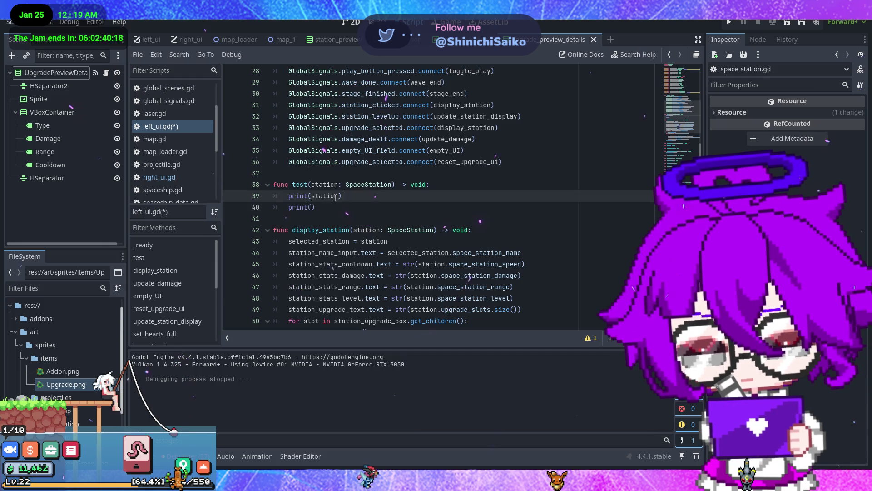
{"action": "type", "text": "s"}
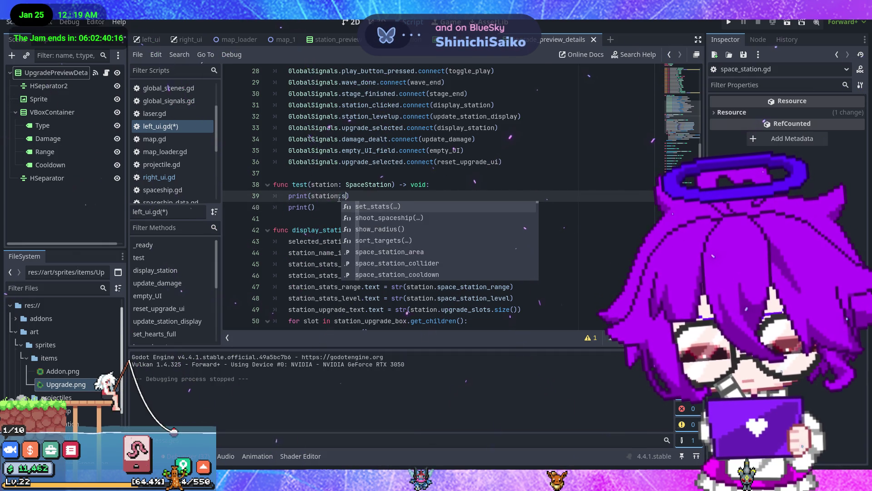
{"action": "type", "text": "pace"}
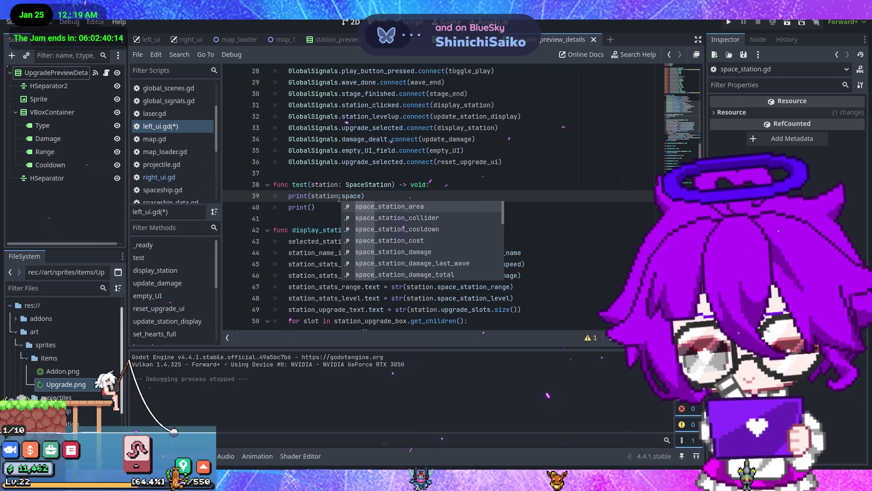
{"action": "type", "text": "_stat"}
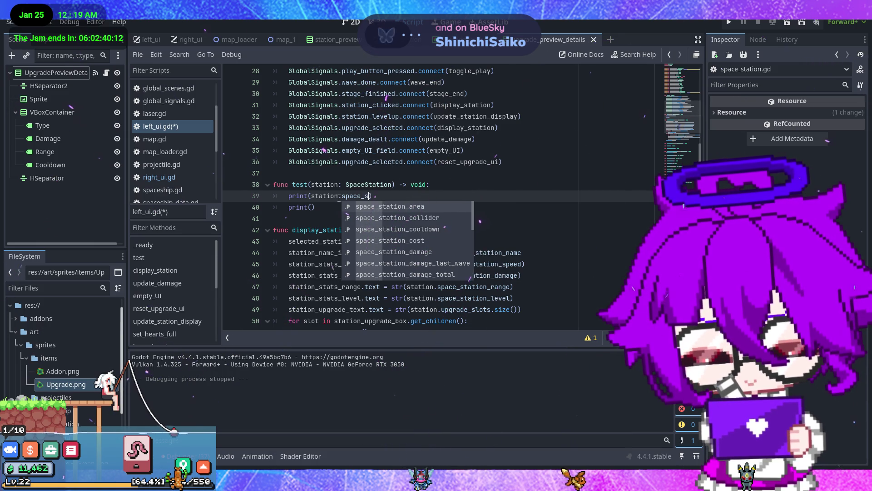
{"action": "type", "text": "ion_na"}
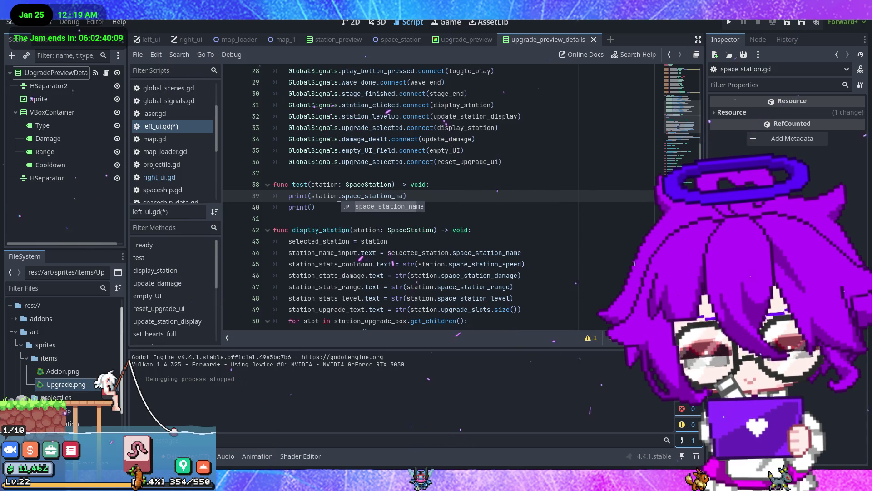
{"action": "key", "text": "Return"}
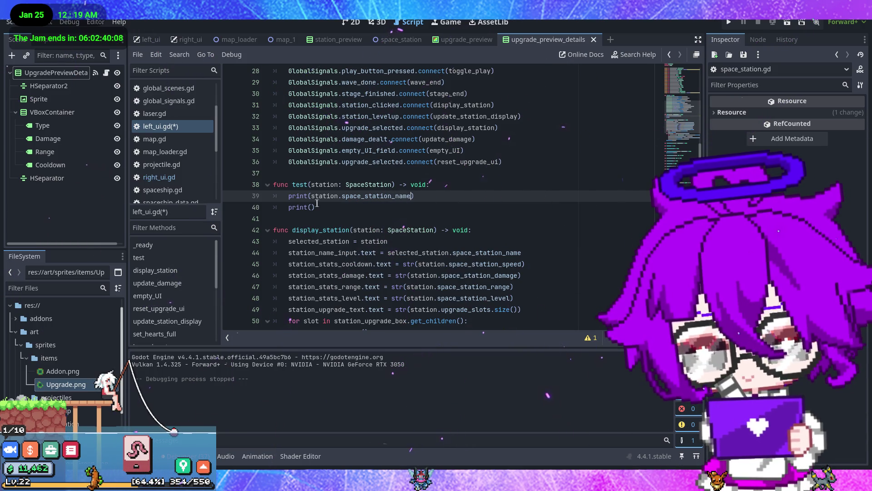
{"action": "left_click", "coordinate": [313, 207]}
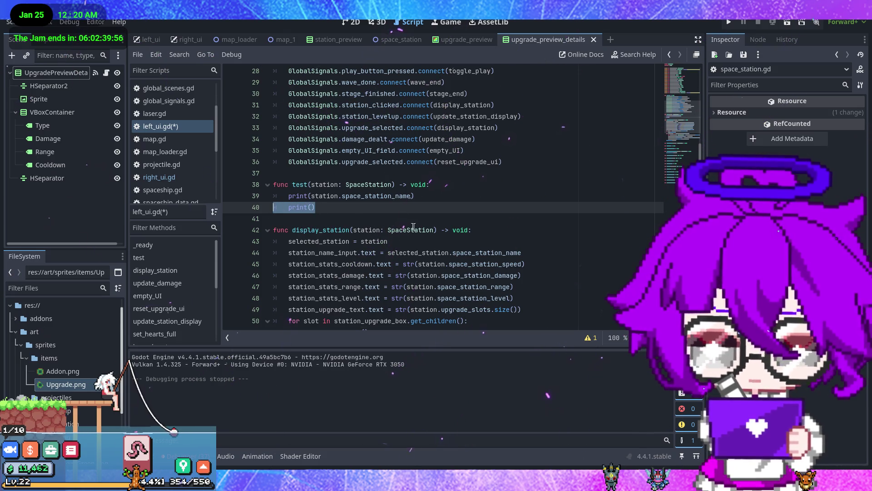
{"action": "key", "text": "BackSpace"}
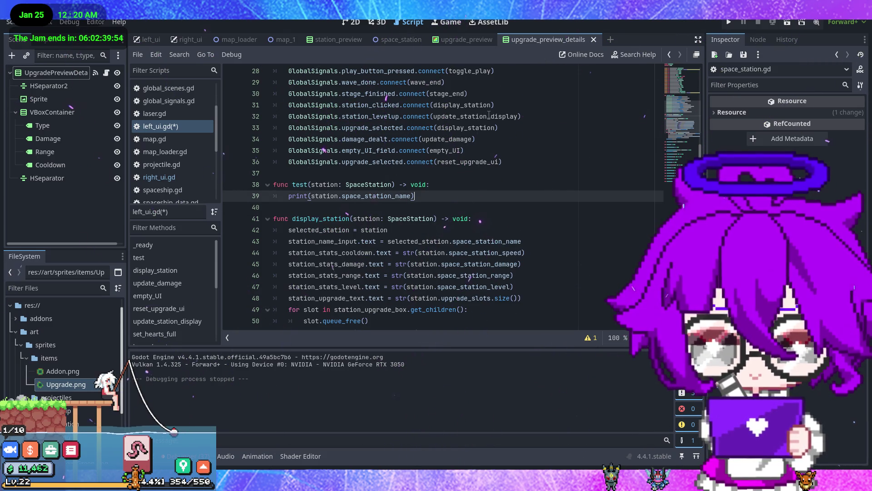
Connect upgrade_selected to test instead of display_station, save, and run the game.
{"action": "double_click", "coordinate": [455, 127]}
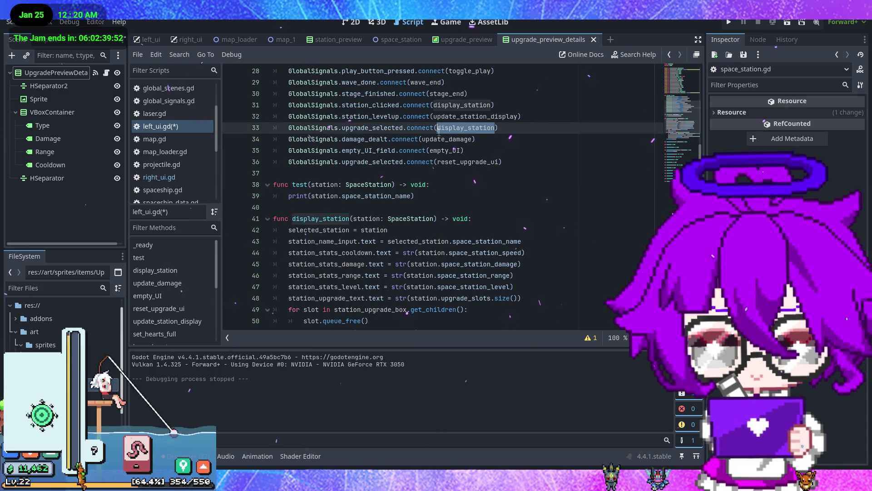
{"action": "type", "text": "test"}
{"action": "key", "text": "ctrl+s"}
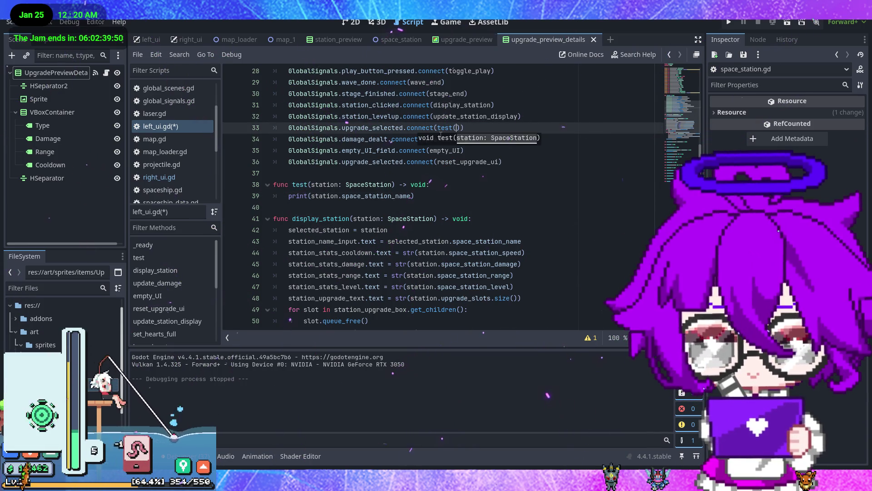
{"action": "left_click", "coordinate": [727, 22]}
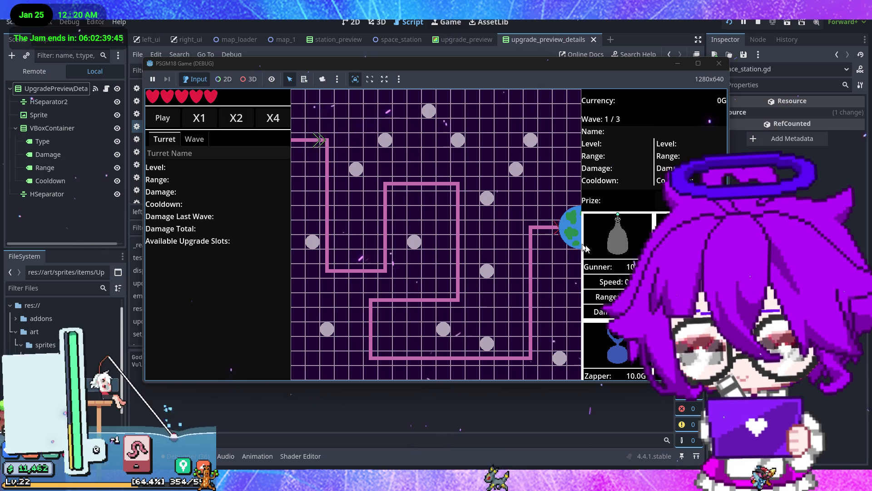
Place a gunner turret, apply the upgrade to its slot, then inspect the debugger's signal error.
{"action": "mouse_move", "coordinate": [585, 248]}
{"action": "left_mouse_down"}
{"action": "mouse_move", "coordinate": [366, 173]}
{"action": "mouse_move", "coordinate": [342, 146]}
{"action": "left_mouse_up"}
{"action": "mouse_move", "coordinate": [181, 302]}
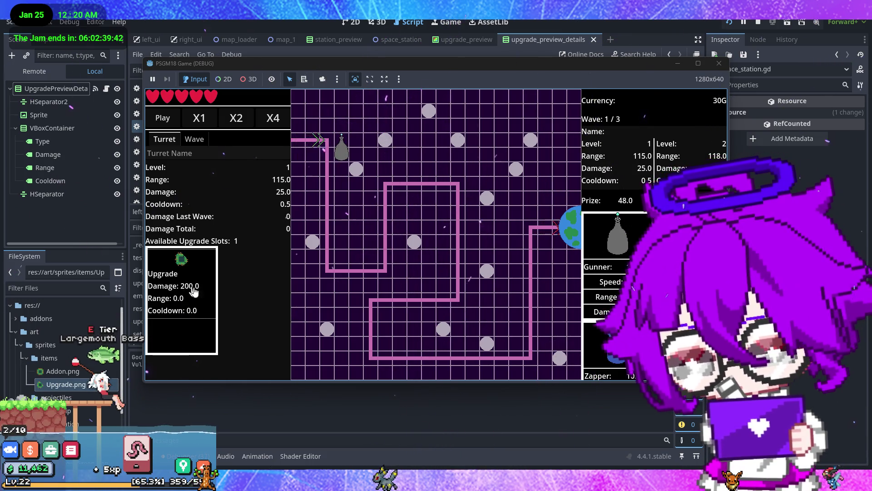
{"action": "left_click", "coordinate": [182, 300]}
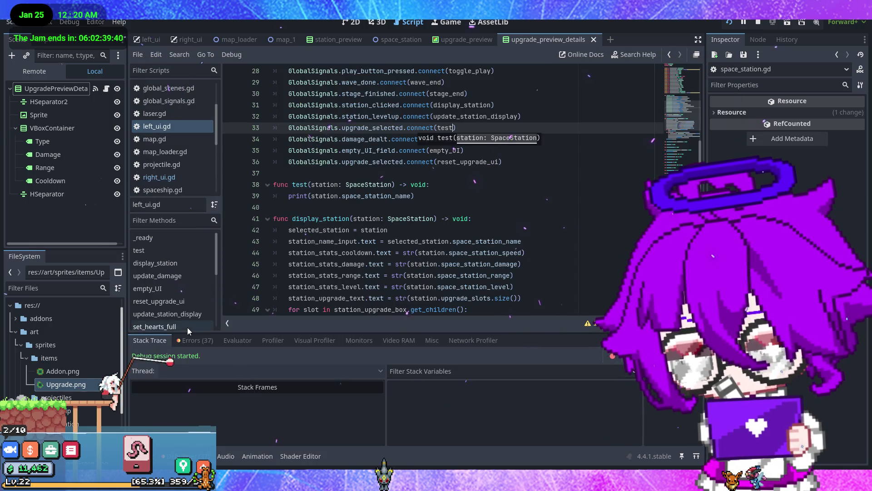
{"action": "left_click", "coordinate": [186, 357]}
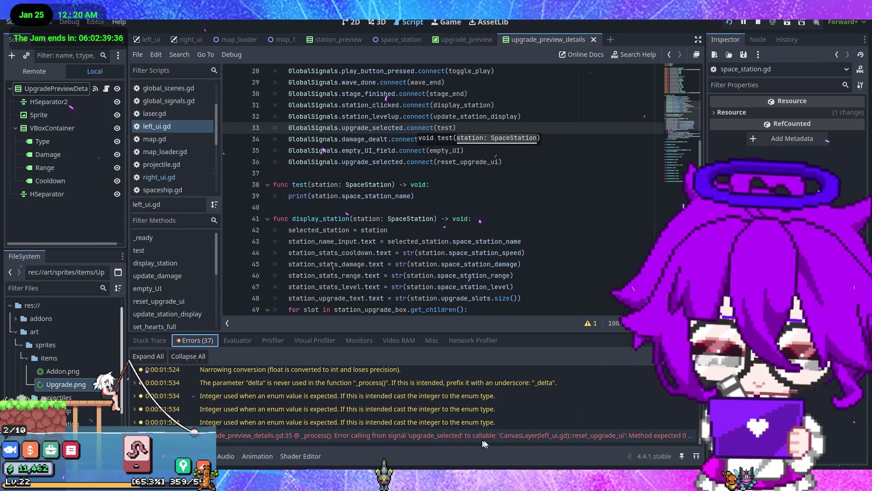
{"action": "left_click", "coordinate": [588, 439]}
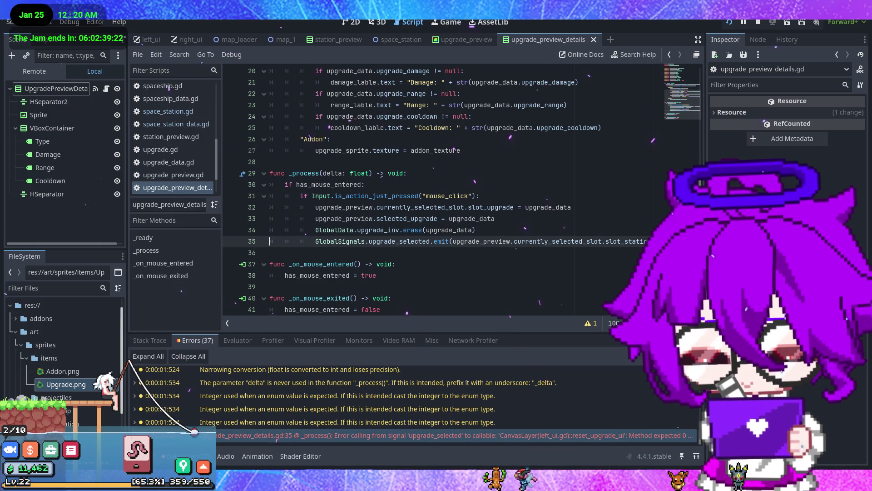
Expand the signal error showing reset_upgrade_ui expects 0 arguments but received 1.
{"action": "scroll", "coordinate": [409, 191], "scroll_direction": "down", "scroll_amount": 1}
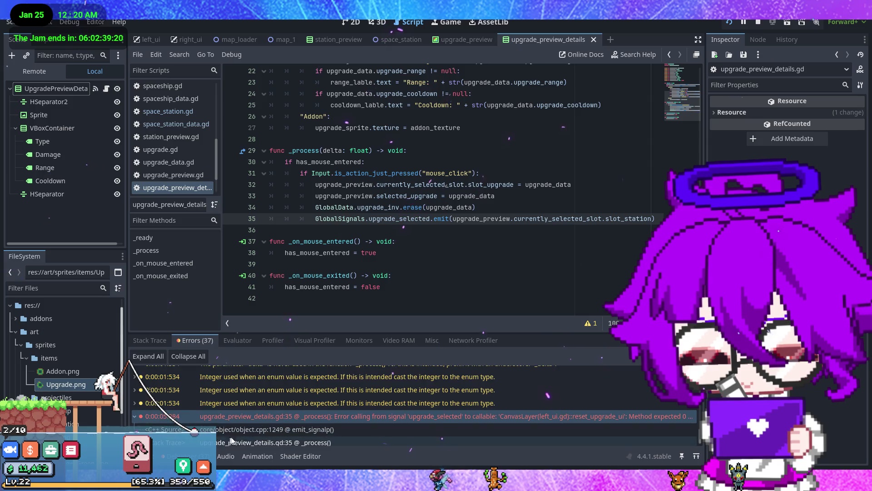
{"action": "left_click", "coordinate": [431, 436]}
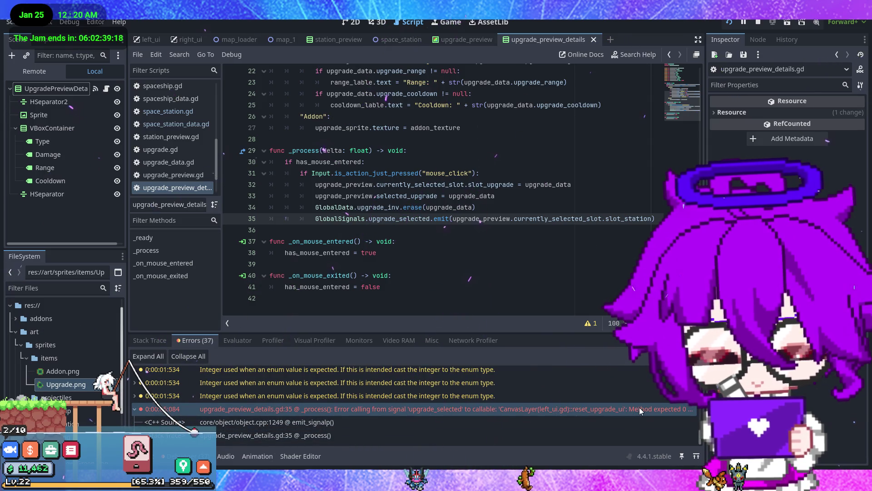
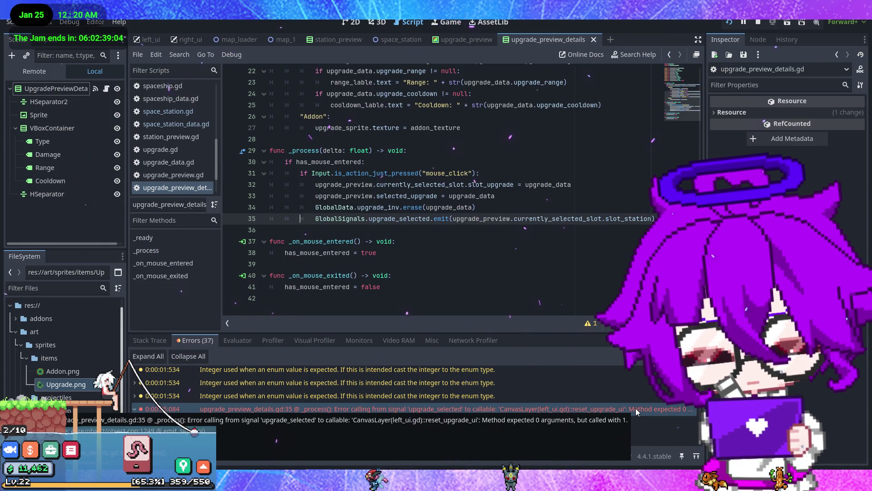
Expand the upgrade_selected error in the debugger to see its source.
{"action": "double_click", "coordinate": [637, 408]}
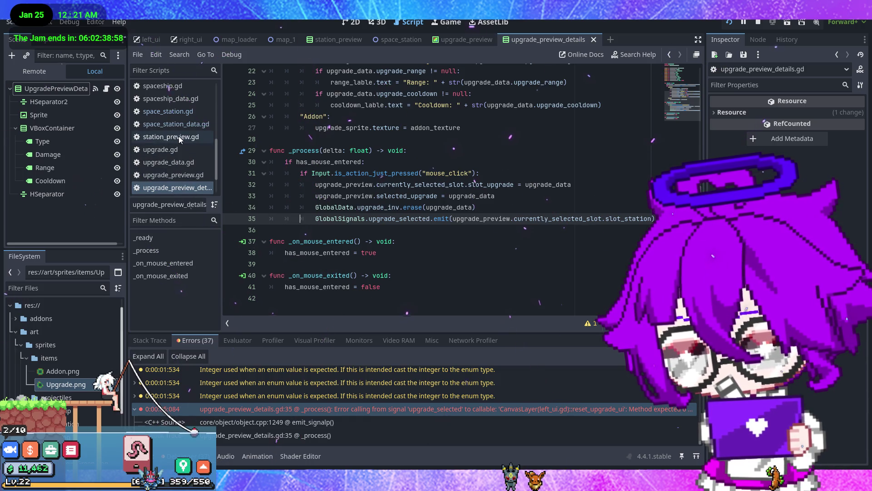
{"action": "scroll", "coordinate": [178, 136], "scroll_direction": "down", "scroll_amount": 1}
{"action": "scroll", "coordinate": [177, 138], "scroll_direction": "up", "scroll_amount": 1}
Open space_station.gd, then left_ui.gd at the test function line.
{"action": "left_click", "coordinate": [178, 111]}
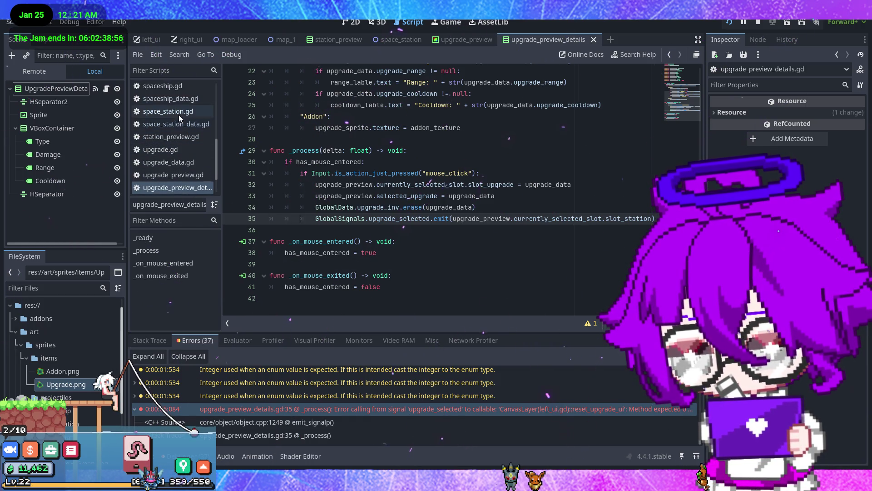
{"action": "scroll", "coordinate": [410, 162], "scroll_direction": "up", "scroll_amount": 7}
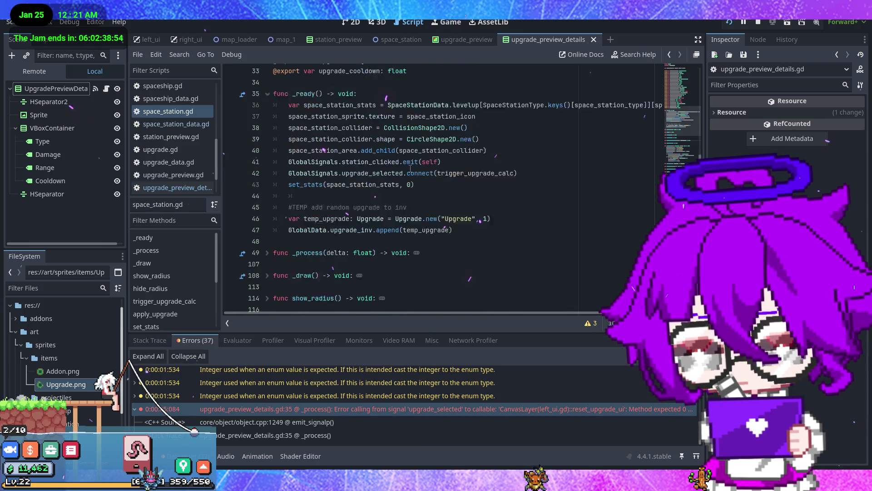
{"action": "scroll", "coordinate": [179, 152], "scroll_direction": "up", "scroll_amount": 2}
{"action": "scroll", "coordinate": [181, 153], "scroll_direction": "up", "scroll_amount": 4}
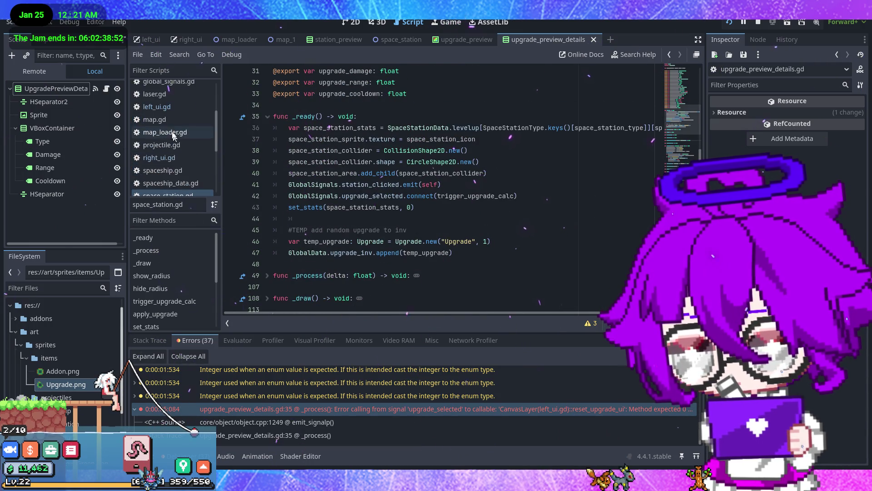
{"action": "left_click", "coordinate": [202, 107]}
{"action": "left_click", "coordinate": [500, 186]}
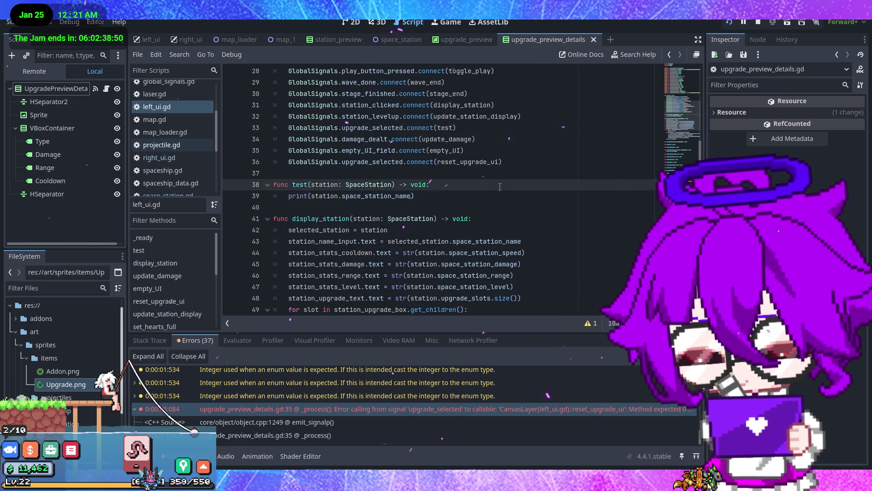
Undo the test function edits so upgrade_selected connects to display_station, and save left_ui.gd.
{"action": "key", "text": "ctrl+z"}
{"action": "key", "text": "ctrl+z"}
{"action": "key", "text": "ctrl+z"}
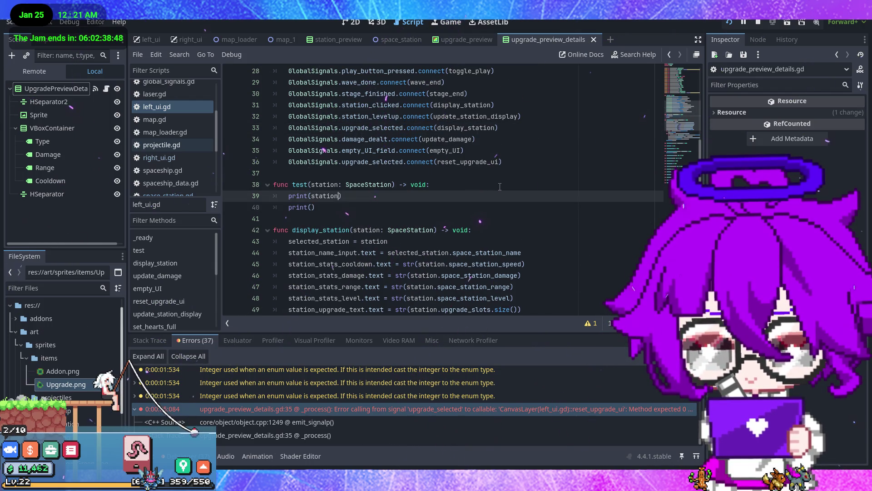
{"action": "key", "text": "ctrl+z"}
{"action": "key", "text": "ctrl+z"}
{"action": "key", "text": "ctrl+z"}
{"action": "key", "text": "ctrl+z"}
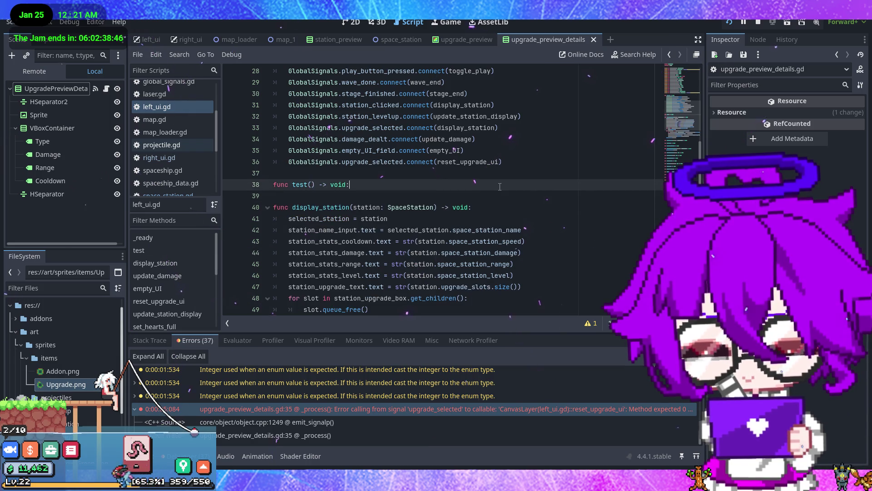
{"action": "key", "text": "ctrl+z"}
{"action": "key", "text": "ctrl+z"}
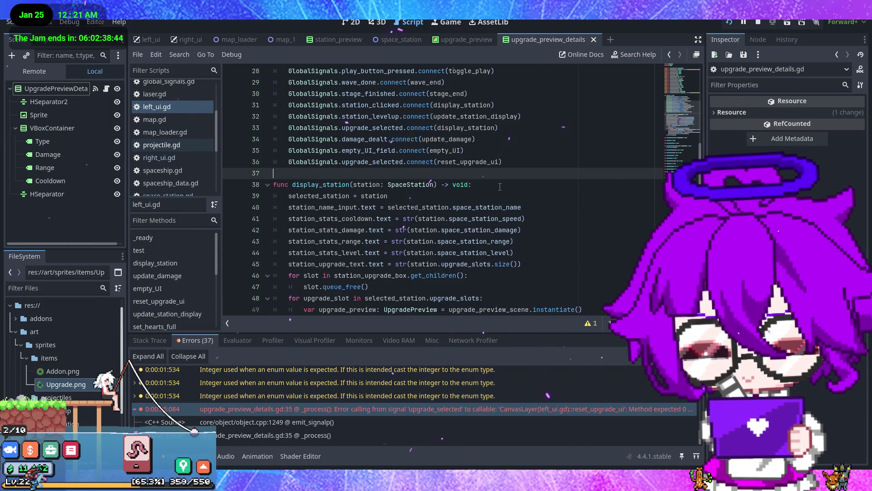
{"action": "key", "text": "ctrl+s"}
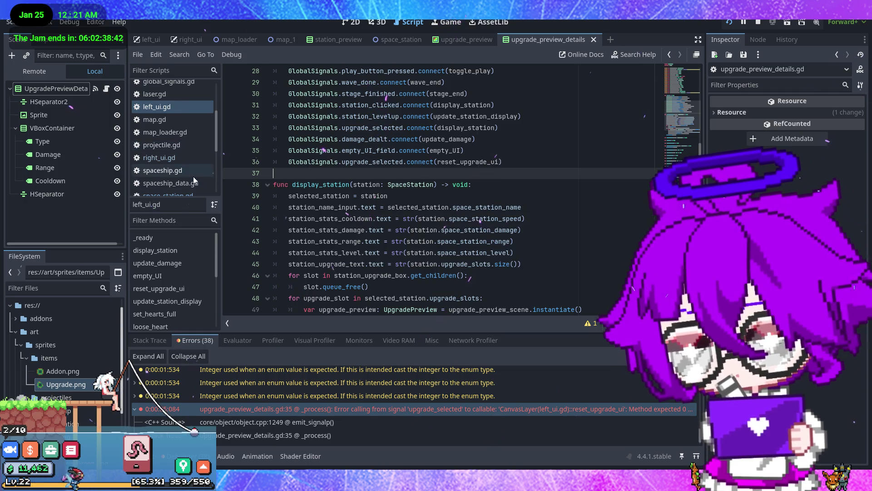
{"action": "scroll", "coordinate": [191, 171], "scroll_direction": "up", "scroll_amount": 2}
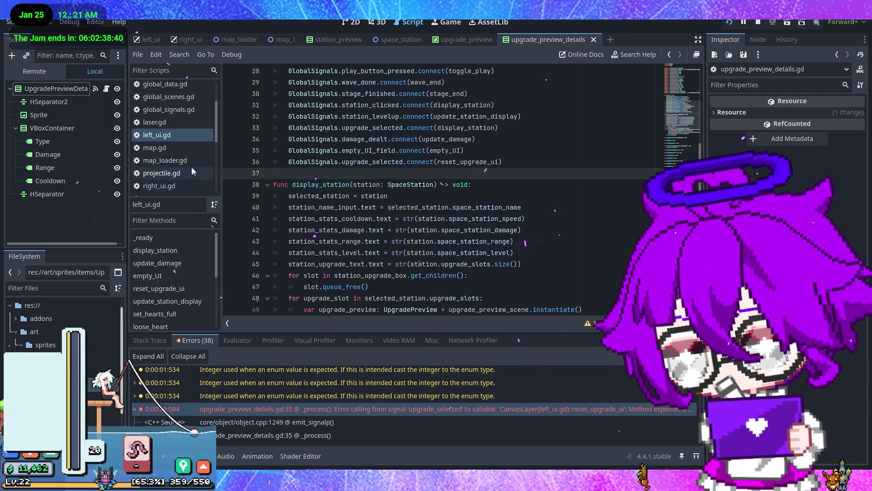
Give upgrade_selected in global_signals.gd a station: SpaceStation parameter and run the game.
{"action": "left_click", "coordinate": [181, 111]}
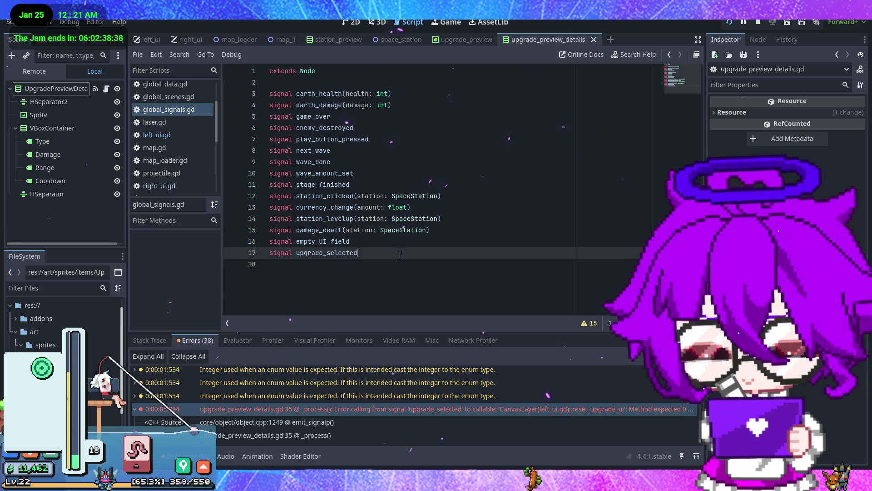
{"action": "type", "text": "(station"}
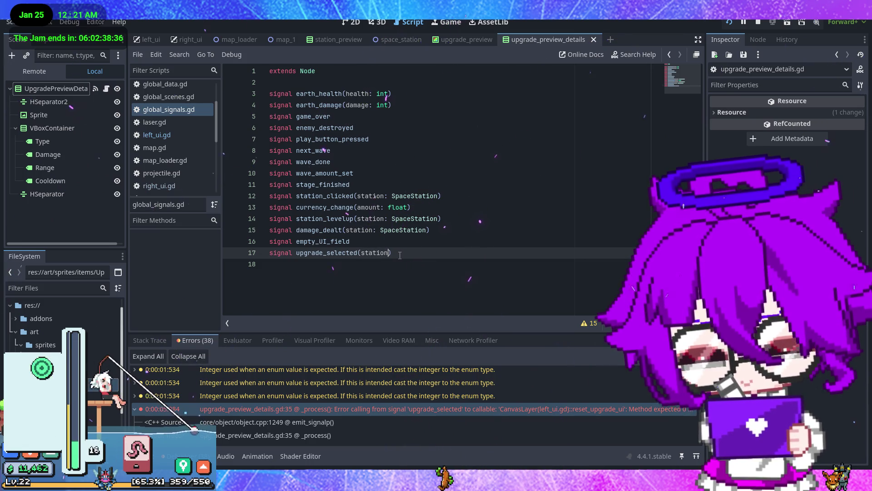
{"action": "type", "text": ": Space"}
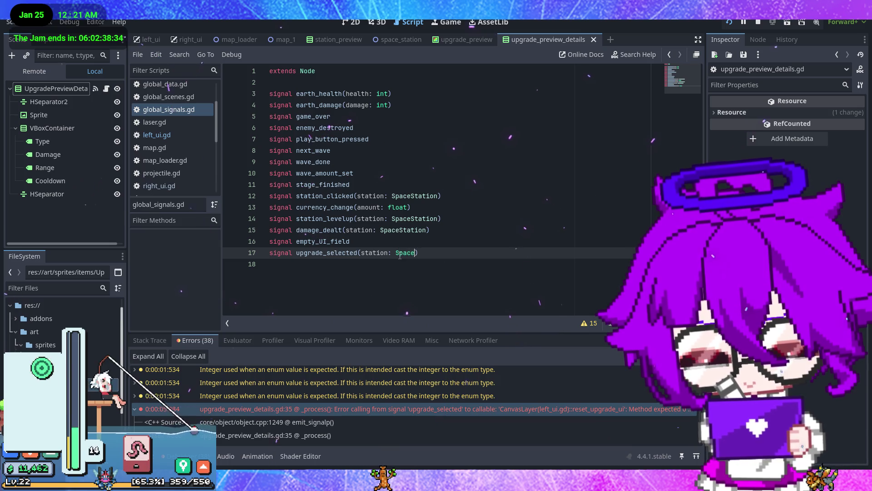
{"action": "key", "text": "Down"}
{"action": "key", "text": "Down"}
{"action": "key", "text": "Return"}
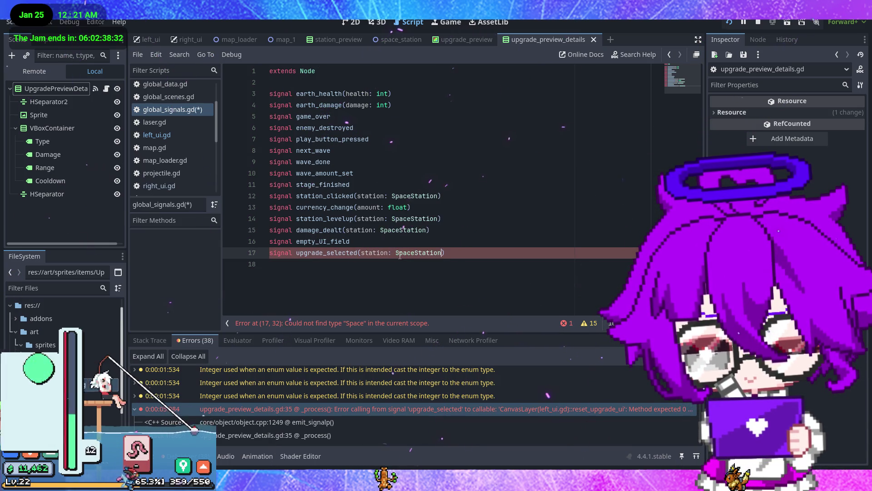
{"action": "key", "text": "F5"}
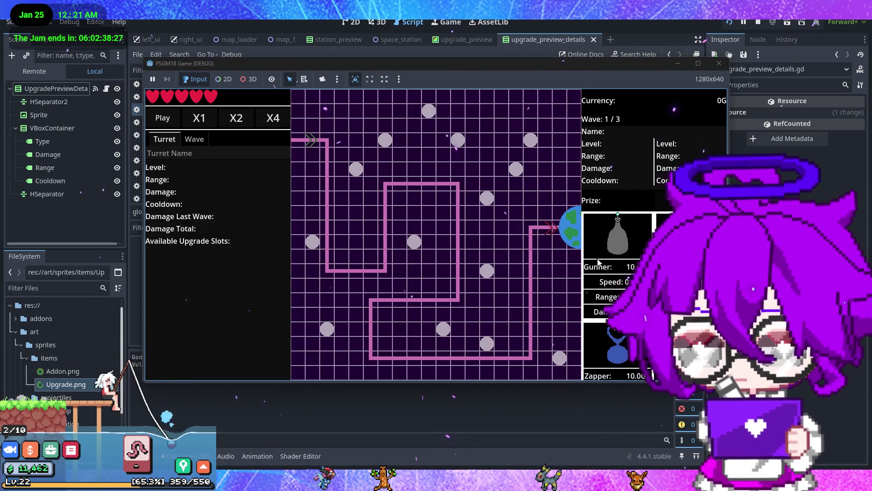
Place a Gunner turret, apply an upgrade, then inspect the reset_upgrade_ui argument error.
{"action": "mouse_move", "coordinate": [598, 262]}
{"action": "left_mouse_down"}
{"action": "mouse_move", "coordinate": [331, 146]}
{"action": "mouse_move", "coordinate": [342, 145]}
{"action": "left_mouse_up"}
{"action": "left_click", "coordinate": [395, 241]}
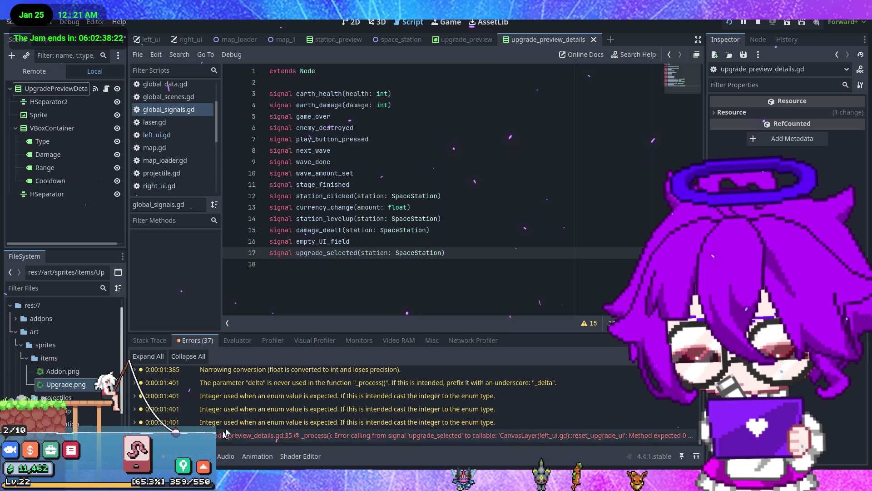
{"action": "mouse_move", "coordinate": [328, 434]}
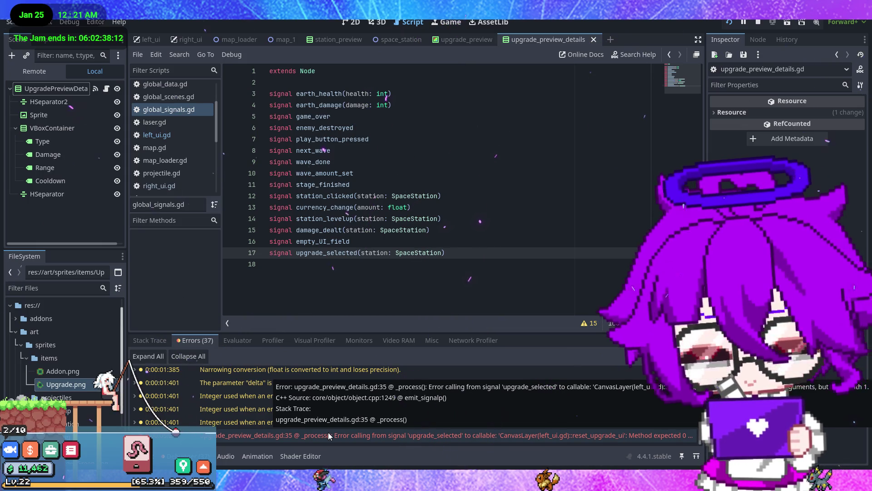
Reopen left_ui.gd and unfold the reset_upgrade_ui function.
{"action": "left_click", "coordinate": [182, 134]}
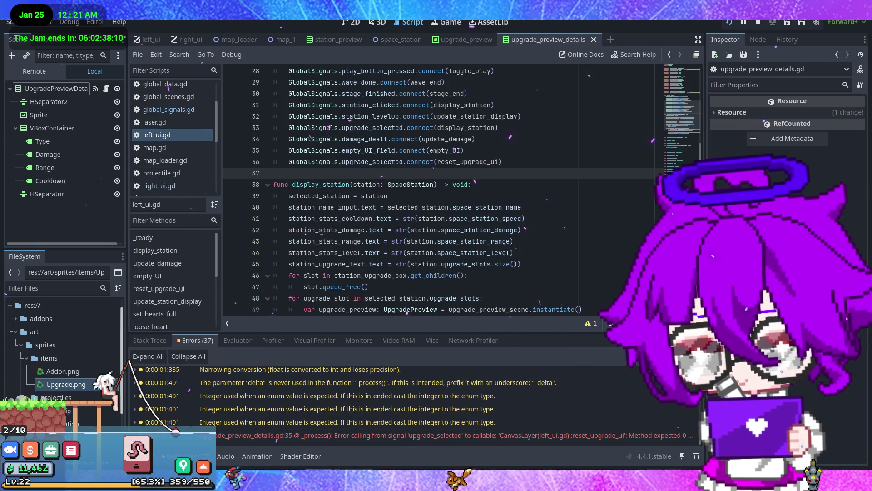
{"action": "scroll", "coordinate": [322, 238], "scroll_direction": "down", "scroll_amount": 5}
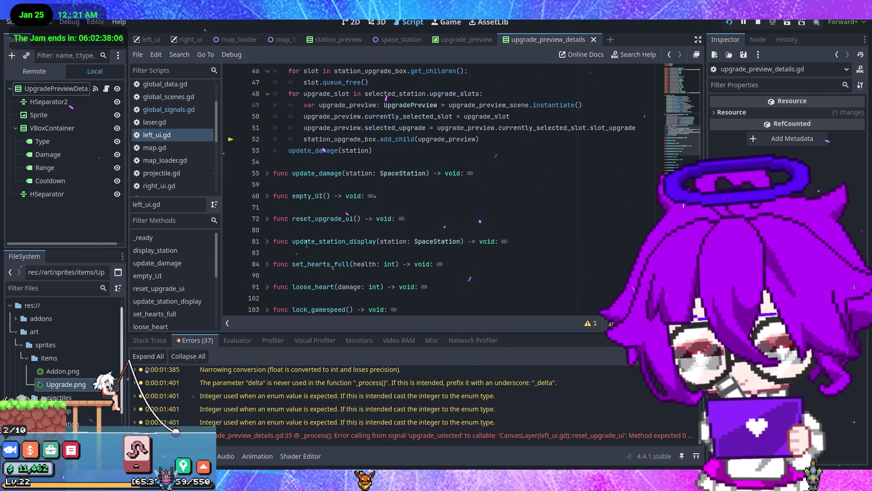
{"action": "scroll", "coordinate": [269, 244], "scroll_direction": "up", "scroll_amount": 4}
{"action": "mouse_move", "coordinate": [494, 439]}
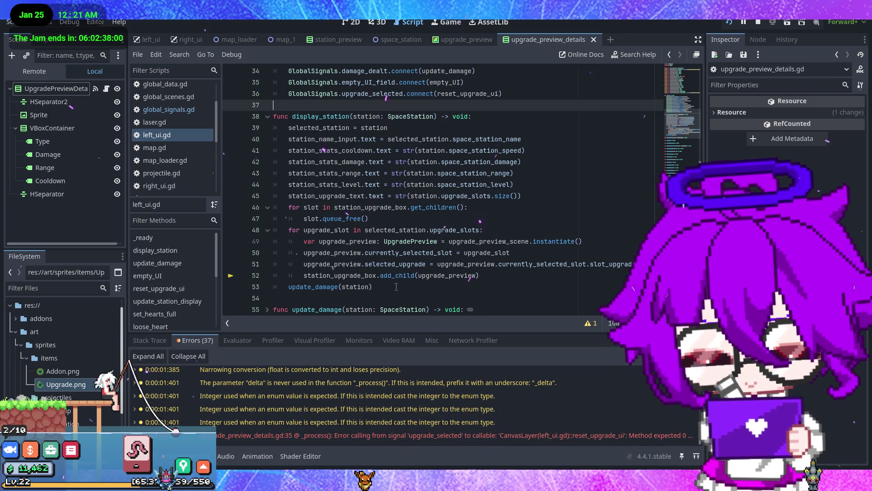
{"action": "scroll", "coordinate": [396, 286], "scroll_direction": "down", "scroll_amount": 3}
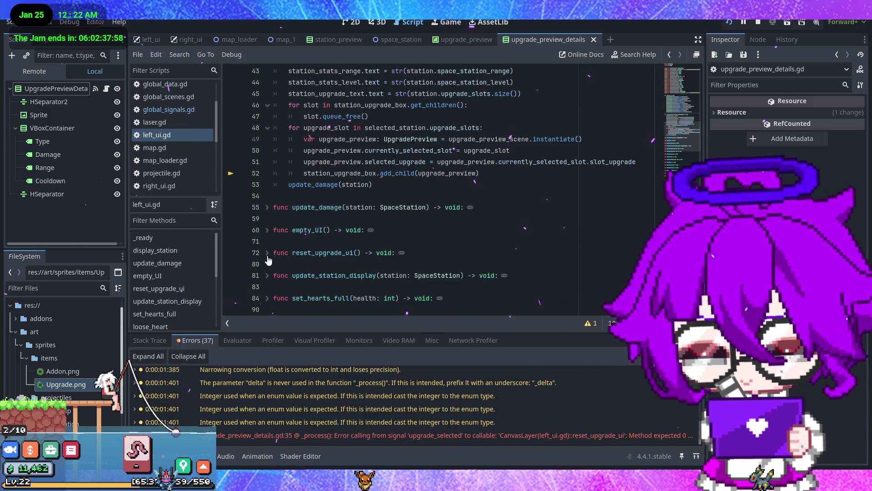
{"action": "left_click", "coordinate": [268, 253]}
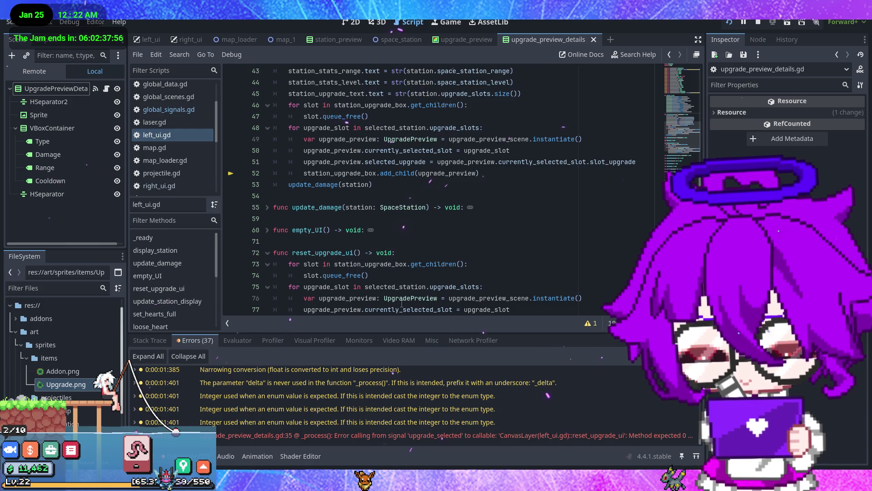
{"action": "scroll", "coordinate": [401, 300], "scroll_direction": "up", "scroll_amount": 6}
Delete the reset_upgrade_ui connect line, restore it with undo, and save left_ui.gd.
{"action": "left_click", "coordinate": [366, 207]}
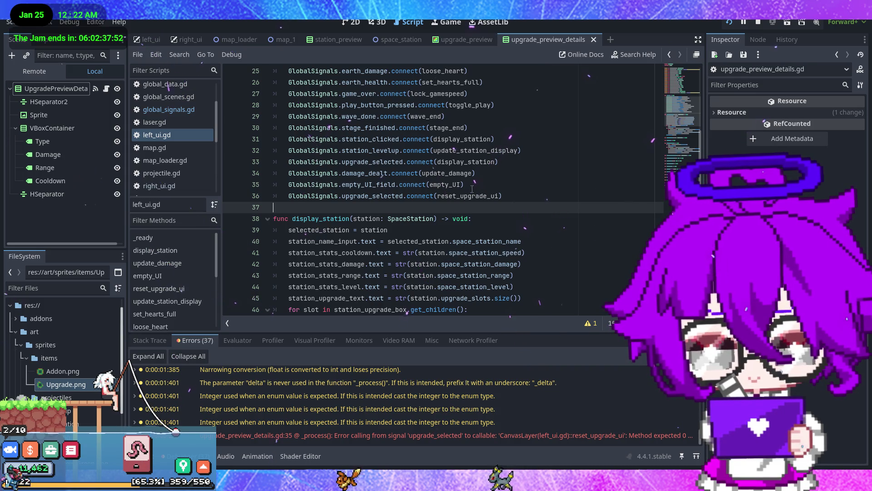
{"action": "mouse_move", "coordinate": [488, 198]}
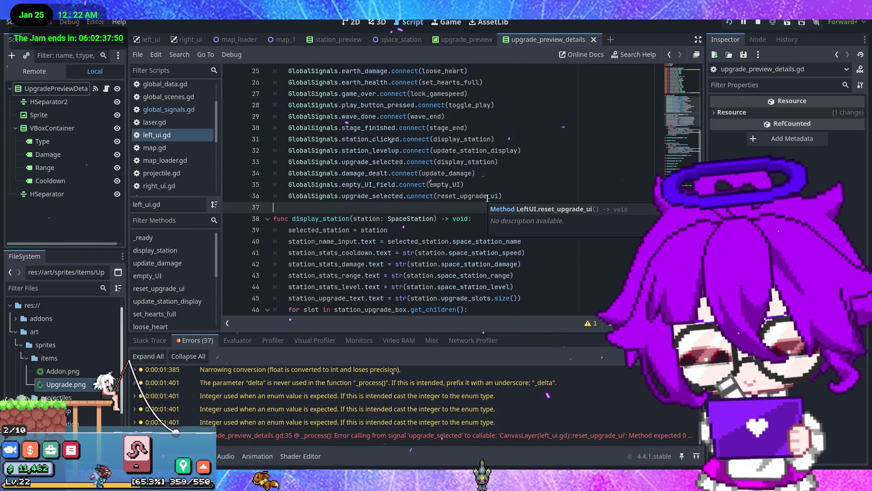
{"action": "mouse_move", "coordinate": [501, 197]}
{"action": "left_mouse_down"}
{"action": "mouse_move", "coordinate": [295, 201]}
{"action": "mouse_move", "coordinate": [255, 210]}
{"action": "left_mouse_up"}
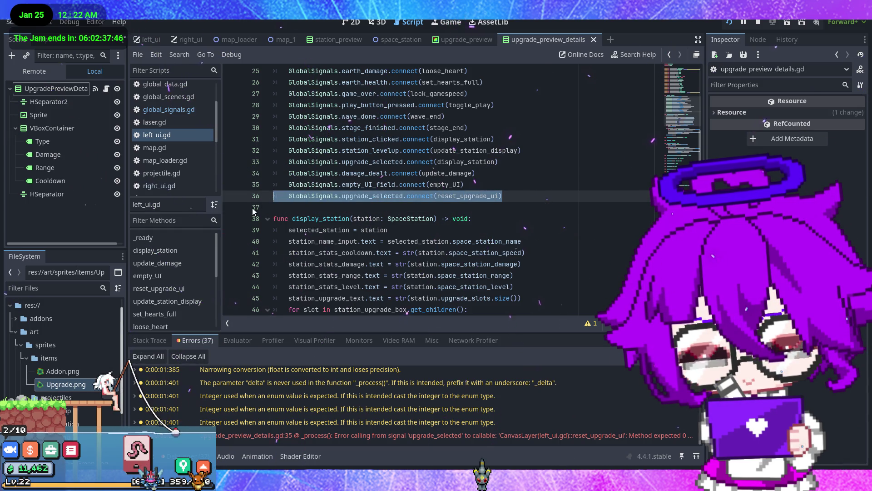
{"action": "key", "text": "BackSpace"}
{"action": "key", "text": "BackSpace"}
{"action": "scroll", "coordinate": [257, 200], "scroll_direction": "down", "scroll_amount": 7}
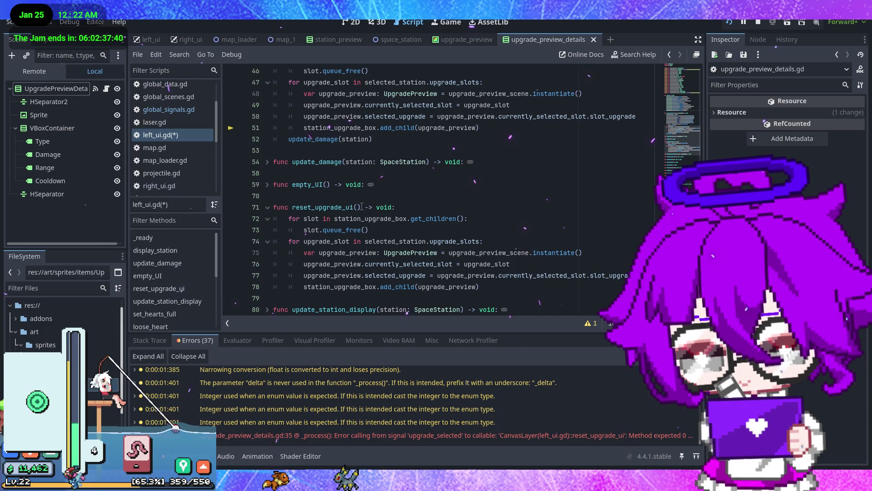
{"action": "key", "text": "ctrl+z"}
{"action": "key", "text": "ctrl+z"}
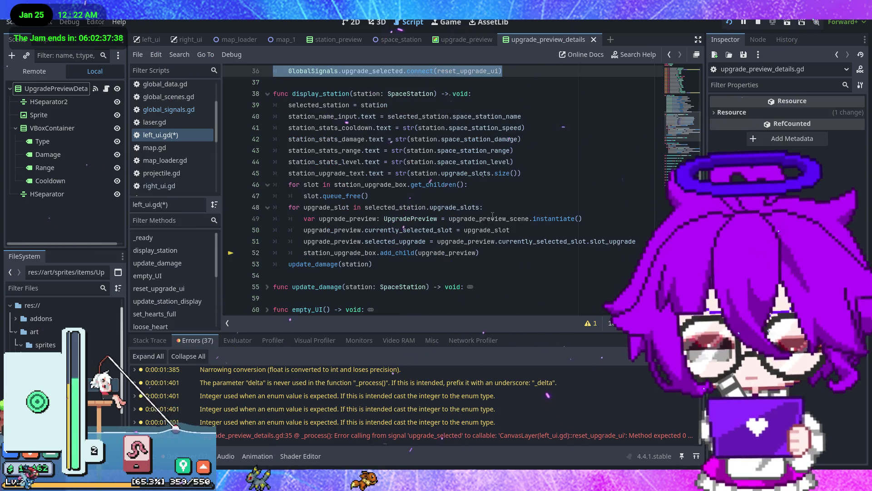
{"action": "key", "text": "ctrl+s"}
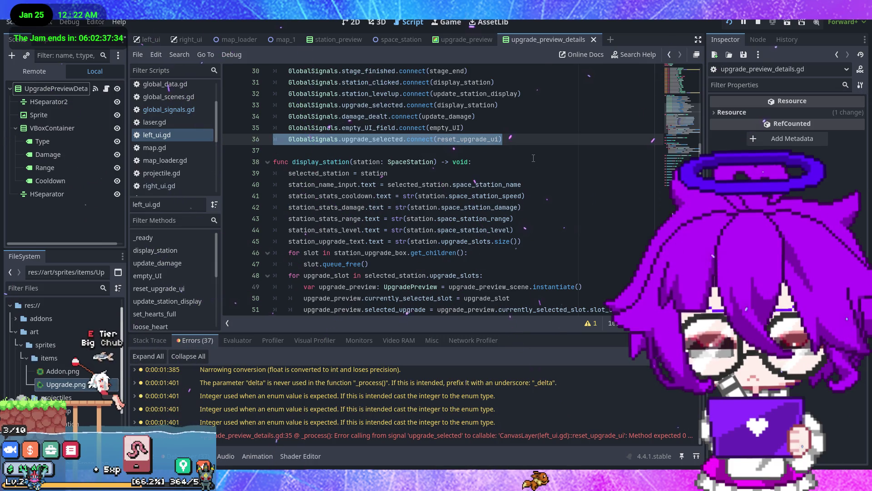
Select the upgrade_selected-to-display_station connect line on line 33 and review the script.
{"action": "left_click", "coordinate": [517, 109]}
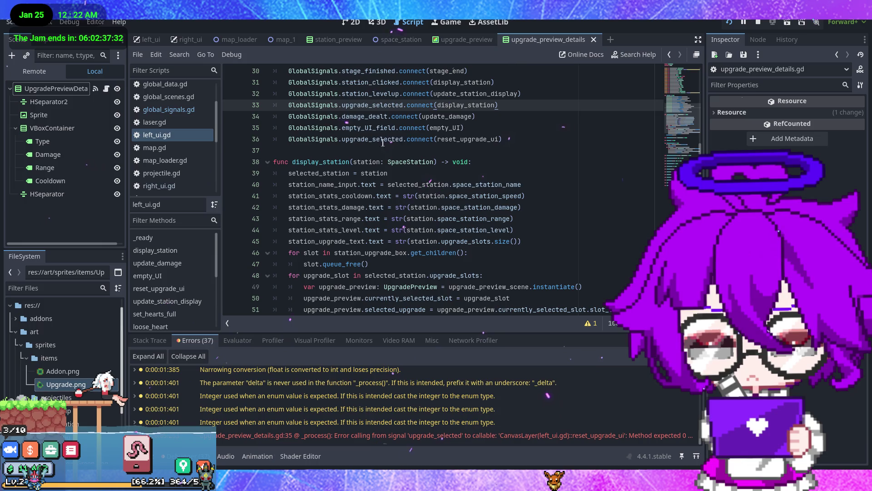
{"action": "left_click_drag", "start_coordinate": [520, 107], "coordinate": [264, 104]}
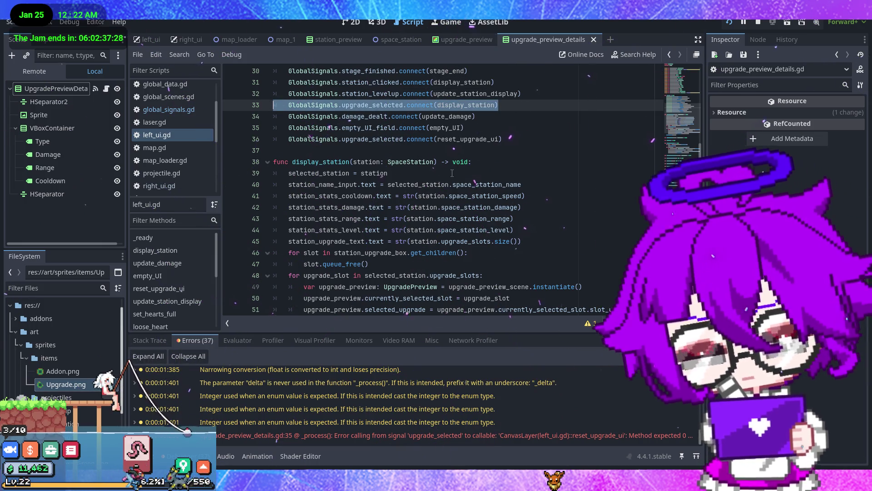
{"action": "scroll", "coordinate": [452, 173], "scroll_direction": "down", "scroll_amount": 2}
{"action": "scroll", "coordinate": [452, 173], "scroll_direction": "down", "scroll_amount": 5}
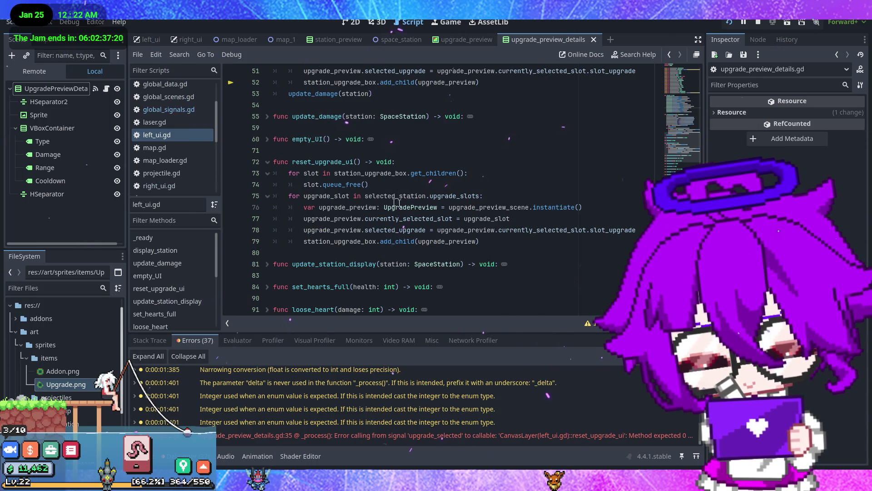
{"action": "scroll", "coordinate": [497, 235], "scroll_direction": "up", "scroll_amount": 1}
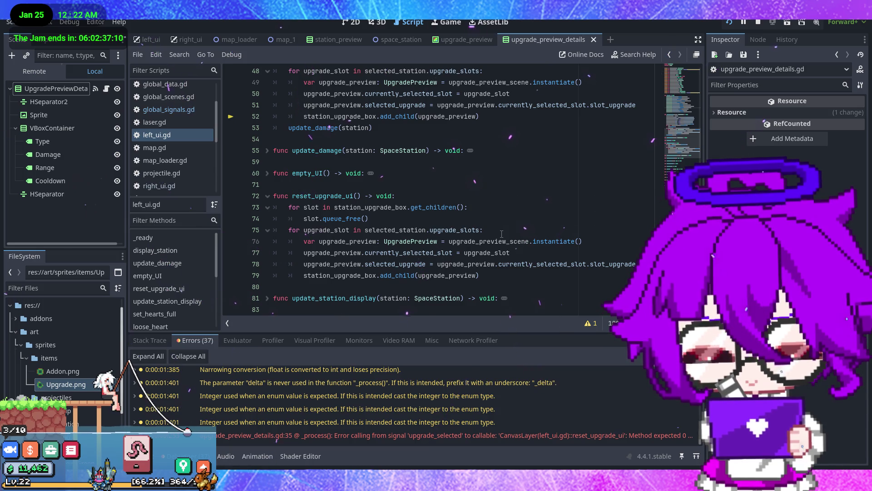
{"action": "scroll", "coordinate": [501, 234], "scroll_direction": "up", "scroll_amount": 8}
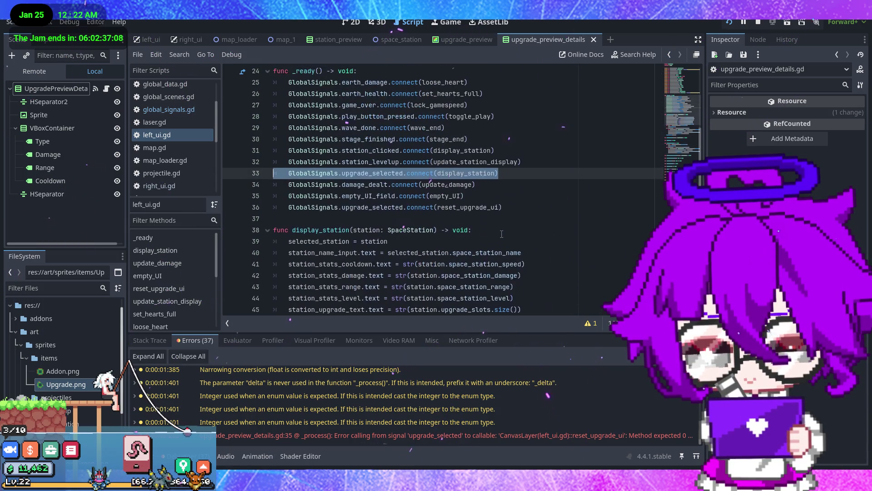
Remove the upgrade_selected-to-display_station connection from left_ui.gd and save.
{"action": "left_click_drag", "start_coordinate": [499, 173], "coordinate": [277, 177]}
{"action": "key", "text": "ctrl+x"}
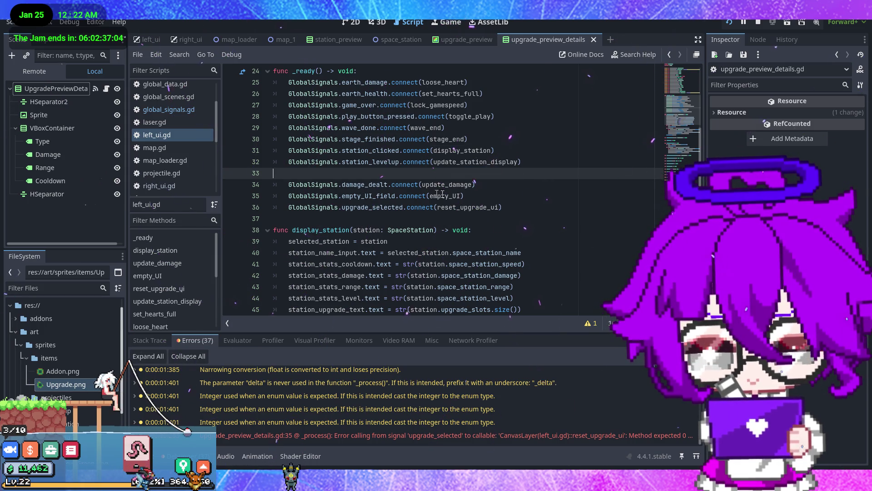
{"action": "key", "text": "BackSpace"}
{"action": "key", "text": "BackSpace"}
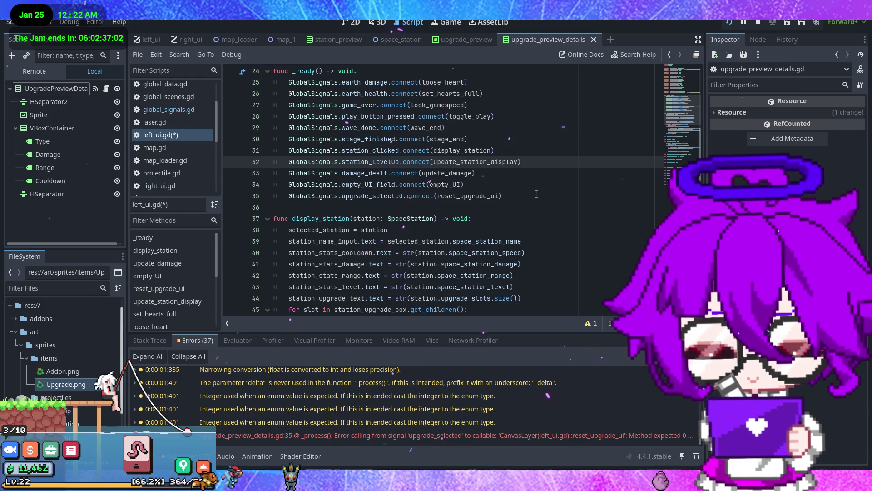
{"action": "key", "text": "ctrl+s"}
Delete the station parameter from upgrade_selected in global_signals.gd.
{"action": "left_click", "coordinate": [193, 110]}
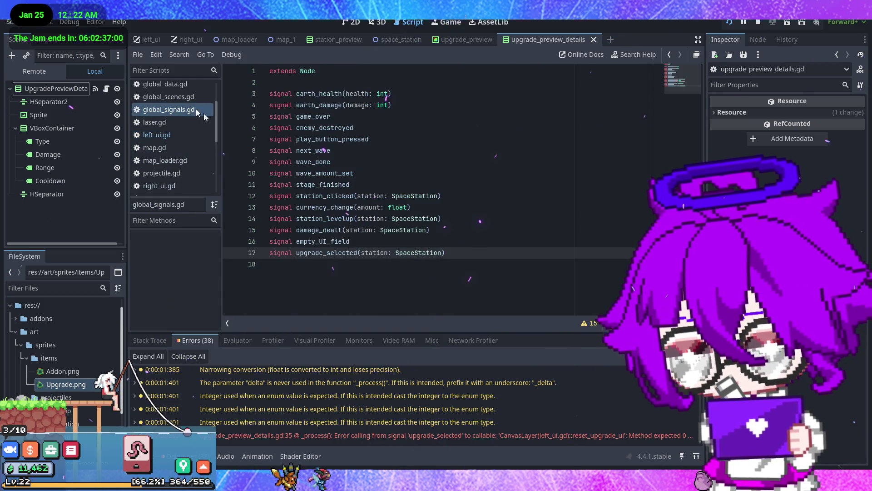
{"action": "left_click_drag", "start_coordinate": [446, 252], "coordinate": [360, 256]}
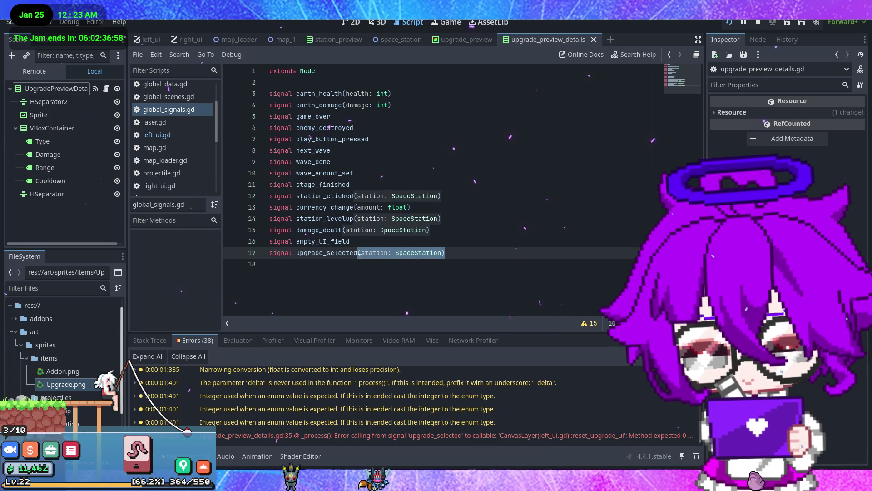
{"action": "key", "text": "BackSpace"}
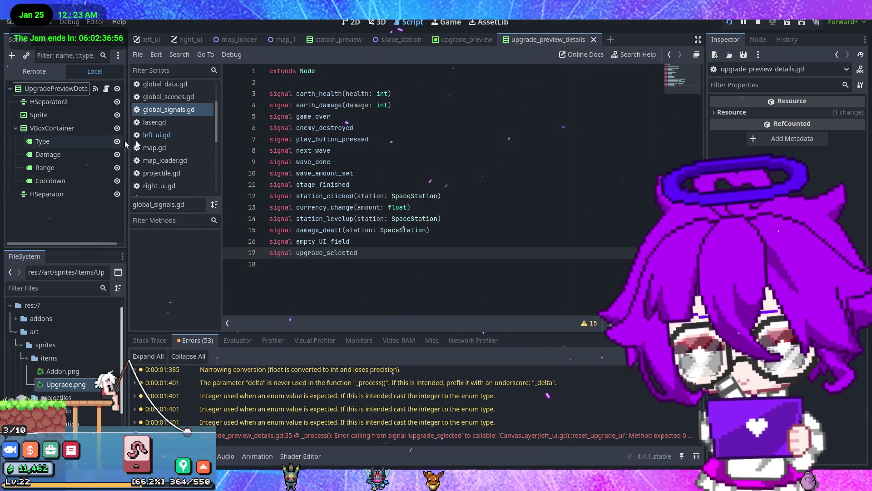
Remove the slot_station argument from the upgrade_selected emit call in upgrade_preview_details.gd.
{"action": "left_click", "coordinate": [176, 136]}
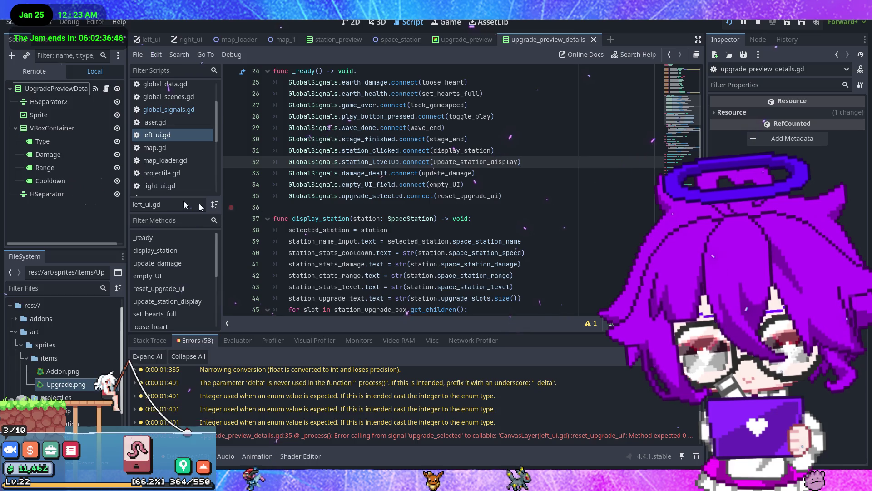
{"action": "scroll", "coordinate": [176, 173], "scroll_direction": "down", "scroll_amount": 2}
{"action": "scroll", "coordinate": [176, 173], "scroll_direction": "down", "scroll_amount": 5}
{"action": "left_click", "coordinate": [173, 114]}
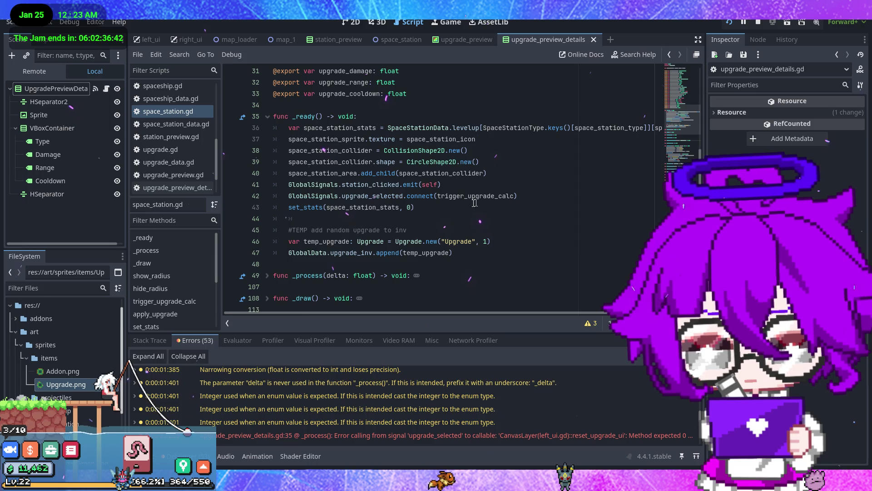
{"action": "mouse_move", "coordinate": [452, 205]}
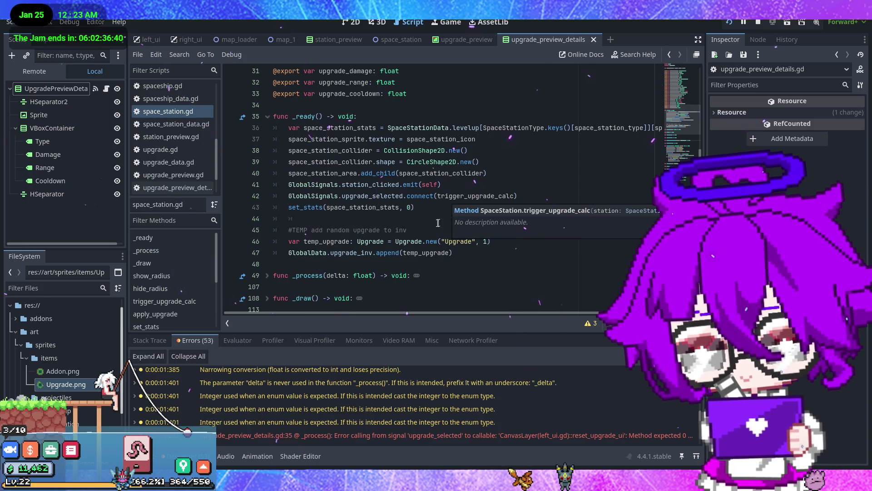
{"action": "scroll", "coordinate": [192, 162], "scroll_direction": "down", "scroll_amount": 2}
{"action": "left_click", "coordinate": [192, 160]}
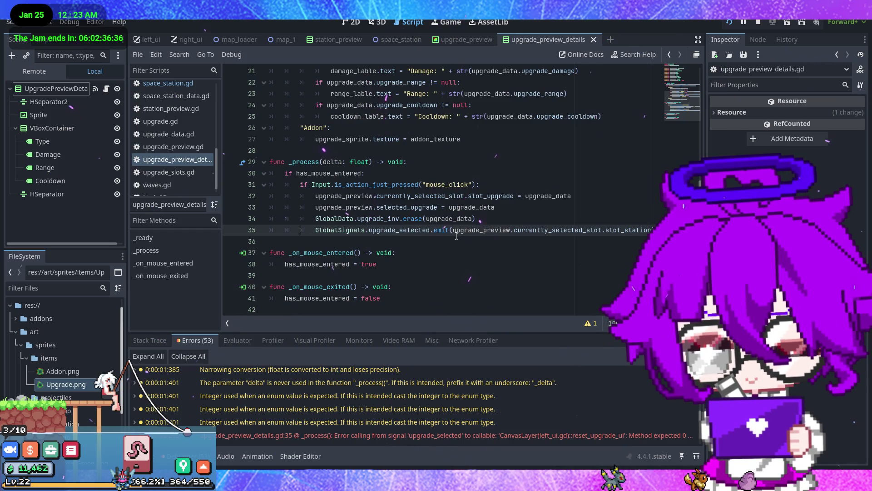
{"action": "left_click_drag", "start_coordinate": [464, 232], "coordinate": [653, 231]}
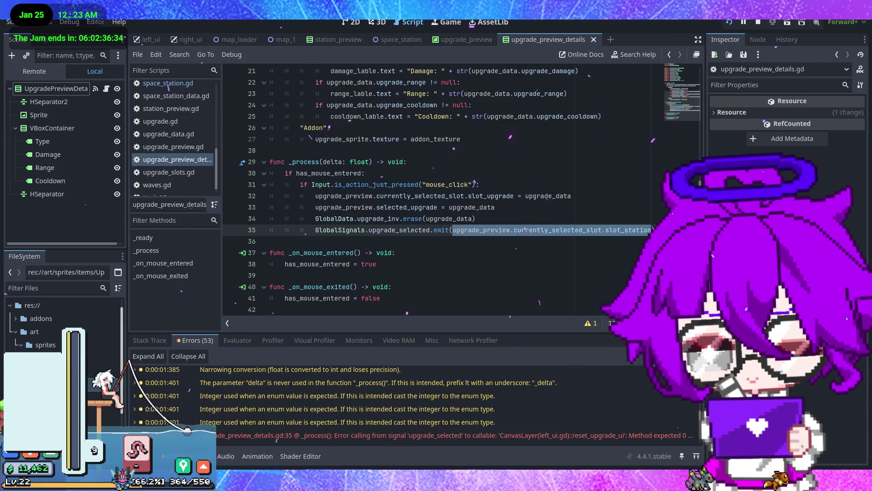
{"action": "key", "text": "BackSpace"}
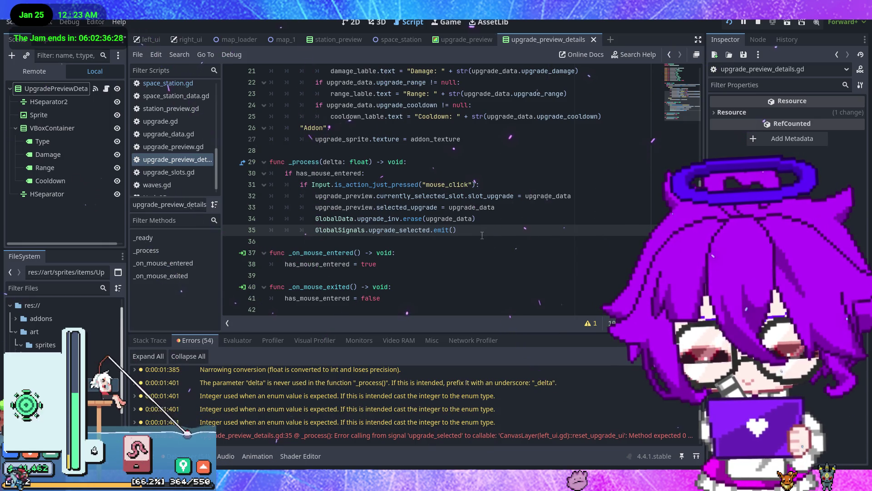
Append a display_station() call after the loop at the end of reset_upgrade_ui in left_ui.gd.
{"action": "scroll", "coordinate": [182, 172], "scroll_direction": "down", "scroll_amount": 1}
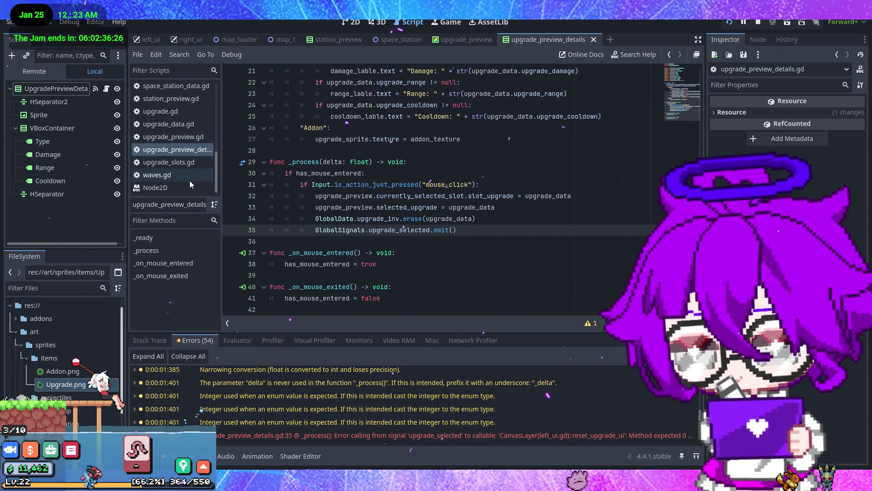
{"action": "scroll", "coordinate": [179, 146], "scroll_direction": "up", "scroll_amount": 3}
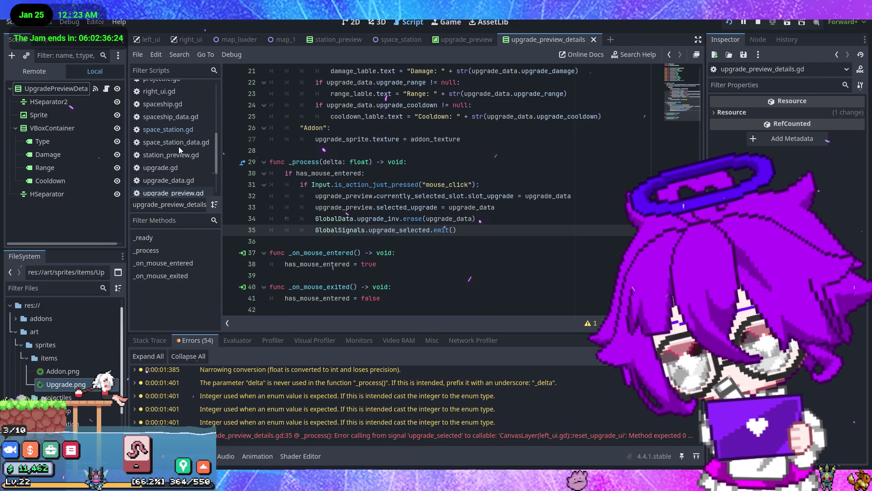
{"action": "scroll", "coordinate": [177, 137], "scroll_direction": "up", "scroll_amount": 1}
{"action": "left_click", "coordinate": [157, 83]}
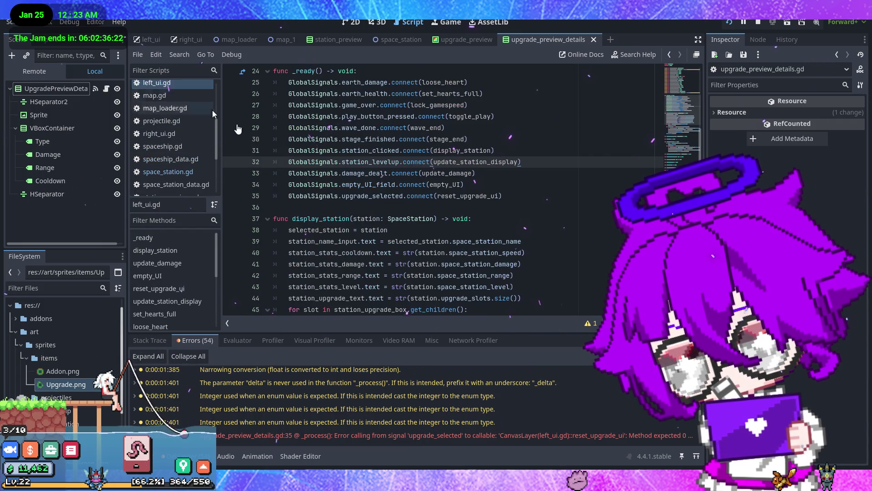
{"action": "scroll", "coordinate": [444, 266], "scroll_direction": "down", "scroll_amount": 5}
{"action": "scroll", "coordinate": [441, 265], "scroll_direction": "down", "scroll_amount": 2}
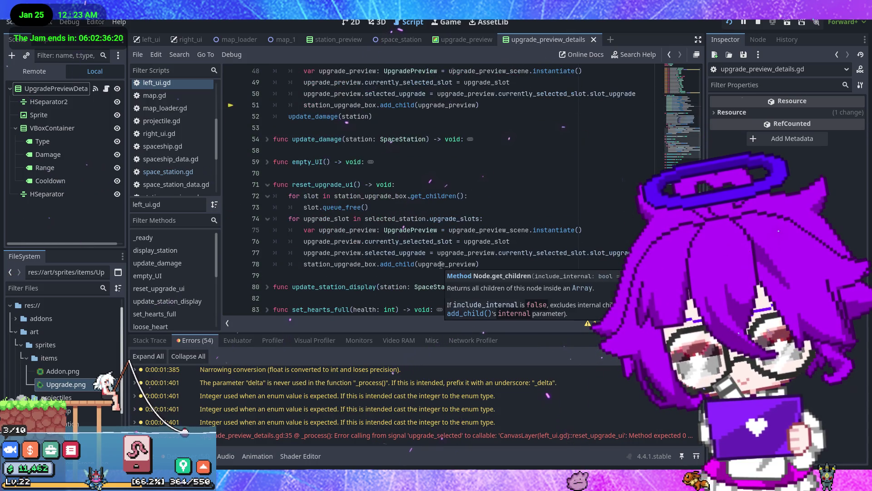
{"action": "left_click", "coordinate": [493, 266]}
{"action": "key", "text": "Return"}
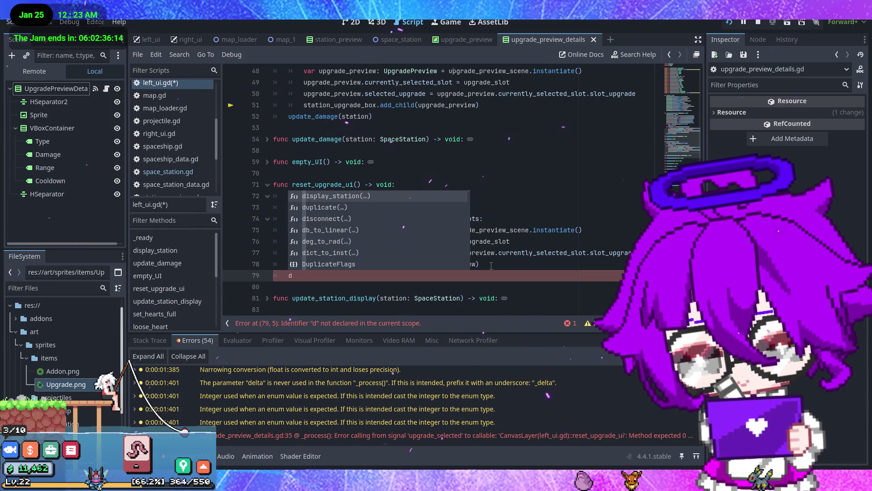
{"action": "key", "text": "Return"}
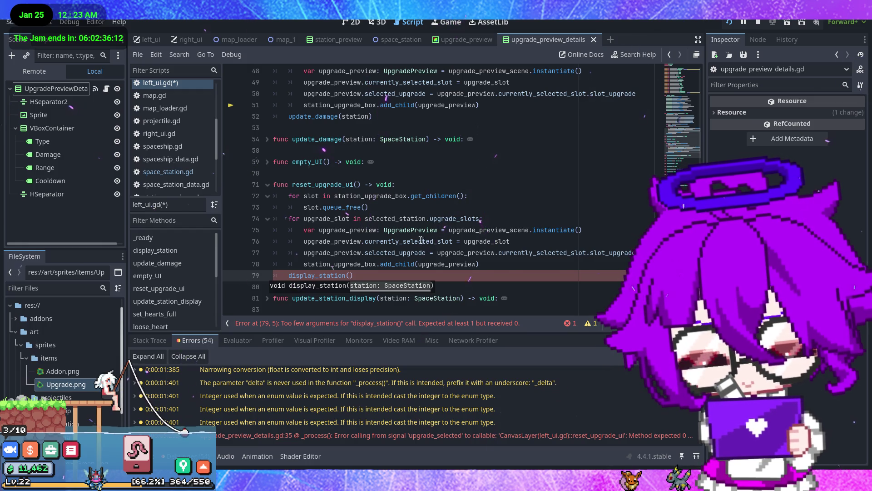
{"action": "scroll", "coordinate": [421, 240], "scroll_direction": "up", "scroll_amount": 6}
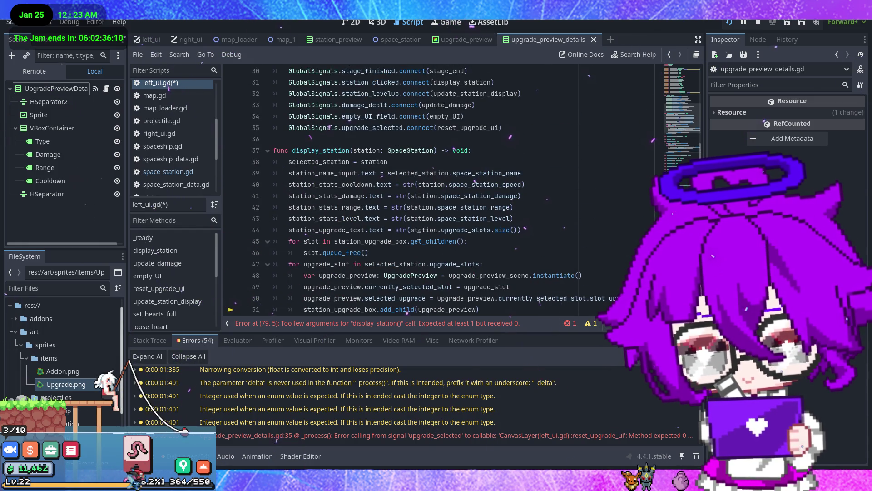
{"action": "scroll", "coordinate": [419, 236], "scroll_direction": "down", "scroll_amount": 7}
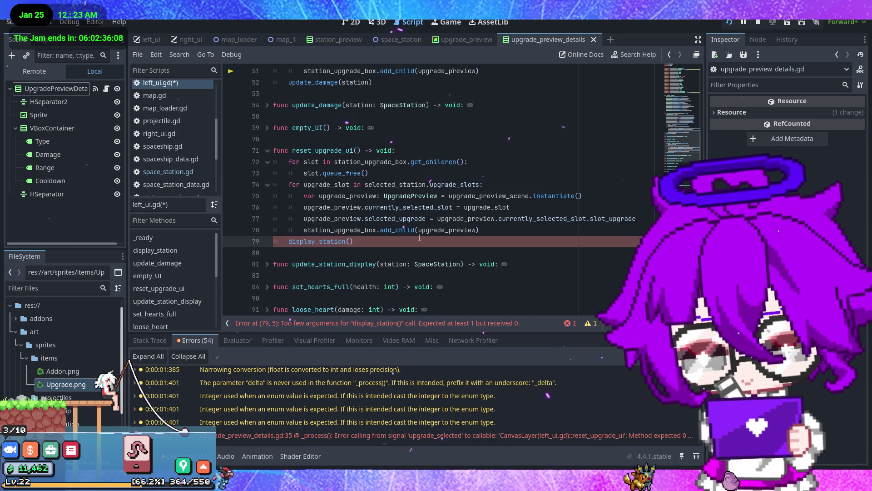
{"action": "left_click", "coordinate": [408, 243]}
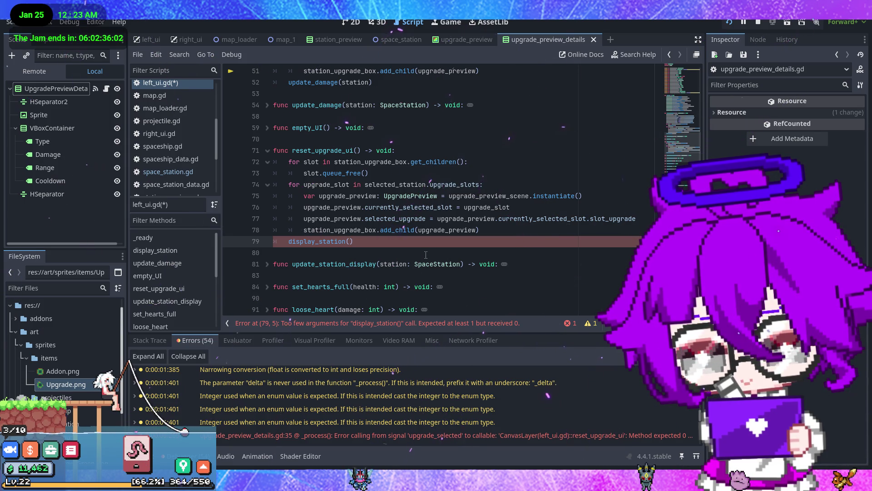
{"action": "left_click", "coordinate": [431, 154]}
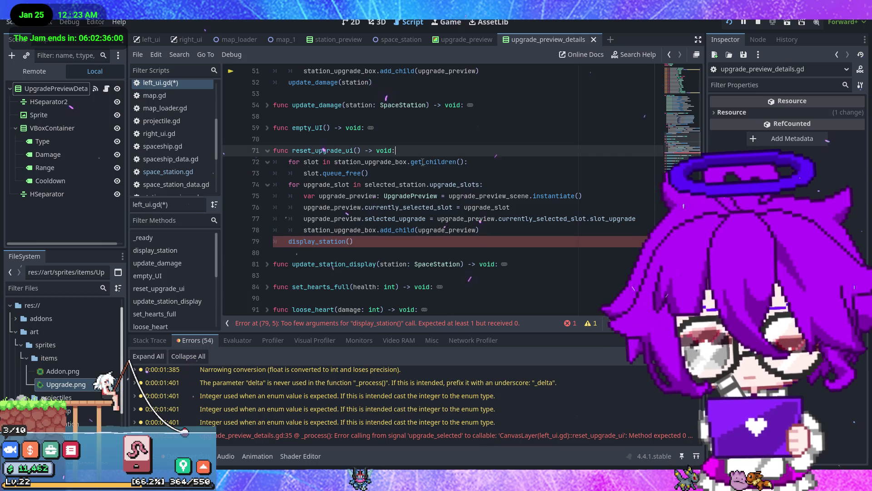
Declare a local station: SpaceStation variable at the top of reset_upgrade_ui and review its loop lines.
{"action": "key", "text": "Return"}
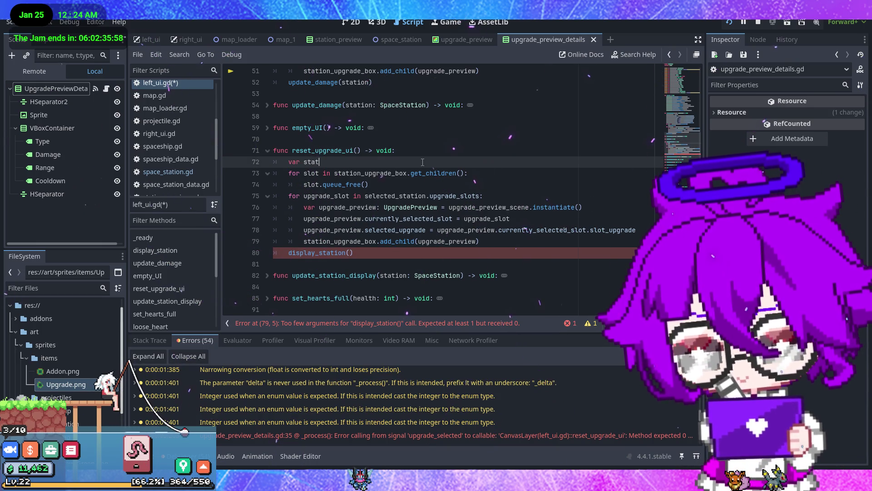
{"action": "type", "text": "pa"}
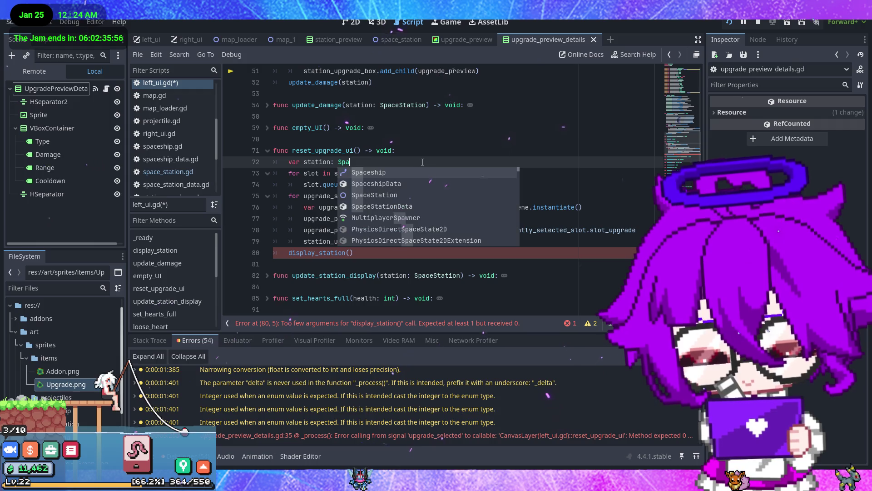
{"action": "double_click", "coordinate": [396, 195]}
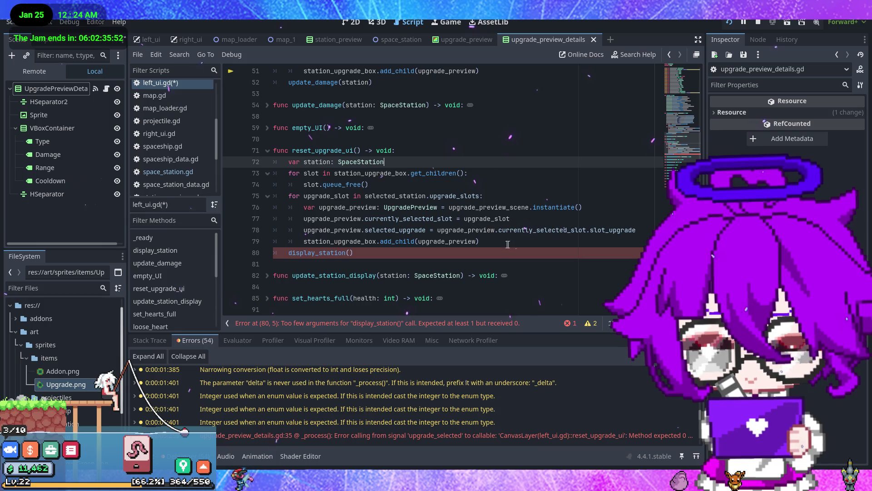
{"action": "left_click", "coordinate": [508, 200]}
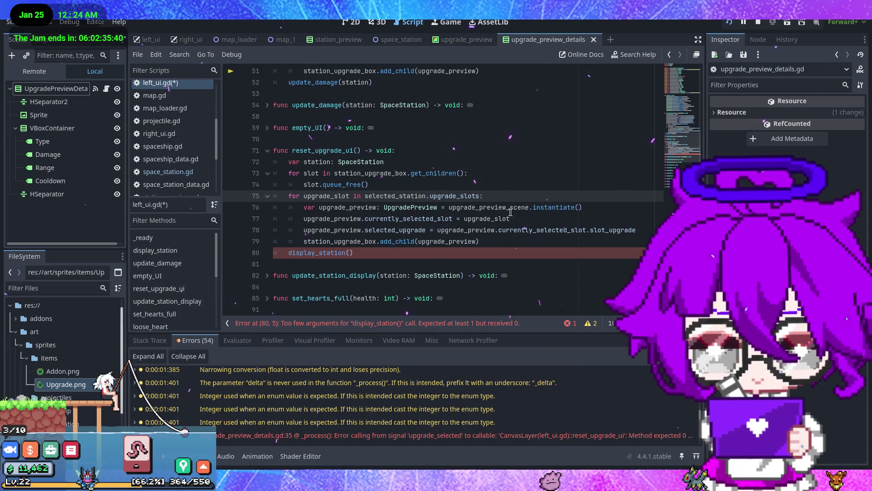
{"action": "left_click", "coordinate": [537, 220]}
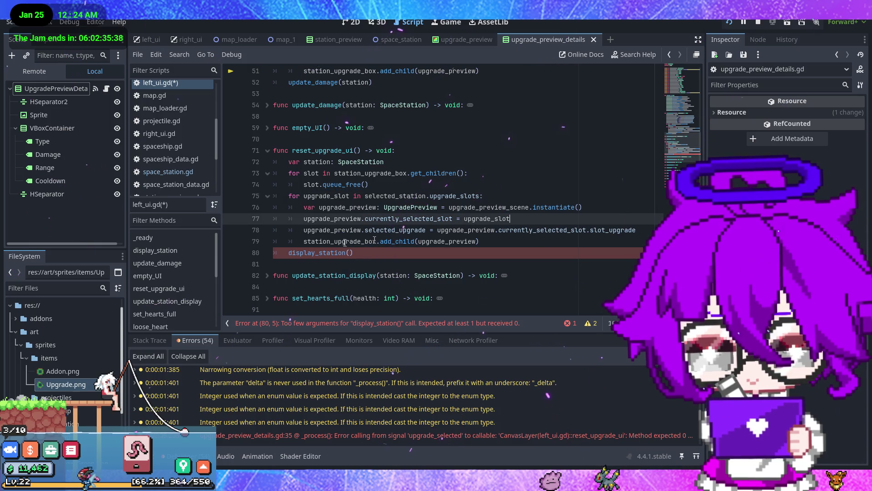
{"action": "left_click", "coordinate": [604, 232]}
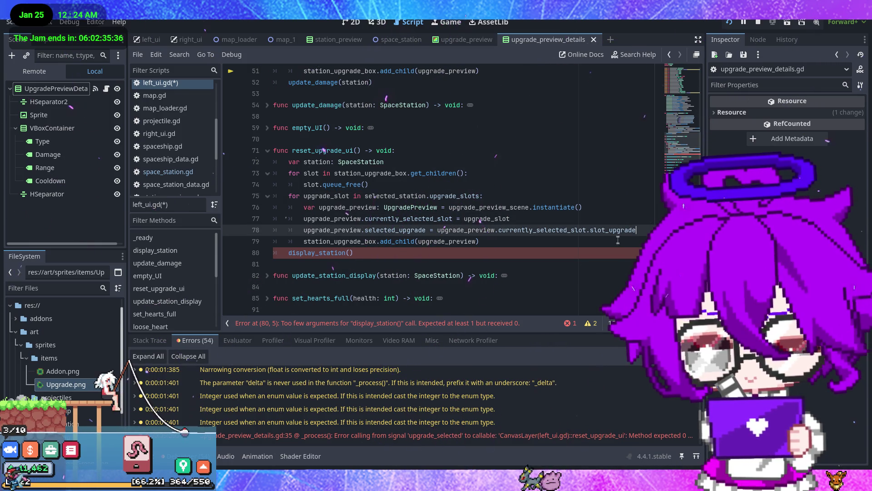
{"action": "left_click", "coordinate": [539, 223]}
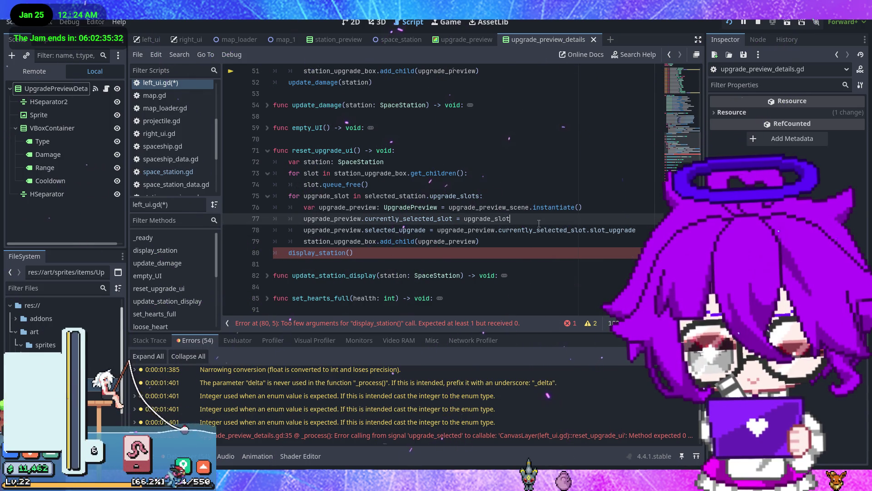
{"action": "left_click", "coordinate": [513, 246]}
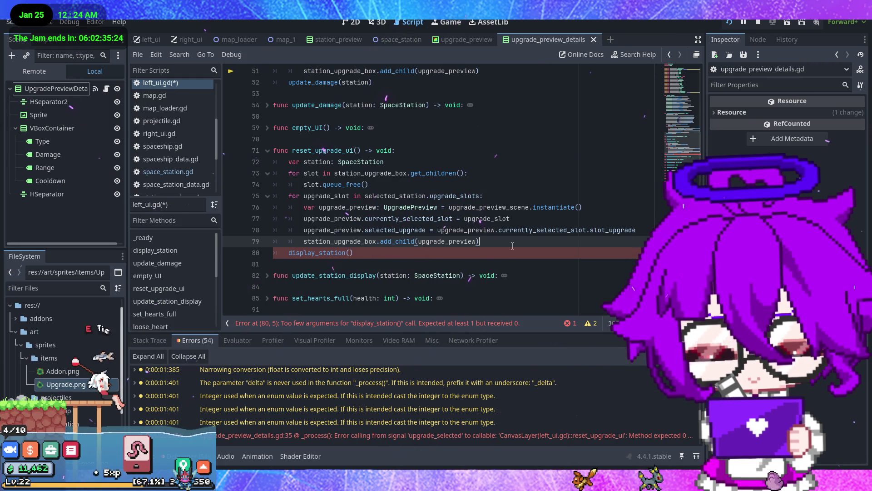
{"action": "left_click", "coordinate": [649, 230]}
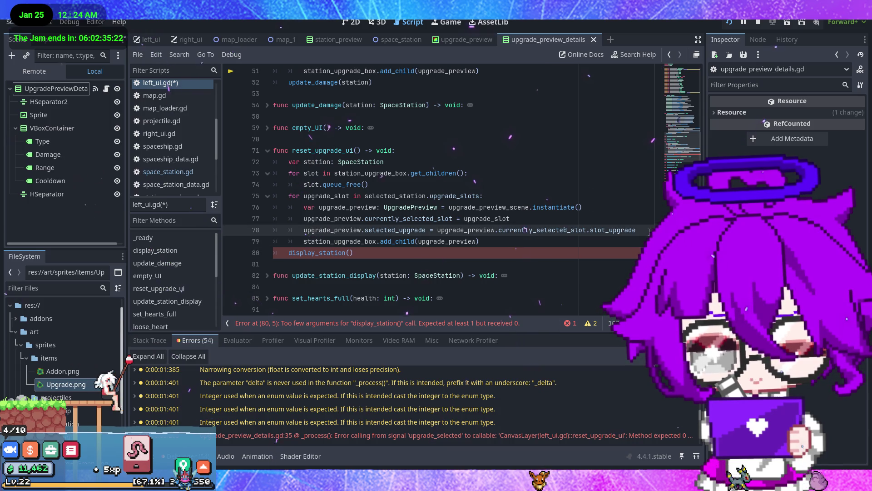
Add the line station = upgrade_slot.slot_station inside the reset_upgrade_ui loop.
{"action": "key", "text": "Return"}
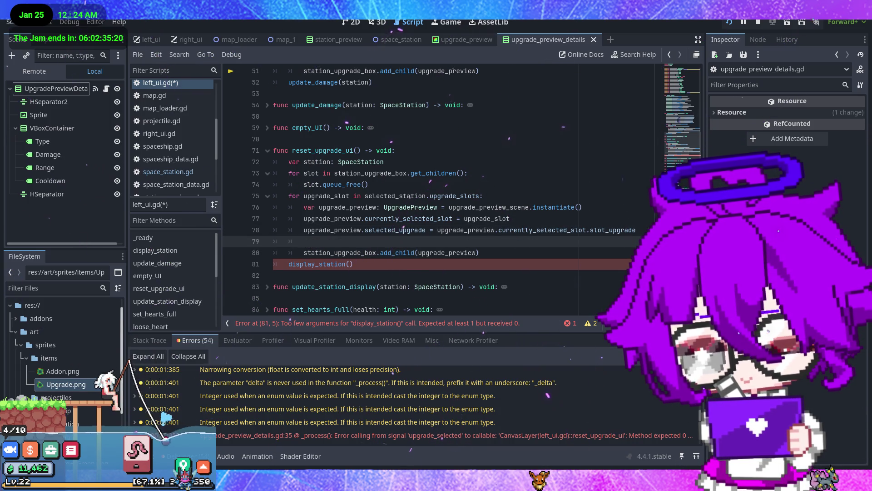
{"action": "type", "text": "ion = "}
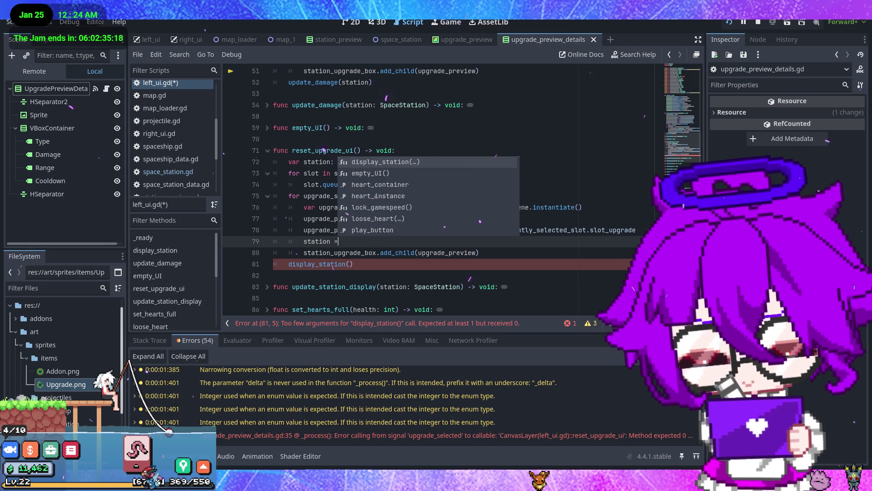
{"action": "type", "text": "u"}
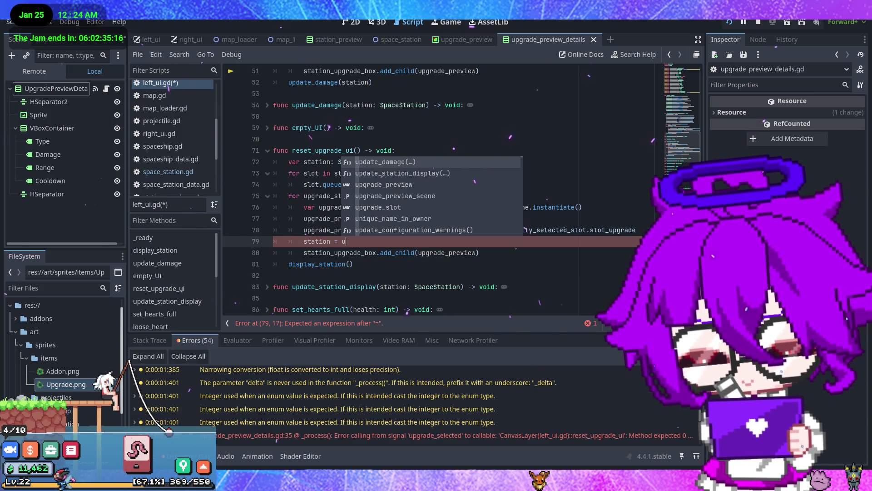
{"action": "type", "text": "gr"}
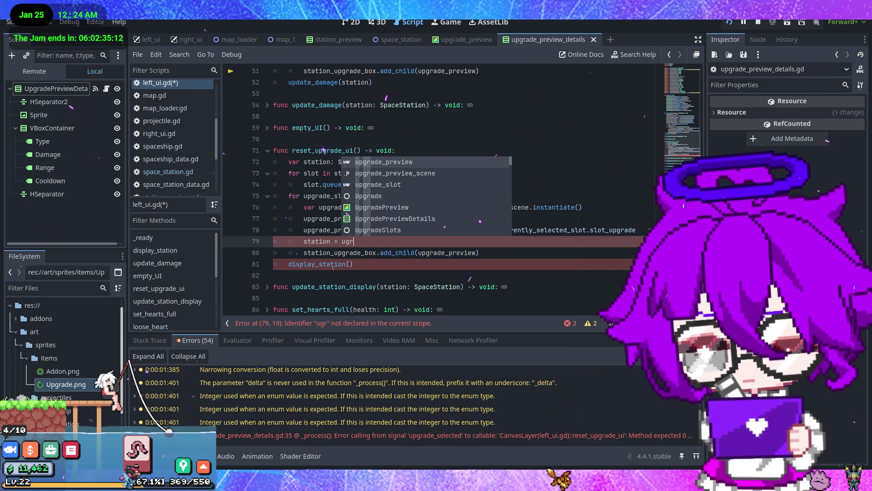
{"action": "key", "text": "Return"}
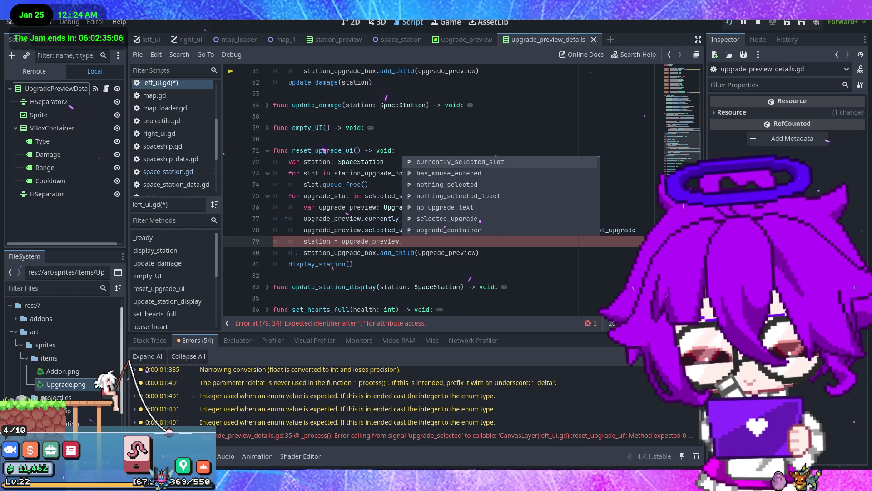
{"action": "type", "text": "st"}
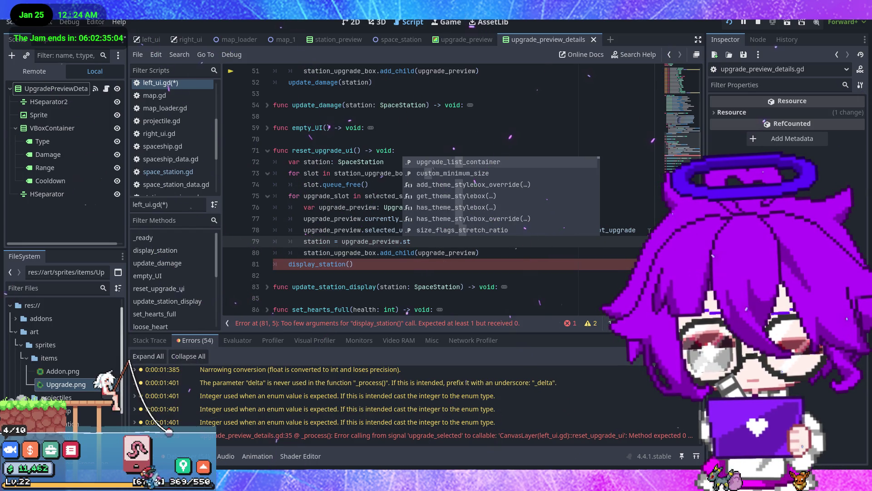
{"action": "key", "text": "BackSpace"}
{"action": "key", "text": "BackSpace"}
{"action": "key", "text": "BackSpace"}
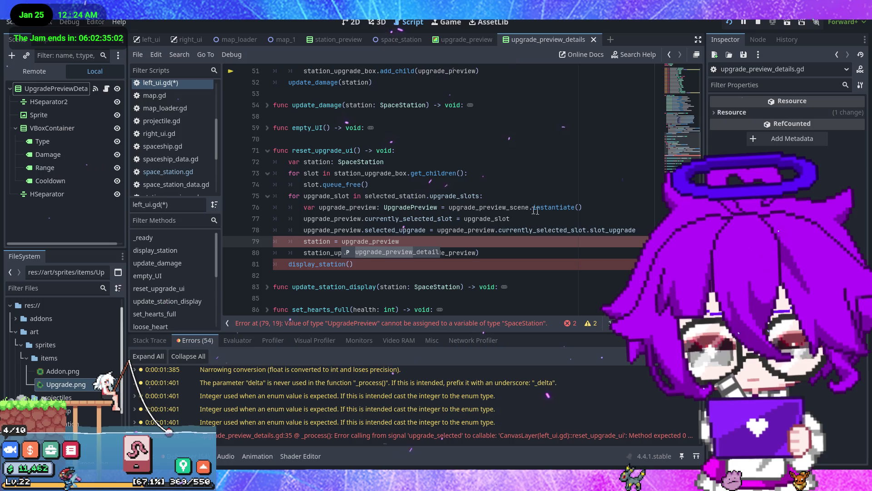
{"action": "left_click", "coordinate": [449, 40]}
{"action": "left_click", "coordinate": [545, 39]}
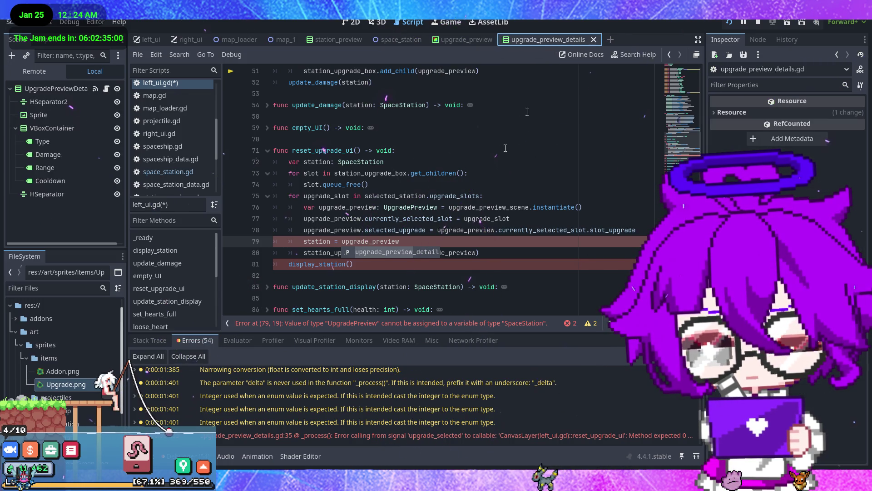
{"action": "left_click", "coordinate": [430, 243]}
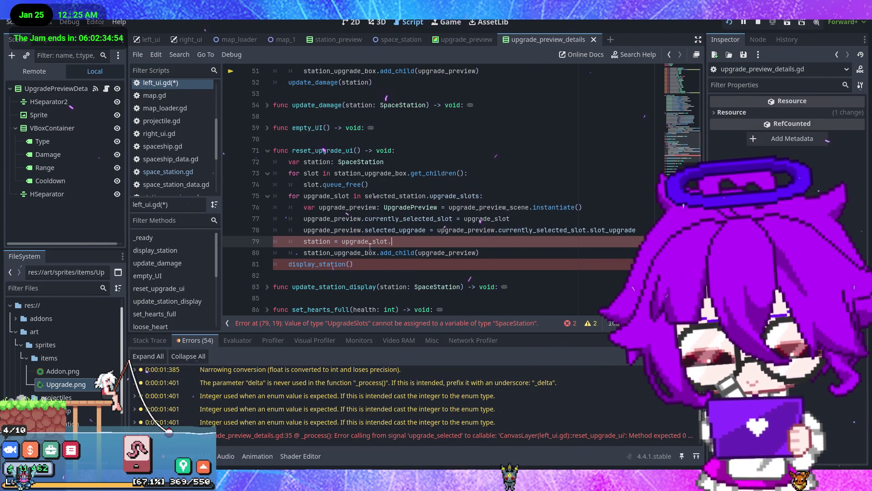
{"action": "key", "text": "Return"}
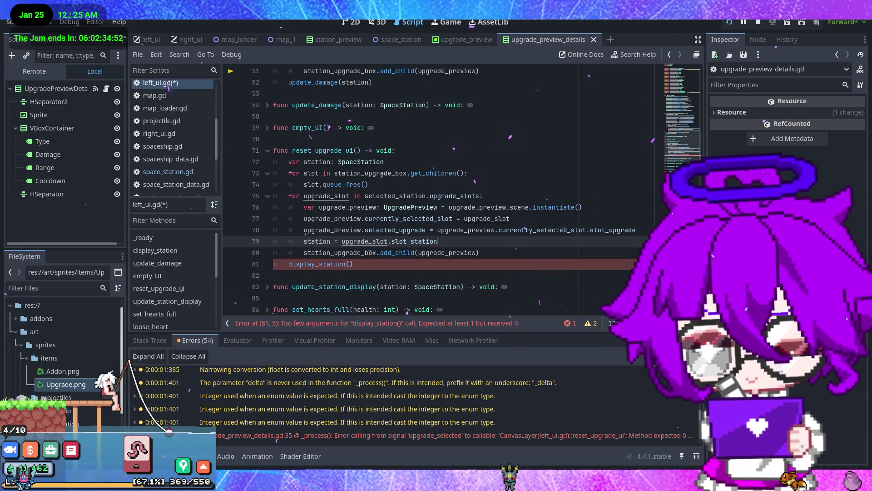
Change the call to display_station(station) and save left_ui.gd.
{"action": "left_click", "coordinate": [351, 266]}
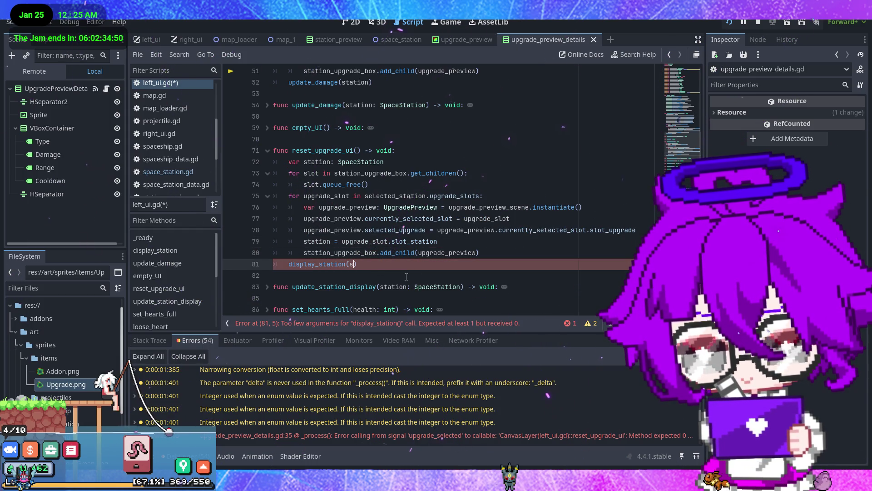
{"action": "type", "text": "tation"}
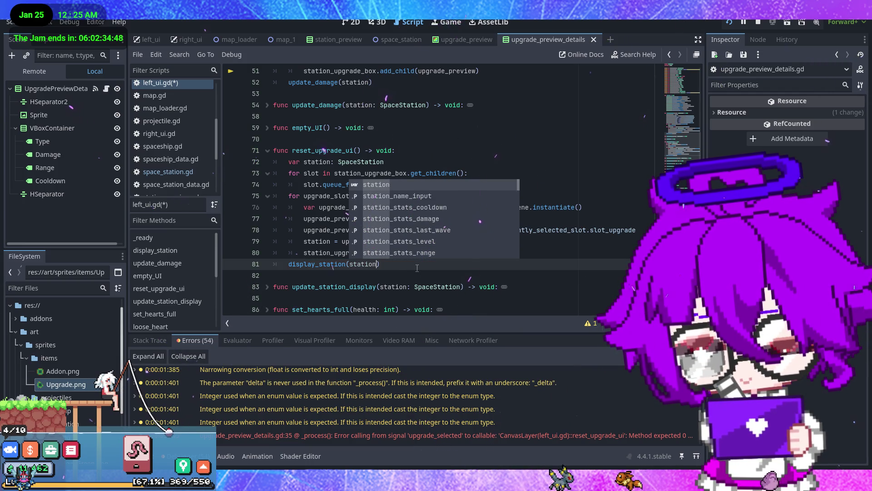
{"action": "key", "text": "ctrl+s"}
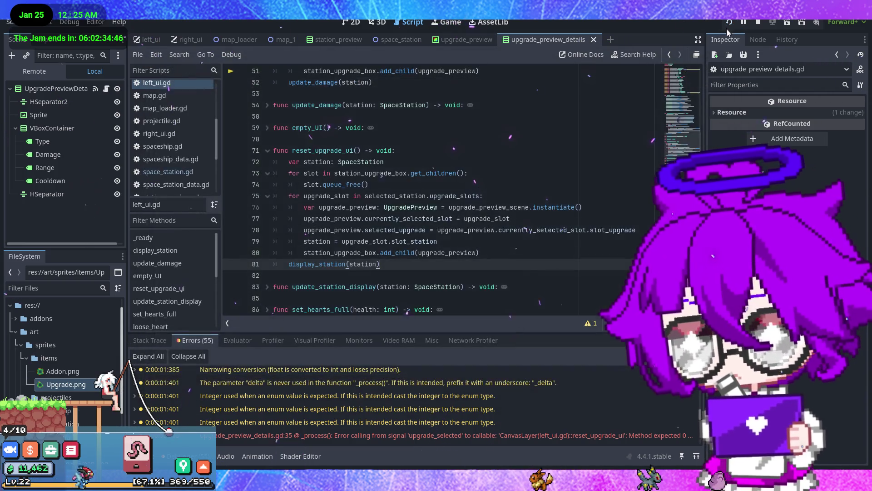
Run the project and place a turret to test the reworked upgrade signal.
{"action": "left_click", "coordinate": [729, 23]}
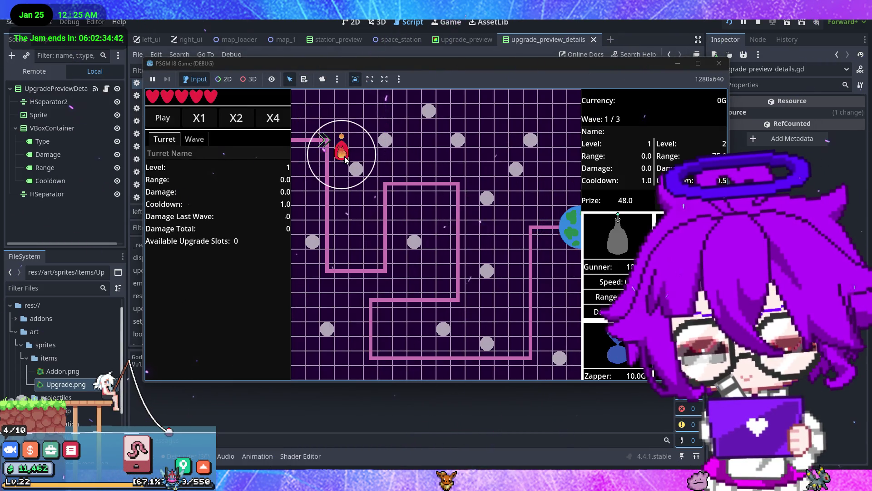
{"action": "left_click", "coordinate": [344, 157]}
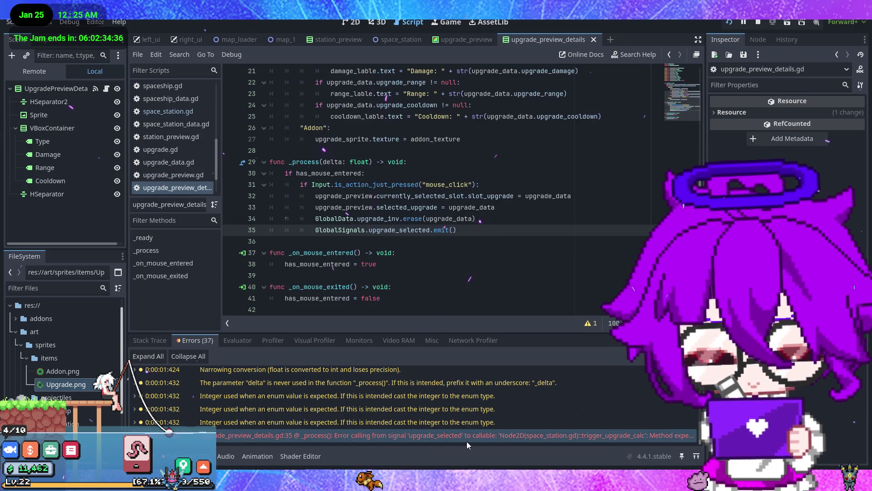
Dismiss the error details and open the space_station.gd script.
{"action": "mouse_move", "coordinate": [468, 441]}
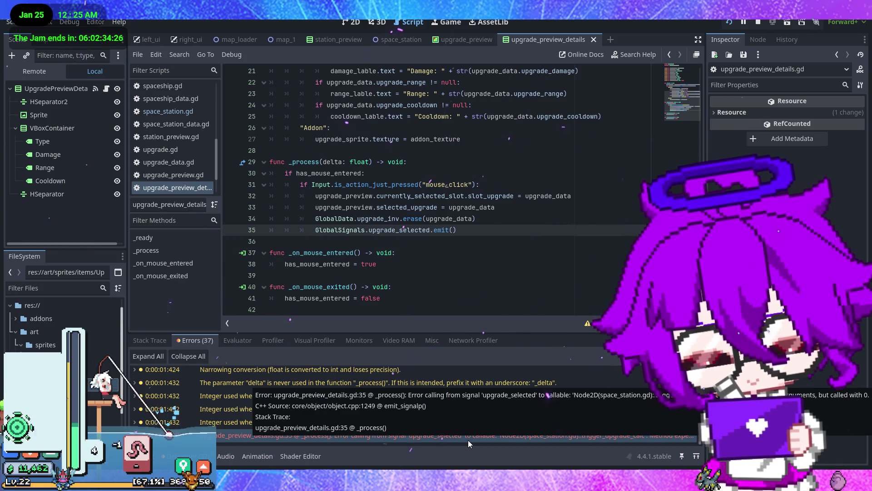
{"action": "left_click", "coordinate": [468, 439]}
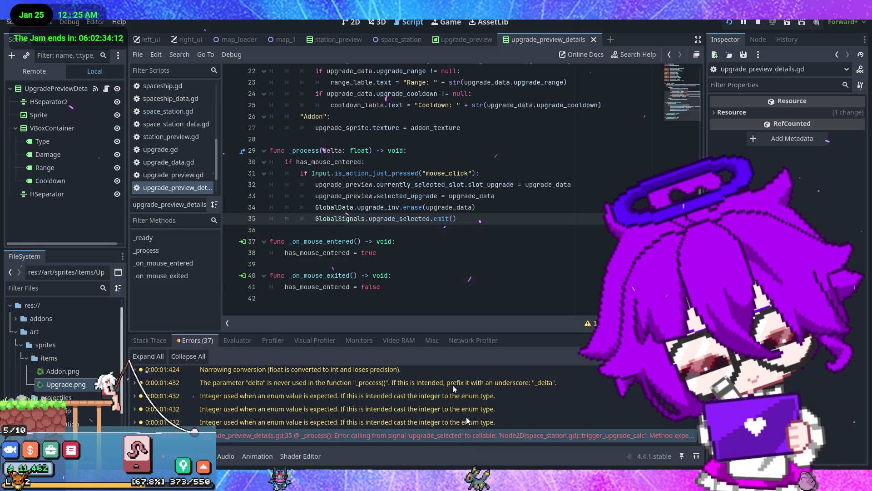
{"action": "left_click", "coordinate": [171, 115]}
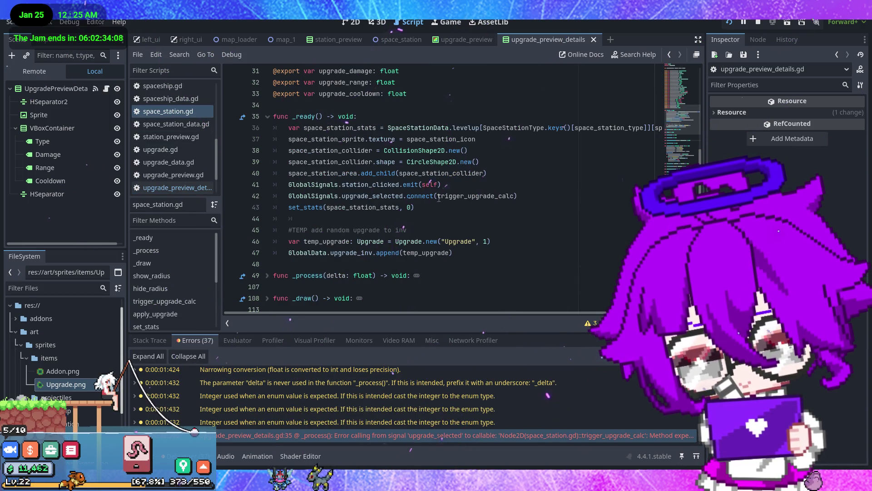
Delete the 'station: SpaceStation' parameter from the trigger_upgrade_calc definition.
{"action": "mouse_move", "coordinate": [439, 199]}
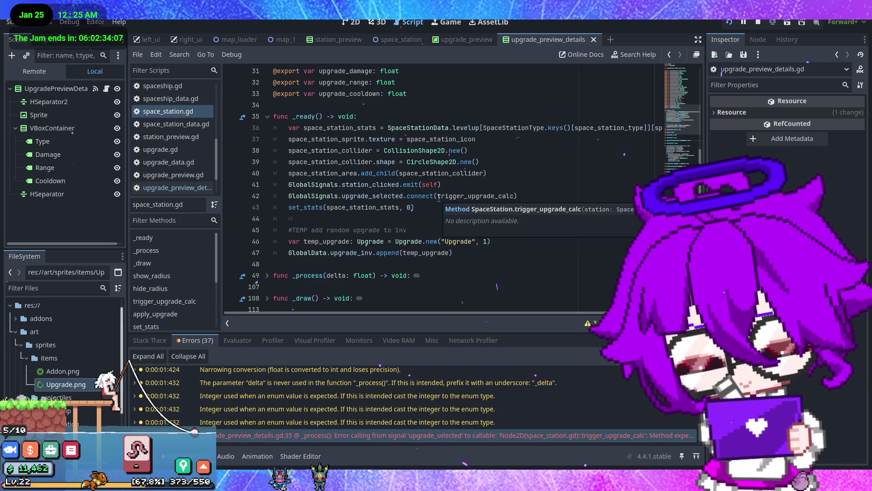
{"action": "left_click", "coordinate": [392, 230], "text": "ctrl"}
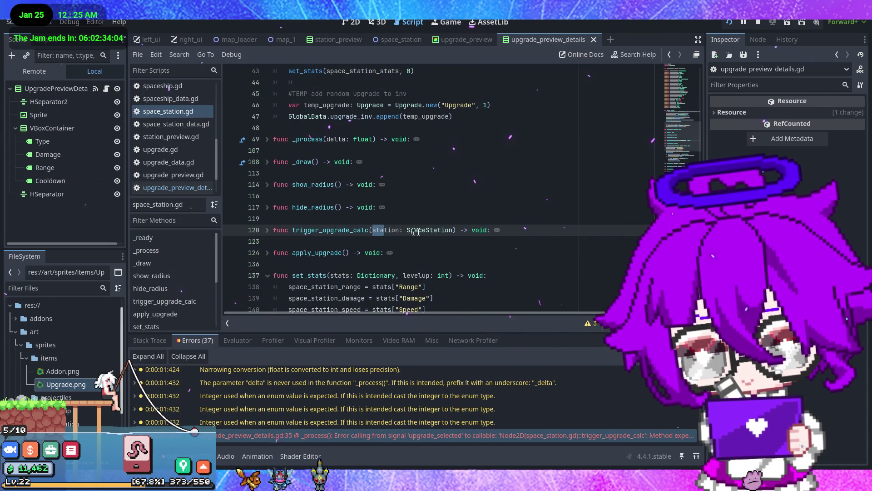
{"action": "left_click_drag", "start_coordinate": [416, 231], "coordinate": [453, 230]}
{"action": "key", "text": "BackSpace"}
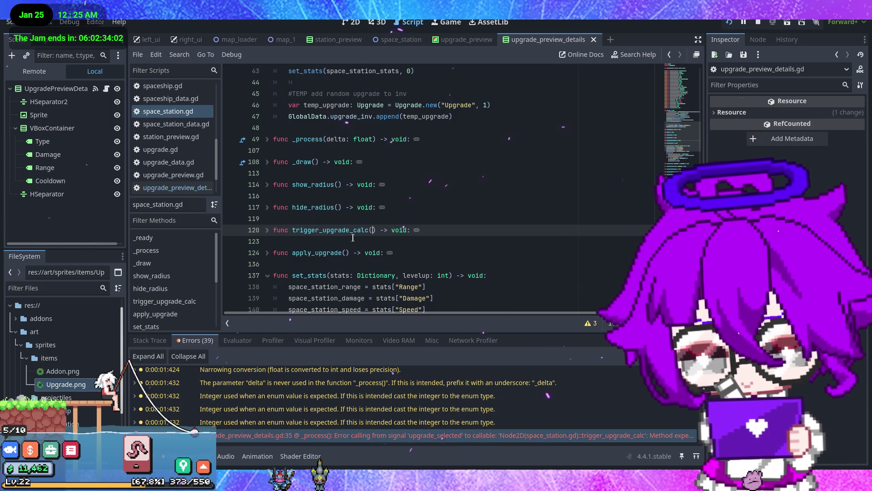
Expand trigger_upgrade_calc's body and run the project with F5.
{"action": "left_click", "coordinate": [268, 231]}
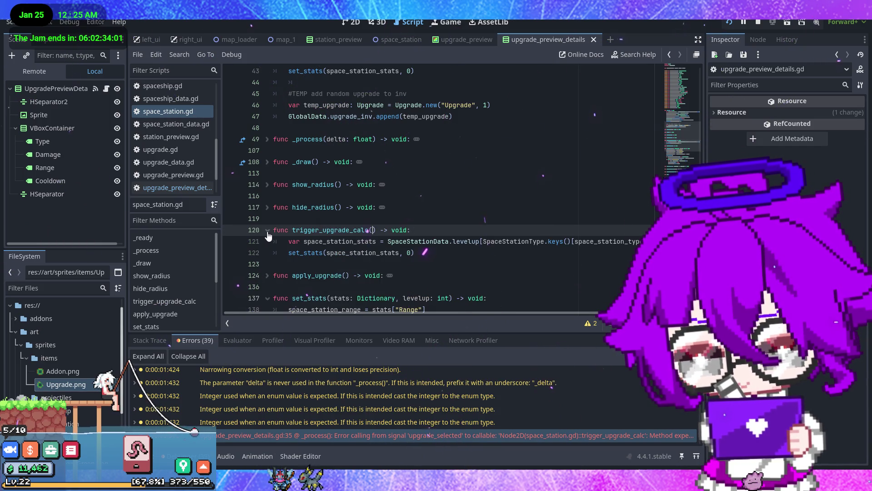
{"action": "left_click", "coordinate": [455, 256]}
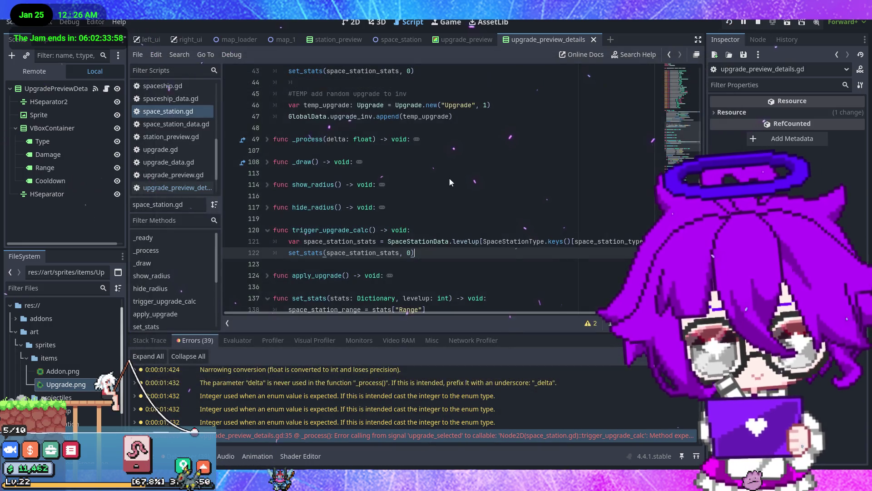
{"action": "key", "text": "F5"}
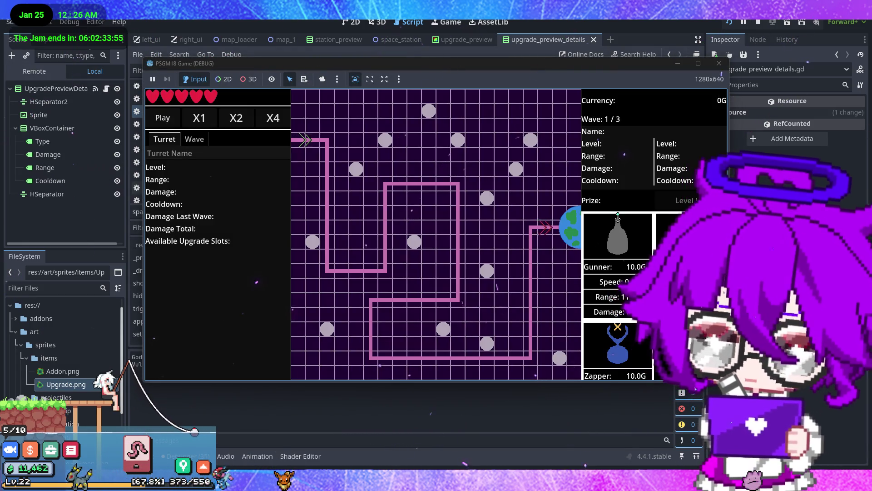
Place a Gunner turret, apply the chip upgrade, confirm damage reaches 225, then stop the game.
{"action": "left_click", "coordinate": [618, 236]}
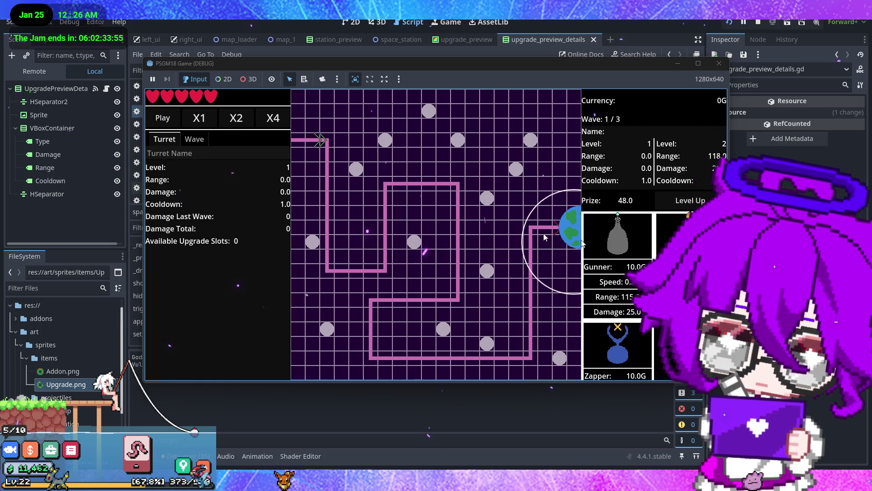
{"action": "left_click", "coordinate": [342, 154]}
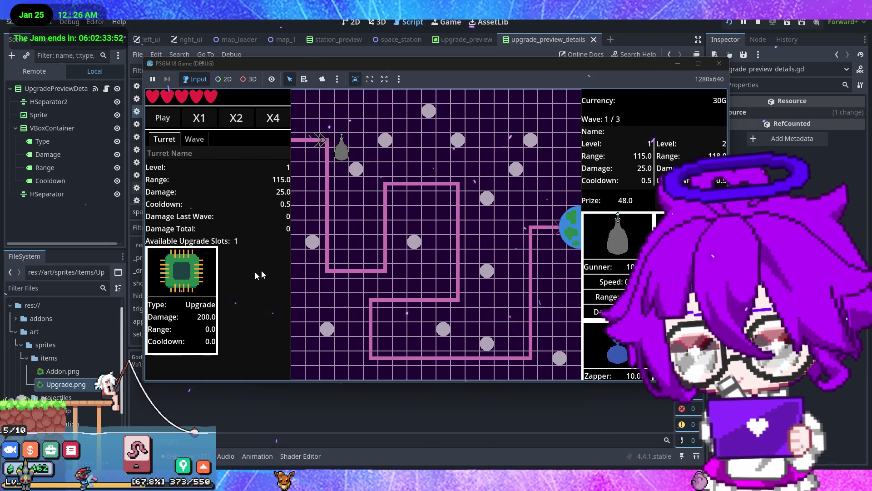
{"action": "left_click", "coordinate": [344, 159]}
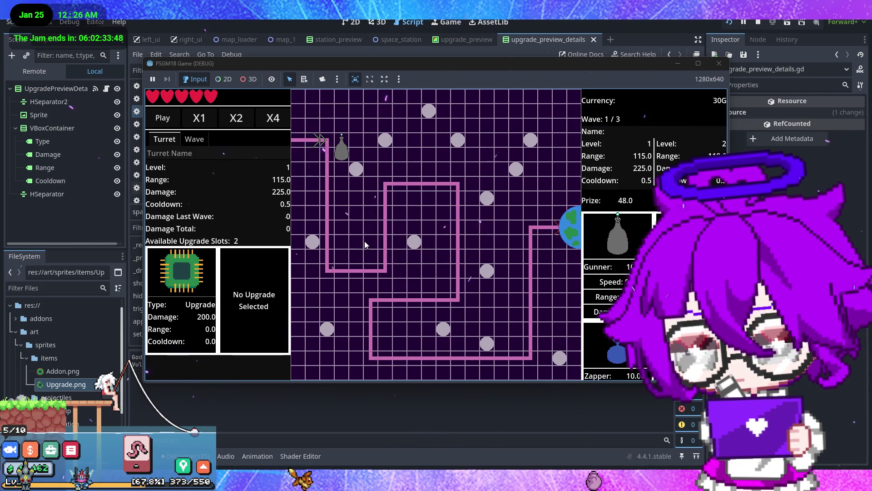
{"action": "left_click", "coordinate": [342, 153]}
{"action": "left_click", "coordinate": [313, 293]}
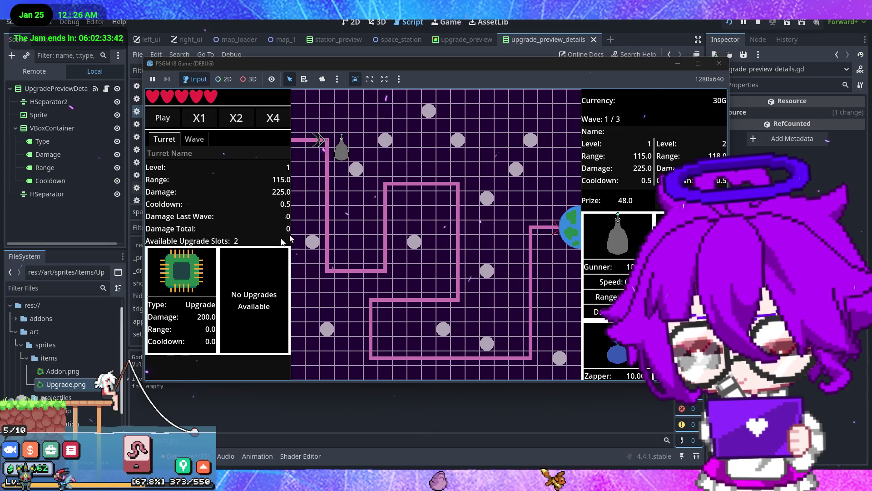
{"action": "left_click", "coordinate": [345, 158]}
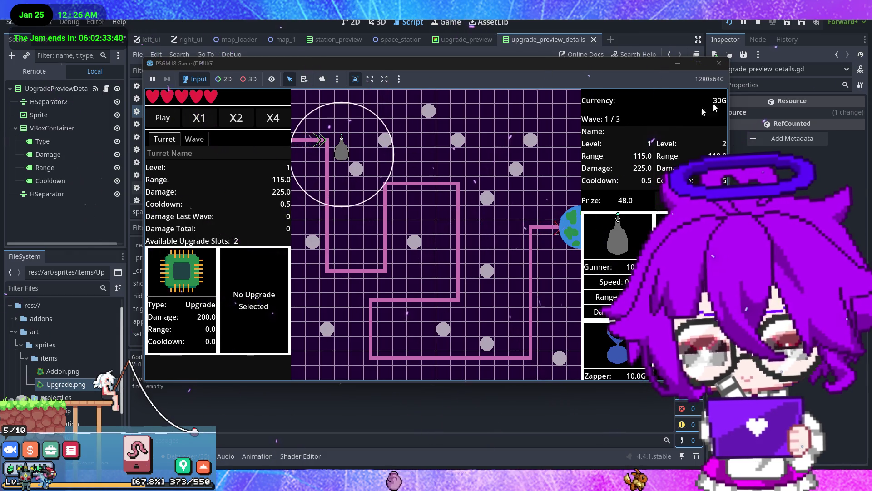
{"action": "left_click", "coordinate": [720, 65]}
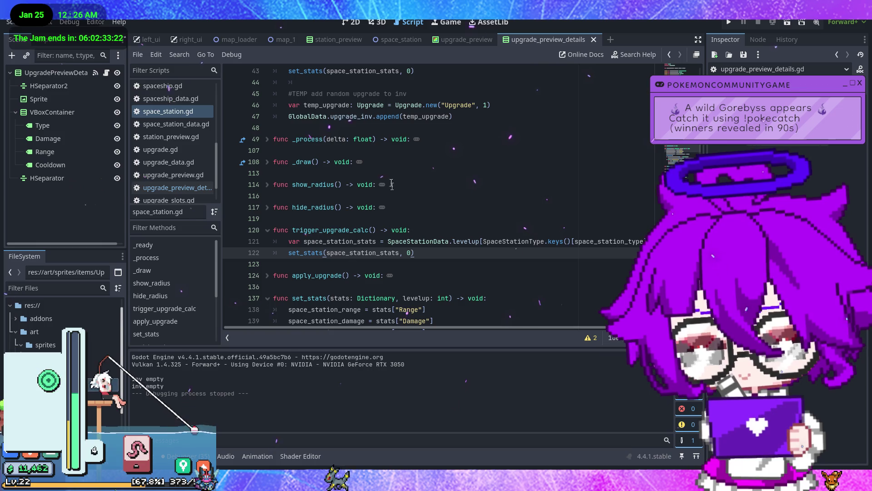
Inspect the folded apply_upgrade function and its call inside set_stats.
{"action": "scroll", "coordinate": [379, 200], "scroll_direction": "down", "scroll_amount": 5}
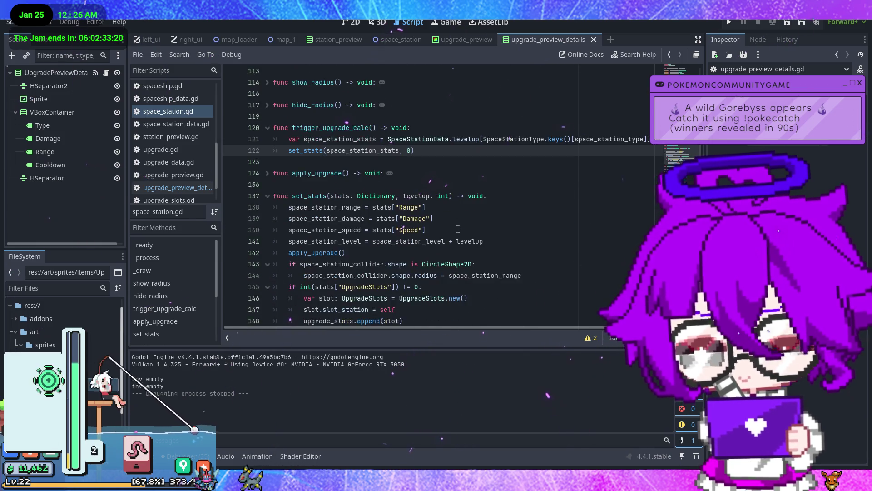
{"action": "scroll", "coordinate": [377, 223], "scroll_direction": "up", "scroll_amount": 1}
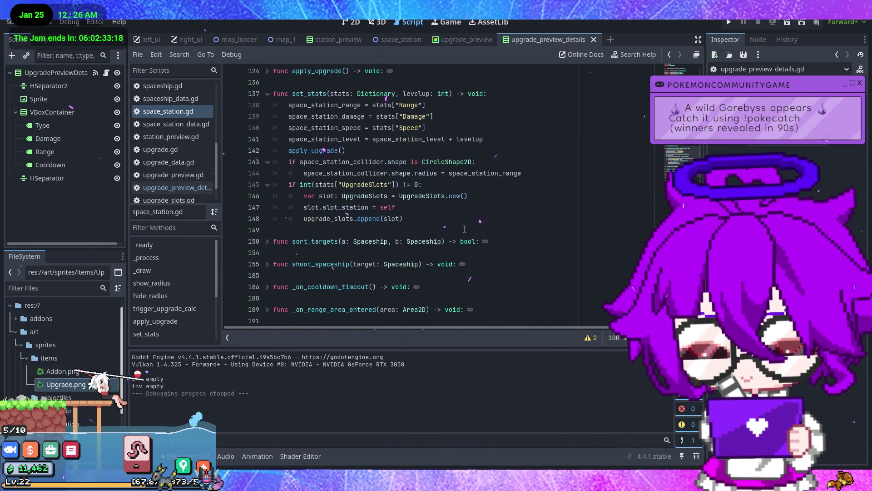
{"action": "left_click", "coordinate": [267, 139]}
{"action": "left_click", "coordinate": [268, 139]}
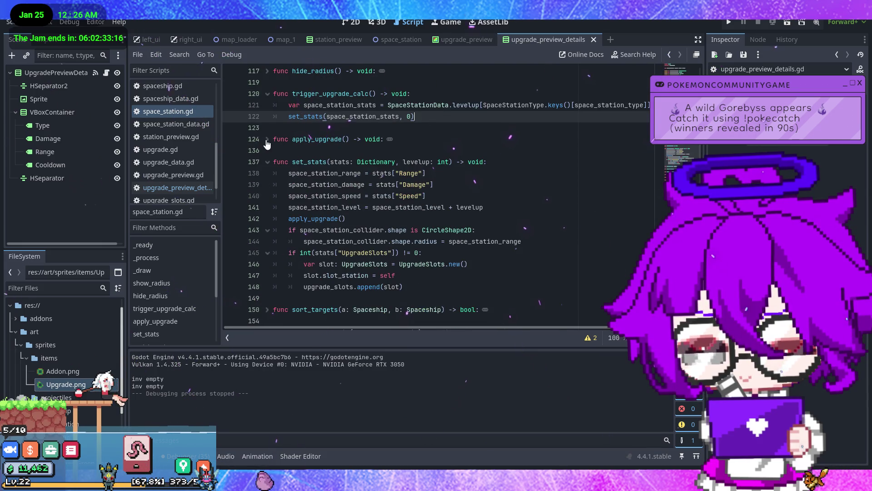
{"action": "scroll", "coordinate": [193, 135], "scroll_direction": "up", "scroll_amount": 1}
{"action": "scroll", "coordinate": [180, 93], "scroll_direction": "up", "scroll_amount": 4}
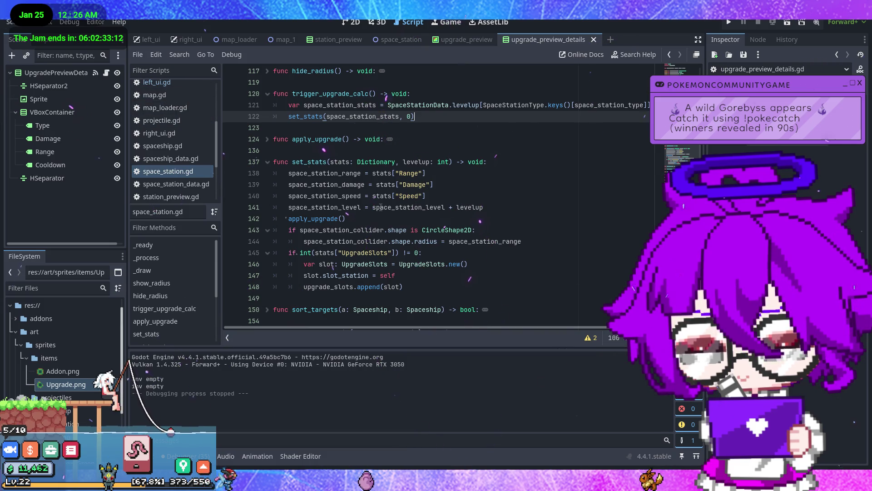
{"action": "left_click", "coordinate": [406, 220]}
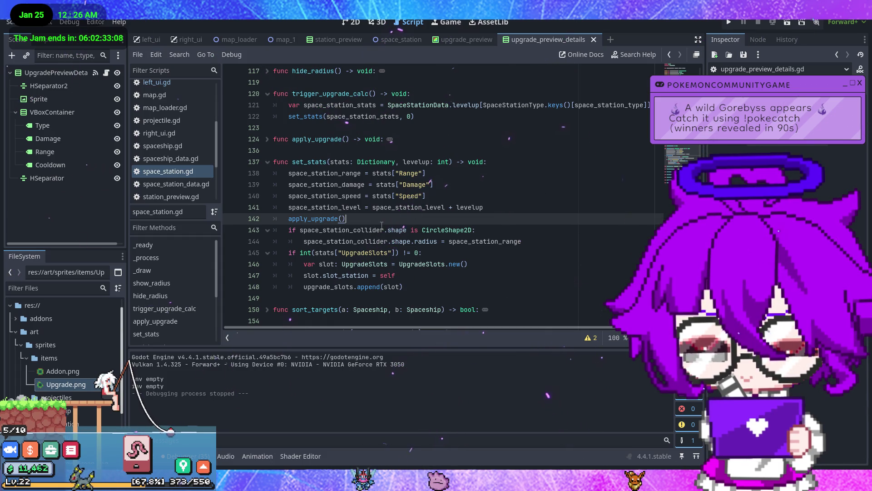
{"action": "left_click", "coordinate": [267, 140]}
{"action": "left_click", "coordinate": [269, 142]}
Unfold apply_upgrade and select set_stats' stat assignment lines through the collider radius lines.
{"action": "mouse_move", "coordinate": [283, 175]}
{"action": "left_mouse_down"}
{"action": "mouse_move", "coordinate": [451, 207]}
{"action": "mouse_move", "coordinate": [462, 284]}
{"action": "left_mouse_up"}
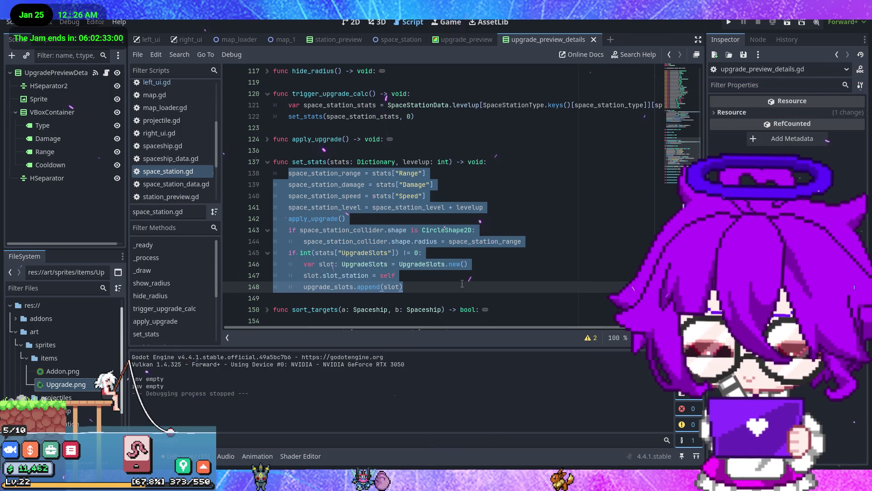
{"action": "left_click", "coordinate": [267, 140]}
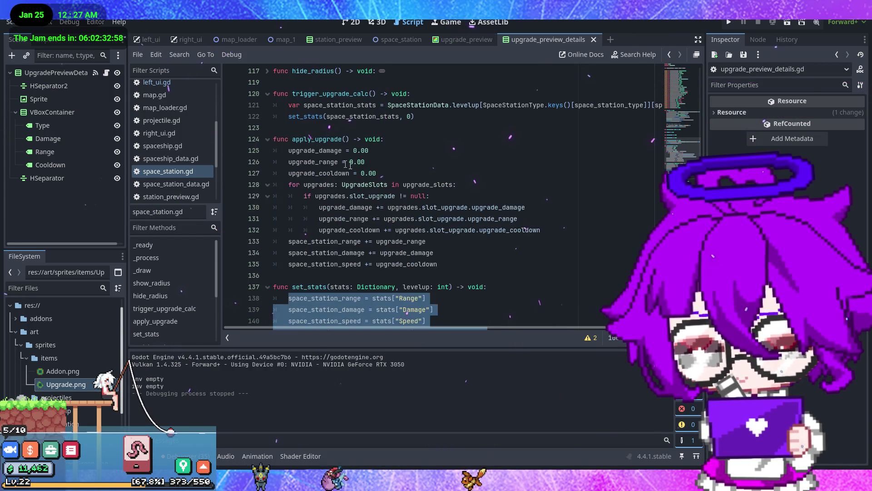
{"action": "left_click", "coordinate": [468, 265]}
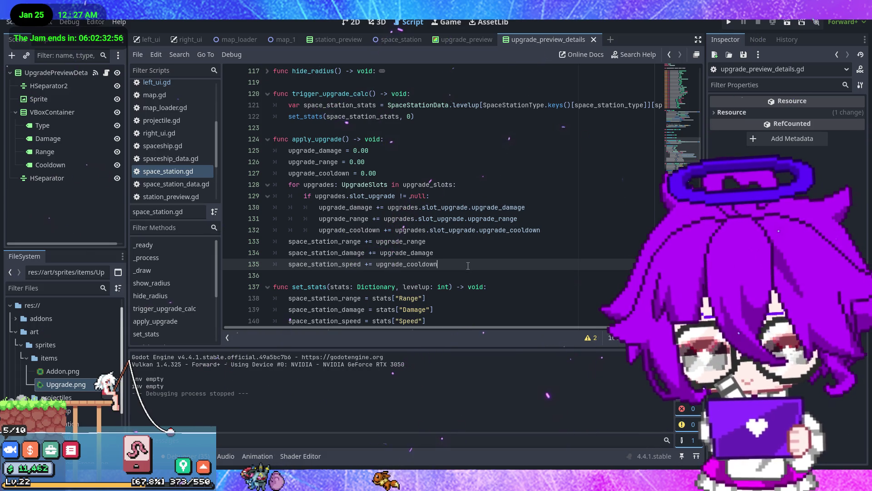
{"action": "scroll", "coordinate": [468, 266], "scroll_direction": "down", "scroll_amount": 2}
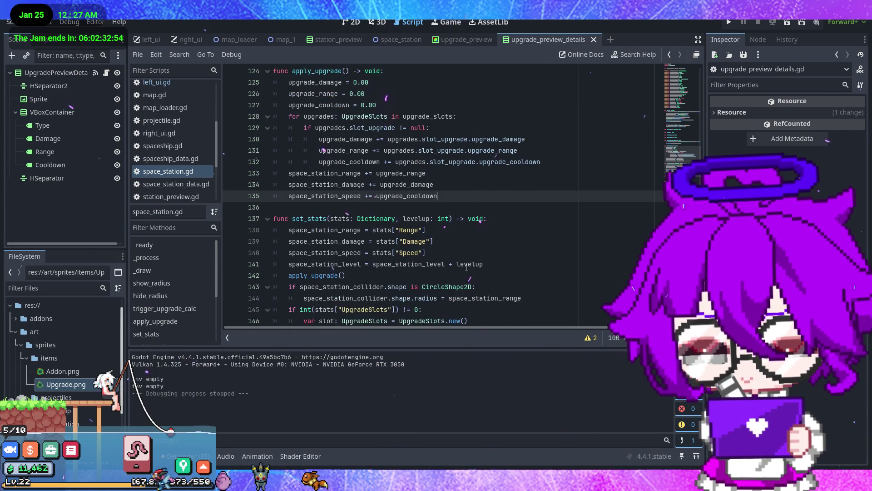
{"action": "mouse_move", "coordinate": [484, 265]}
{"action": "left_mouse_down"}
{"action": "mouse_move", "coordinate": [318, 252]}
{"action": "mouse_move", "coordinate": [292, 233]}
{"action": "left_mouse_up"}
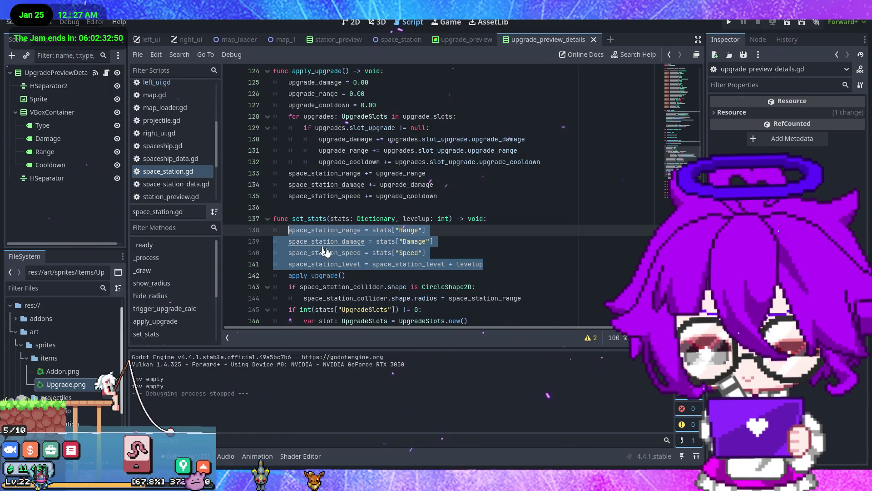
{"action": "scroll", "coordinate": [500, 274], "scroll_direction": "down", "scroll_amount": 1}
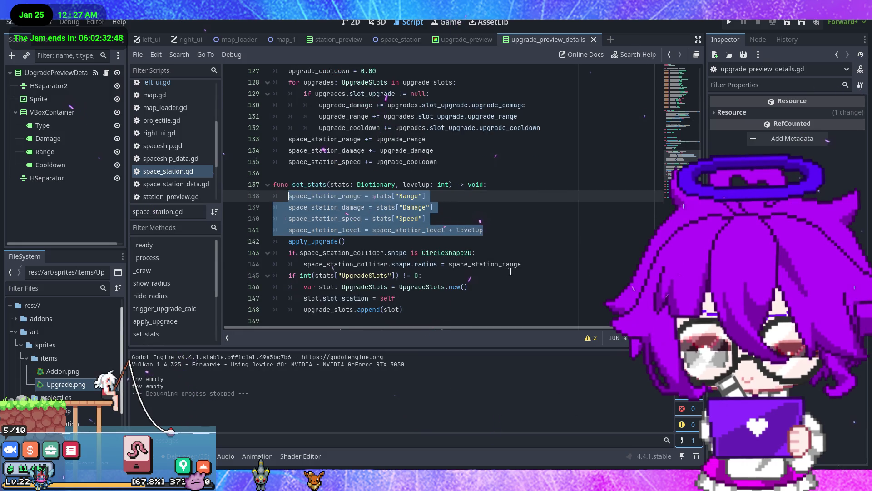
{"action": "mouse_move", "coordinate": [521, 268]}
{"action": "left_mouse_down"}
{"action": "mouse_move", "coordinate": [293, 252]}
{"action": "mouse_move", "coordinate": [290, 199]}
{"action": "left_mouse_up"}
{"action": "key", "text": "ctrl+c"}
{"action": "scroll", "coordinate": [318, 173], "scroll_direction": "up", "scroll_amount": 2}
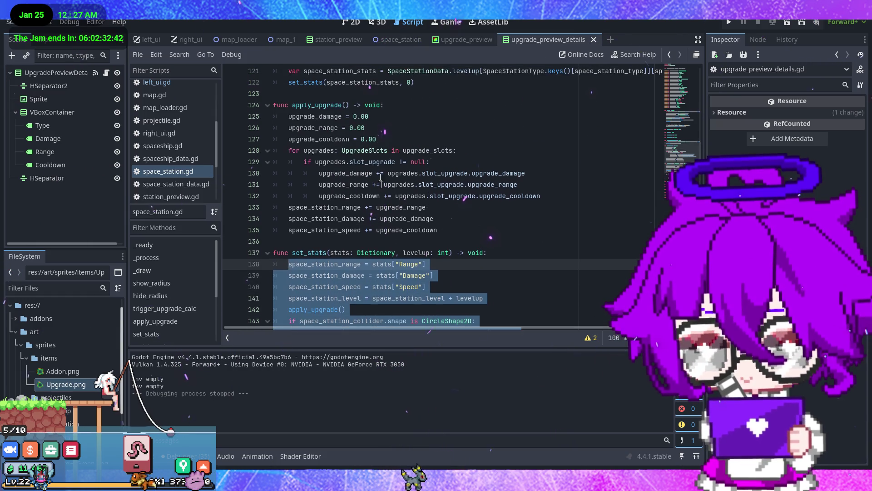
Paste the set_stats assignment lines into apply_upgrade, dropping the self-calling apply_upgrade() line.
{"action": "left_click", "coordinate": [395, 106]}
{"action": "key", "text": "Return"}
{"action": "key", "text": "ctrl+v"}
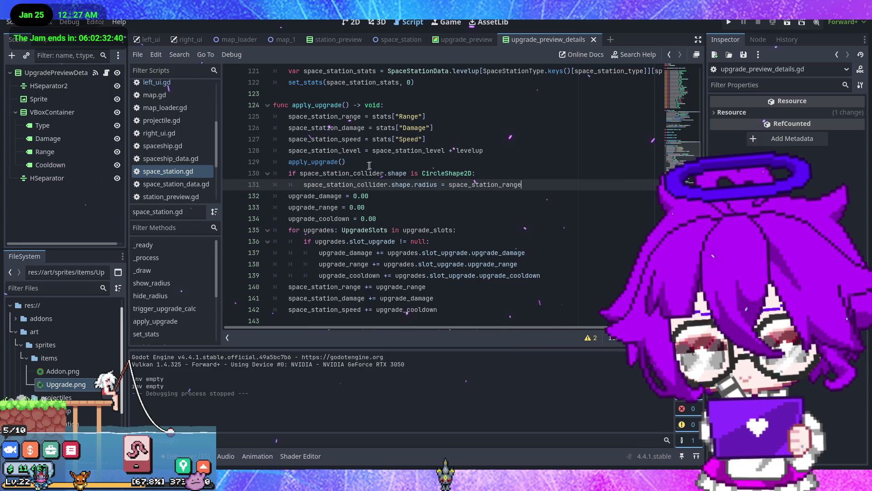
{"action": "left_click", "coordinate": [256, 162]}
{"action": "key", "text": "BackSpace"}
{"action": "key", "text": "BackSpace"}
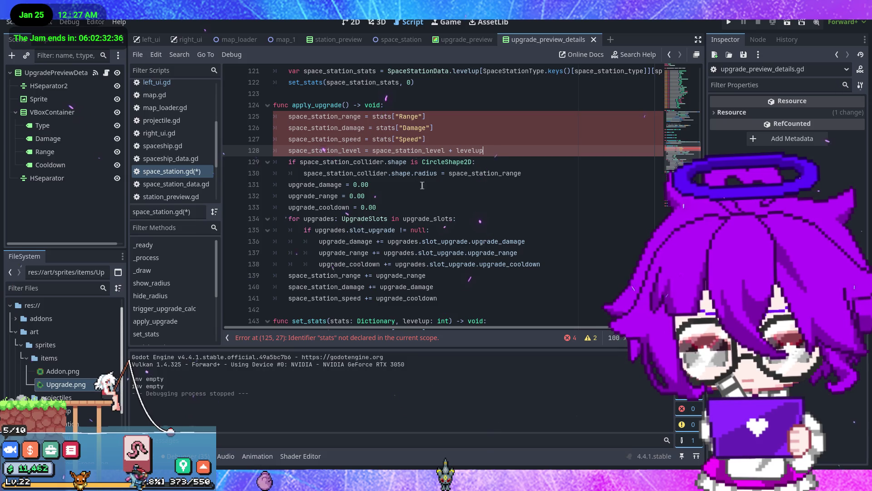
In trigger_upgrade_calc, remove the 0 argument and call apply_upgrade instead of set_stats.
{"action": "scroll", "coordinate": [418, 191], "scroll_direction": "down", "scroll_amount": 3}
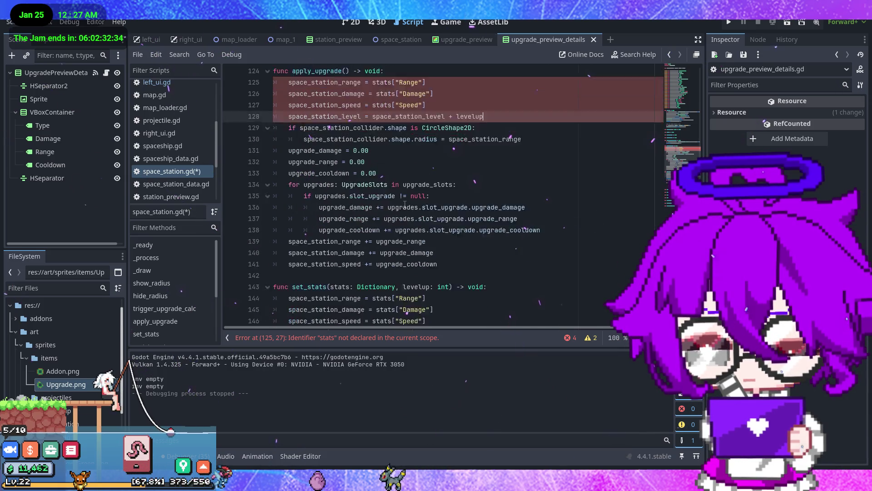
{"action": "scroll", "coordinate": [422, 219], "scroll_direction": "up", "scroll_amount": 3}
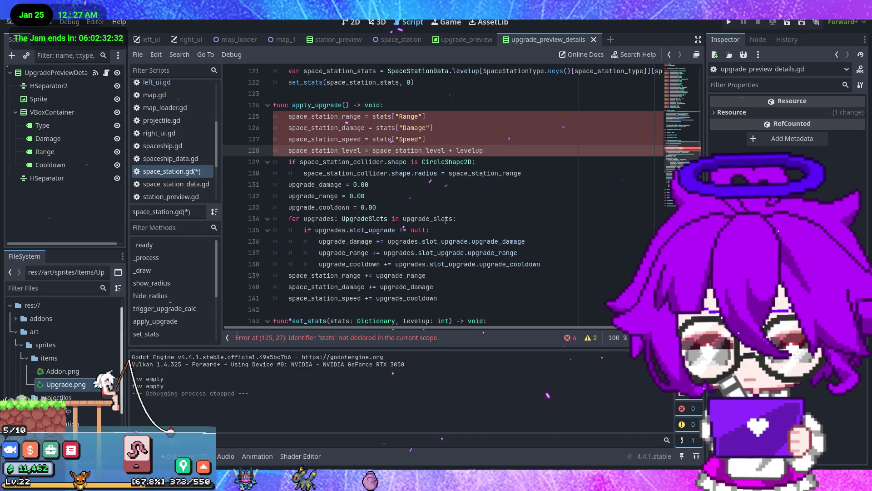
{"action": "scroll", "coordinate": [436, 220], "scroll_direction": "down", "scroll_amount": 2}
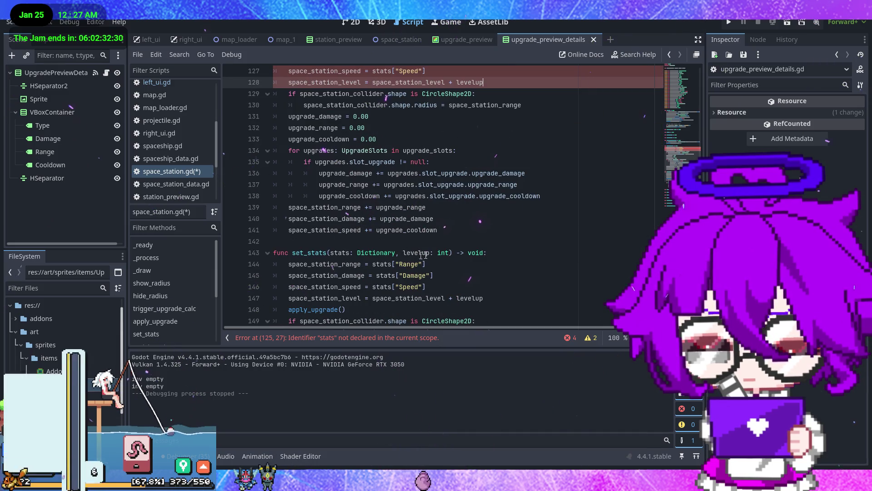
{"action": "scroll", "coordinate": [453, 248], "scroll_direction": "up", "scroll_amount": 2}
{"action": "scroll", "coordinate": [452, 248], "scroll_direction": "up", "scroll_amount": 2}
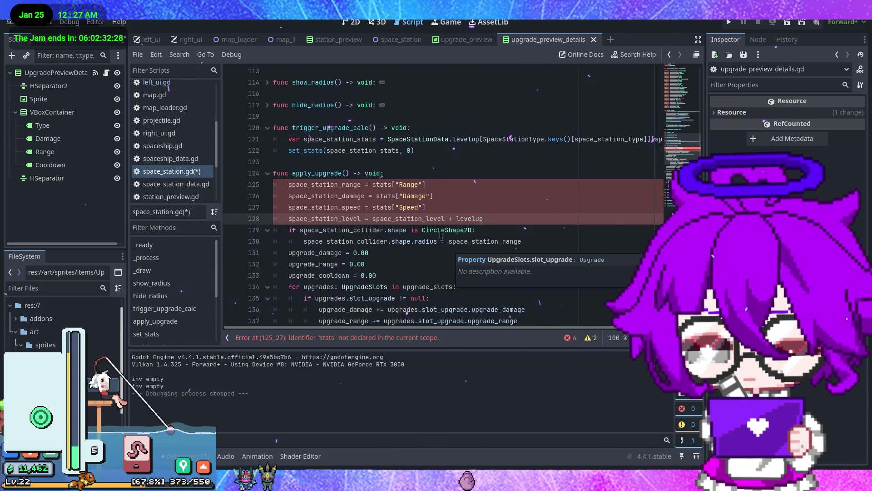
{"action": "left_click", "coordinate": [411, 152]}
{"action": "left_click_drag", "start_coordinate": [401, 151], "coordinate": [403, 152]}
{"action": "key", "text": "BackSpace"}
{"action": "double_click", "coordinate": [291, 152]}
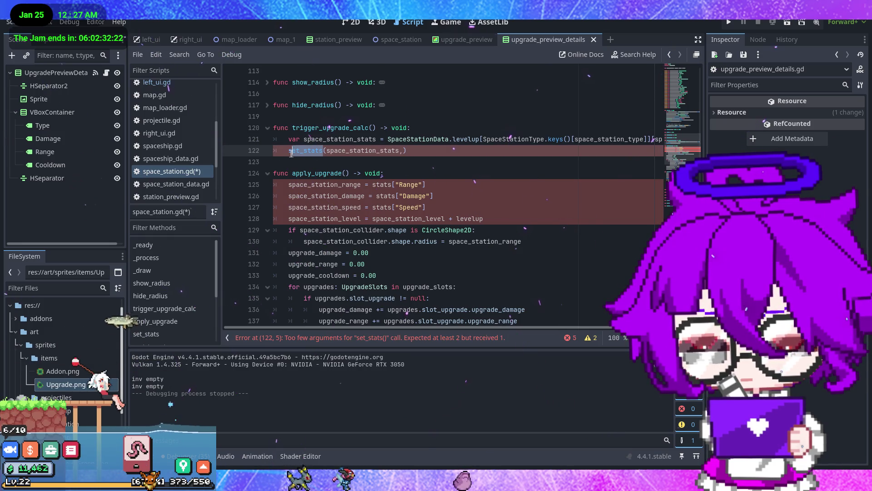
{"action": "type", "text": "apply"}
{"action": "key", "text": "Return"}
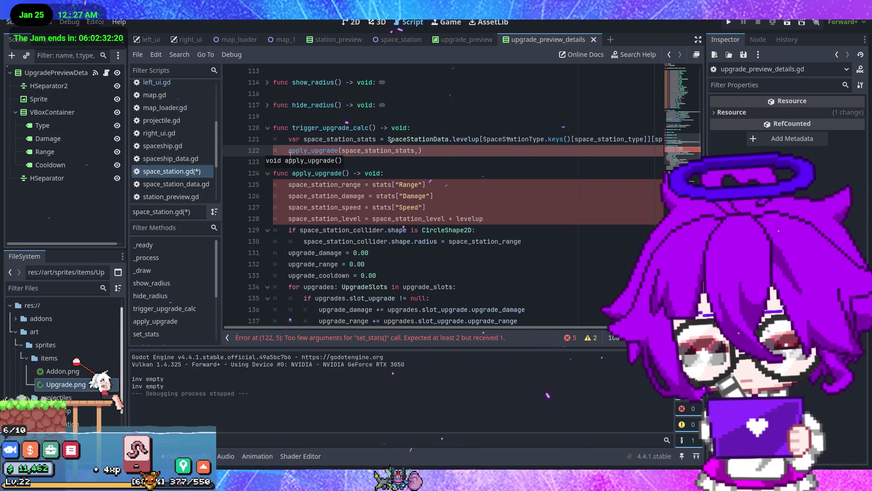
Delete the level-update line using the undeclared levelup from apply_upgrade.
{"action": "scroll", "coordinate": [378, 241], "scroll_direction": "down", "scroll_amount": 5}
{"action": "left_click_drag", "start_coordinate": [330, 253], "coordinate": [396, 254]}
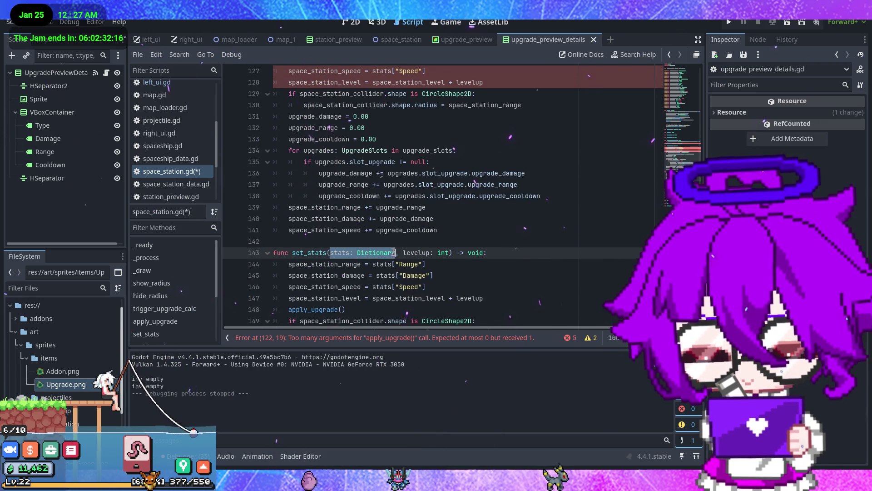
{"action": "scroll", "coordinate": [396, 255], "scroll_direction": "up", "scroll_amount": 3}
{"action": "left_click", "coordinate": [346, 139]}
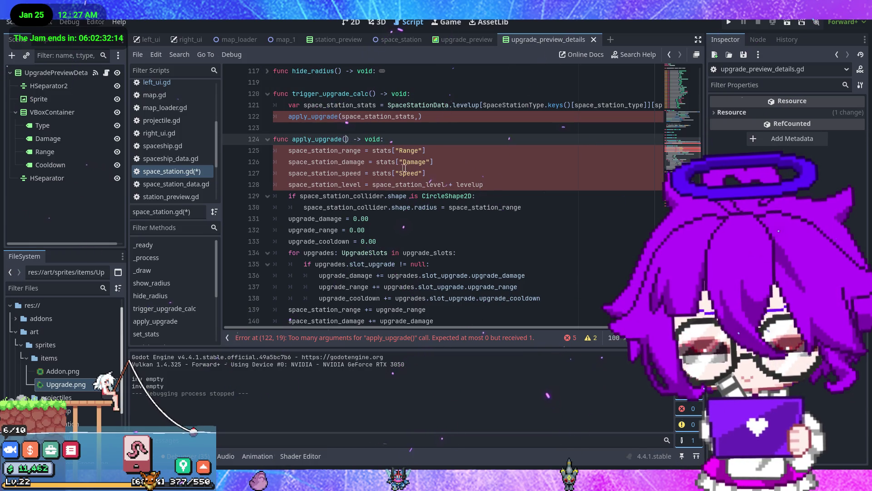
{"action": "left_click", "coordinate": [484, 139]}
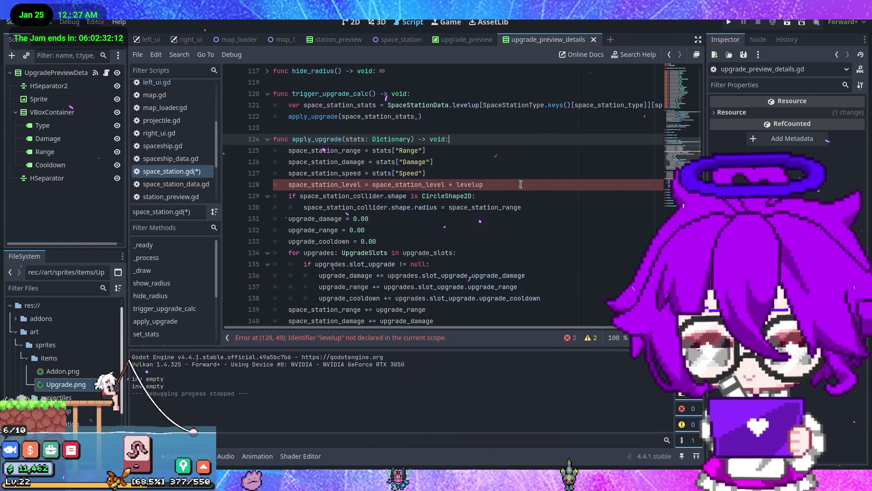
{"action": "left_click", "coordinate": [540, 187]}
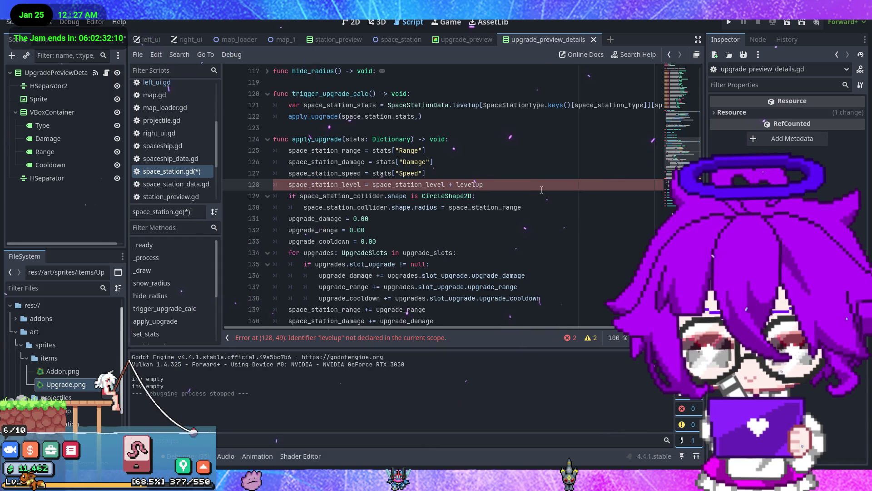
{"action": "left_click_drag", "start_coordinate": [527, 188], "coordinate": [445, 186]}
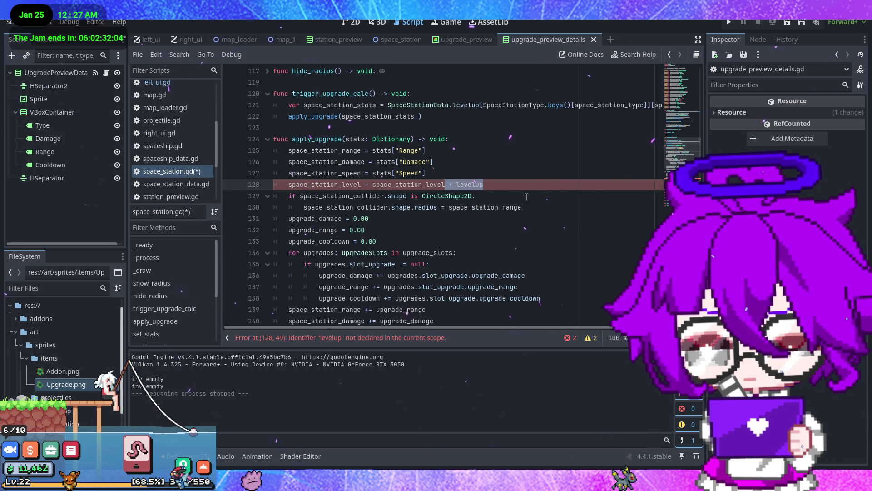
{"action": "left_click_drag", "start_coordinate": [484, 184], "coordinate": [274, 181]}
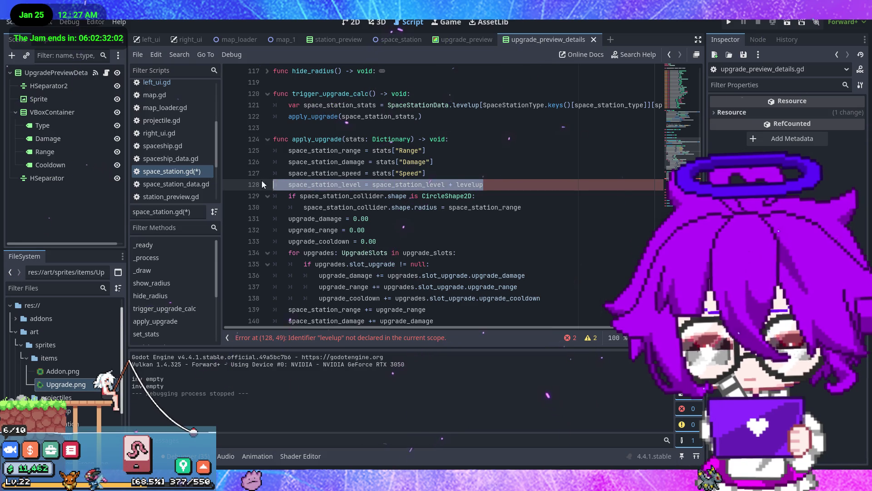
{"action": "key", "text": "BackSpace"}
{"action": "key", "text": "BackSpace"}
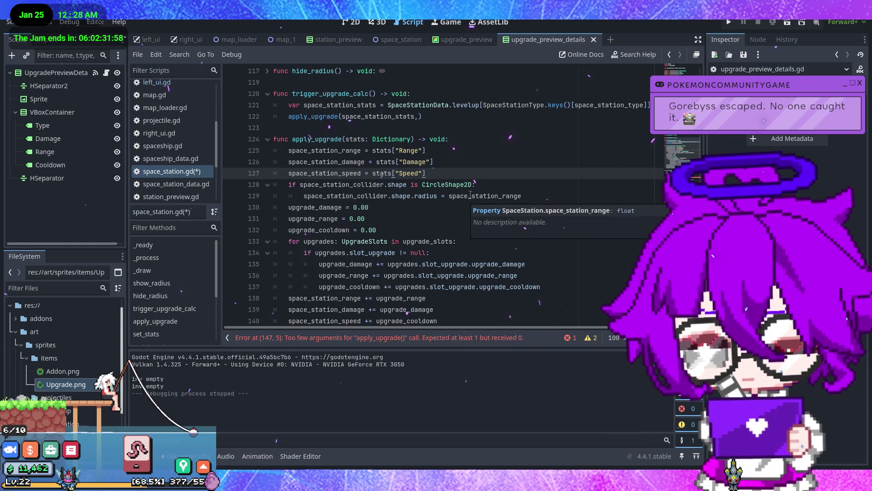
Move the CircleShape2D radius check to after the upgrade totals in apply_upgrade.
{"action": "scroll", "coordinate": [471, 237], "scroll_direction": "down", "scroll_amount": 1}
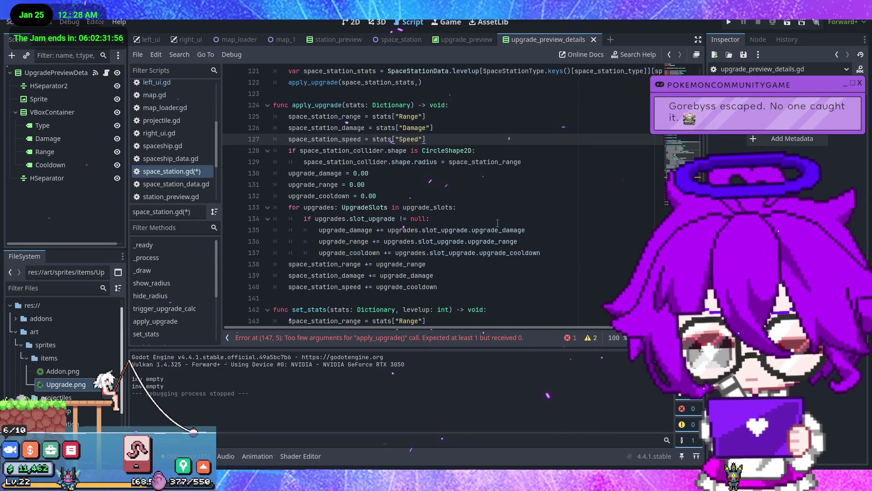
{"action": "left_click_drag", "start_coordinate": [536, 167], "coordinate": [284, 155]}
{"action": "key", "text": "ctrl+c"}
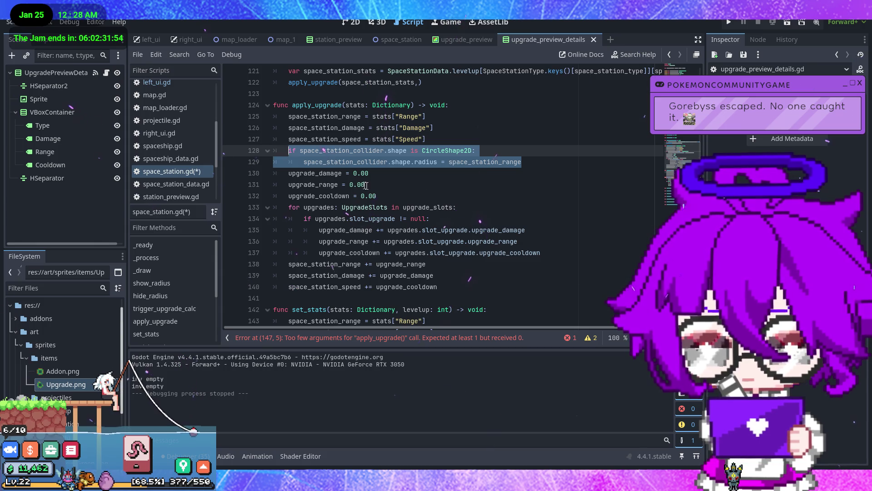
{"action": "key", "text": "BackSpace"}
{"action": "key", "text": "BackSpace"}
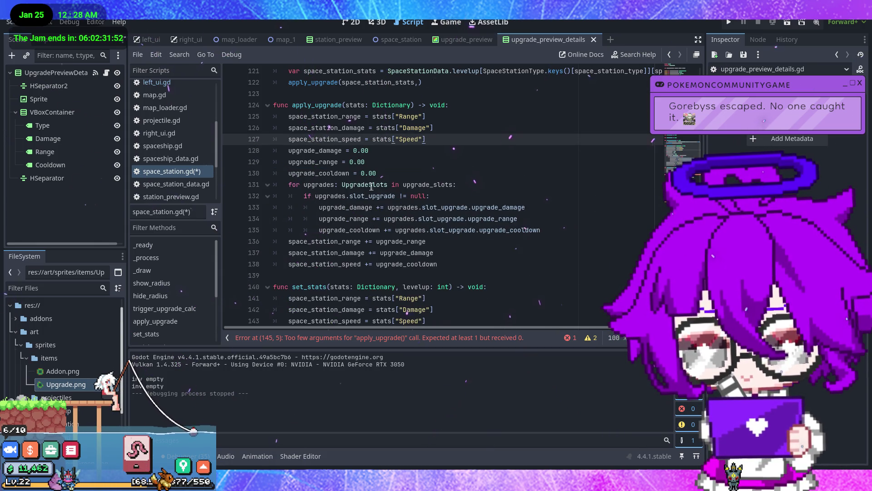
{"action": "left_click", "coordinate": [481, 261]}
{"action": "key", "text": "Return"}
{"action": "key", "text": "ctrl+v"}
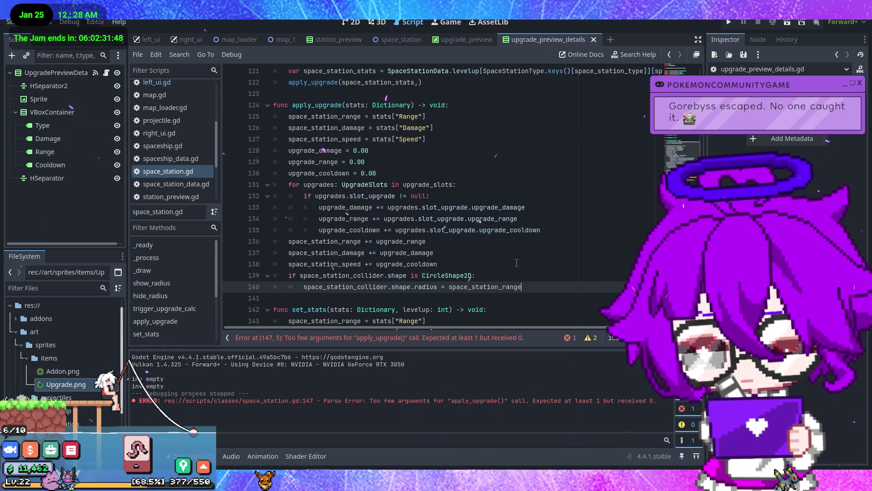
Delete the stray apply_upgrade() call on line 147 and save the script.
{"action": "scroll", "coordinate": [517, 262], "scroll_direction": "down", "scroll_amount": 1}
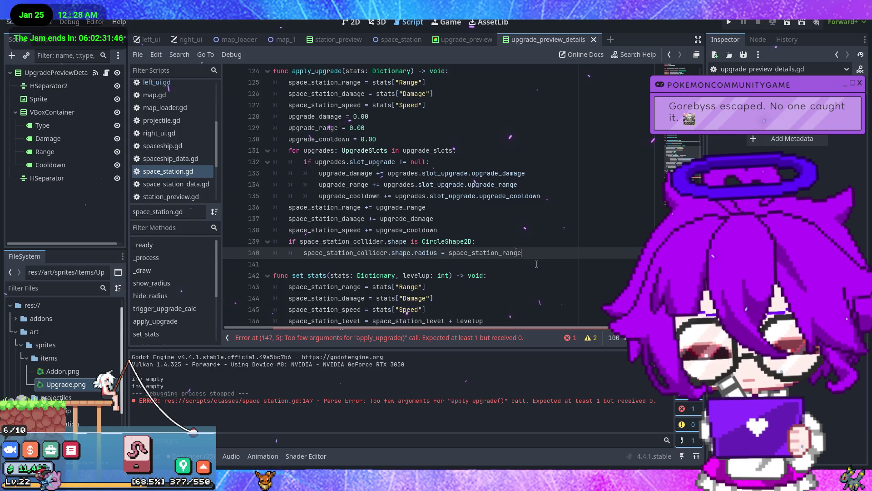
{"action": "scroll", "coordinate": [537, 264], "scroll_direction": "down", "scroll_amount": 2}
{"action": "left_click_drag", "start_coordinate": [346, 264], "coordinate": [263, 271]}
{"action": "key", "text": "BackSpace"}
{"action": "key", "text": "BackSpace"}
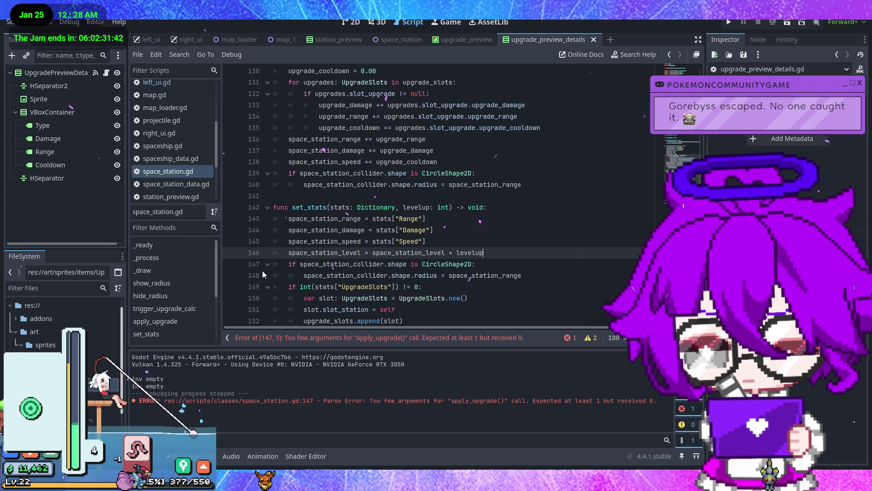
{"action": "scroll", "coordinate": [273, 270], "scroll_direction": "down", "scroll_amount": 1}
{"action": "key", "text": "ctrl+s"}
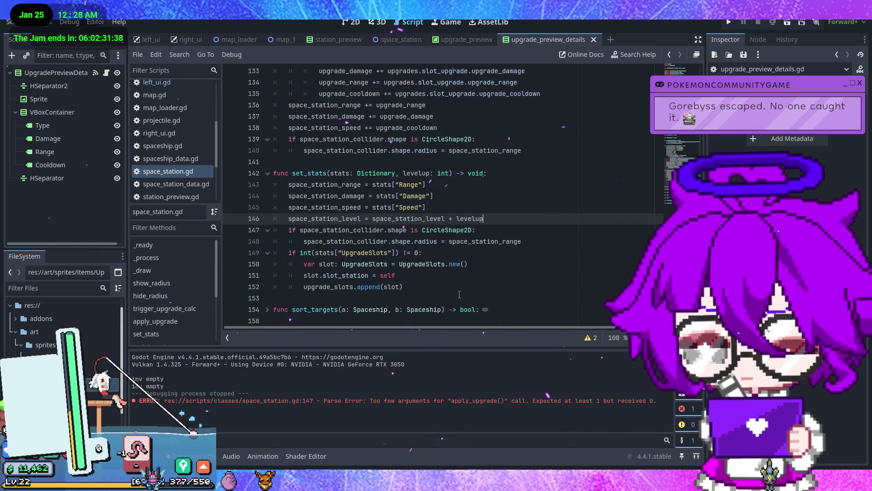
Fold the trigger_upgrade_calc function and switch to the left_ui.gd script.
{"action": "left_click", "coordinate": [472, 287]}
{"action": "scroll", "coordinate": [472, 286], "scroll_direction": "down", "scroll_amount": 1}
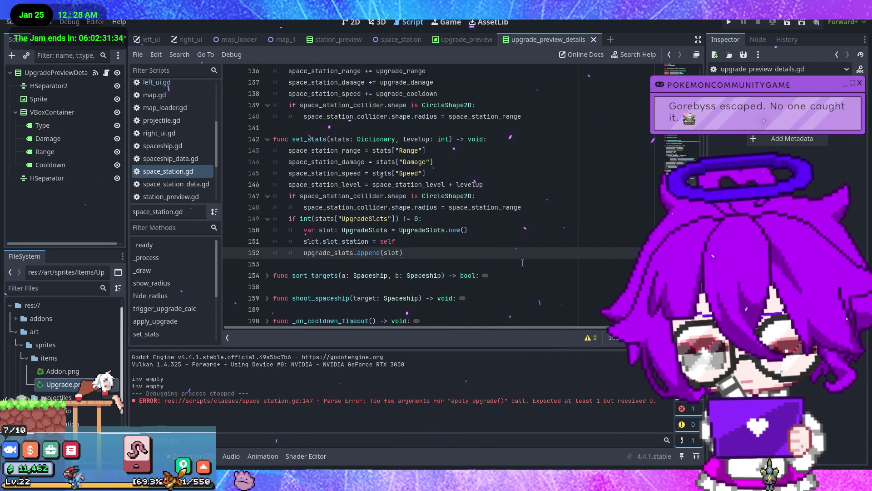
{"action": "scroll", "coordinate": [522, 264], "scroll_direction": "up", "scroll_amount": 2}
{"action": "scroll", "coordinate": [522, 262], "scroll_direction": "up", "scroll_amount": 3}
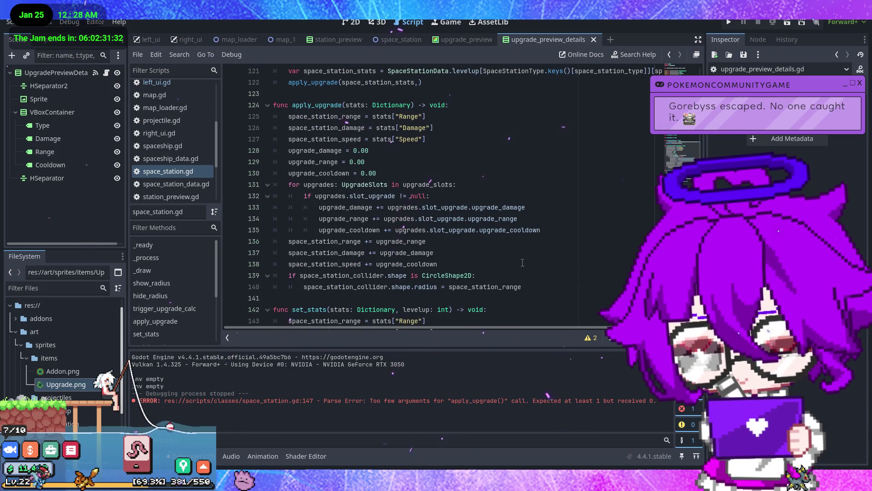
{"action": "scroll", "coordinate": [522, 263], "scroll_direction": "down", "scroll_amount": 4}
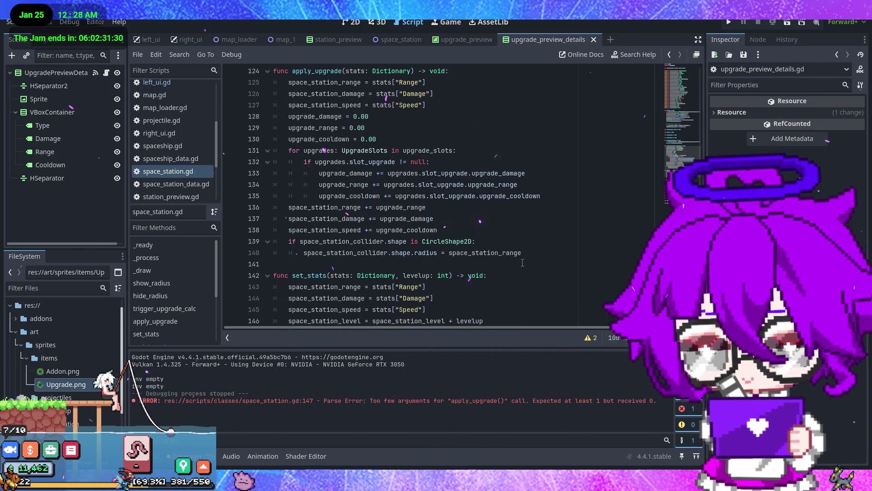
{"action": "scroll", "coordinate": [522, 263], "scroll_direction": "down", "scroll_amount": 3}
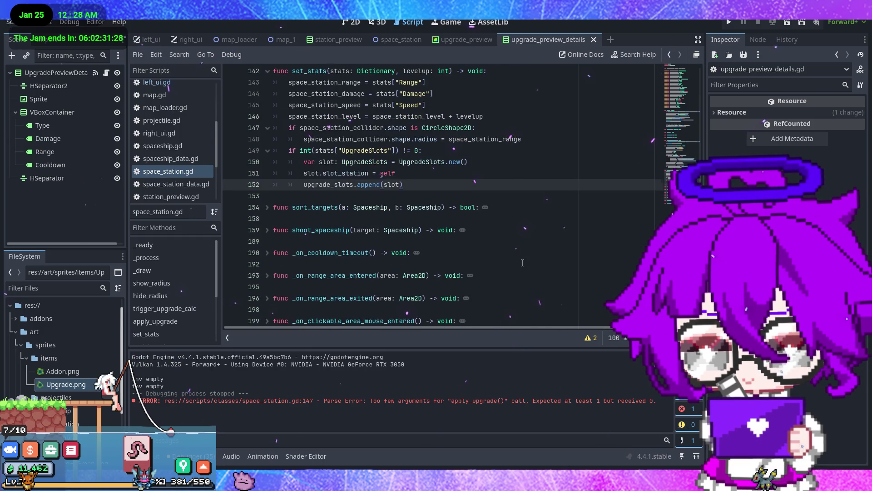
{"action": "scroll", "coordinate": [471, 266], "scroll_direction": "down", "scroll_amount": 2}
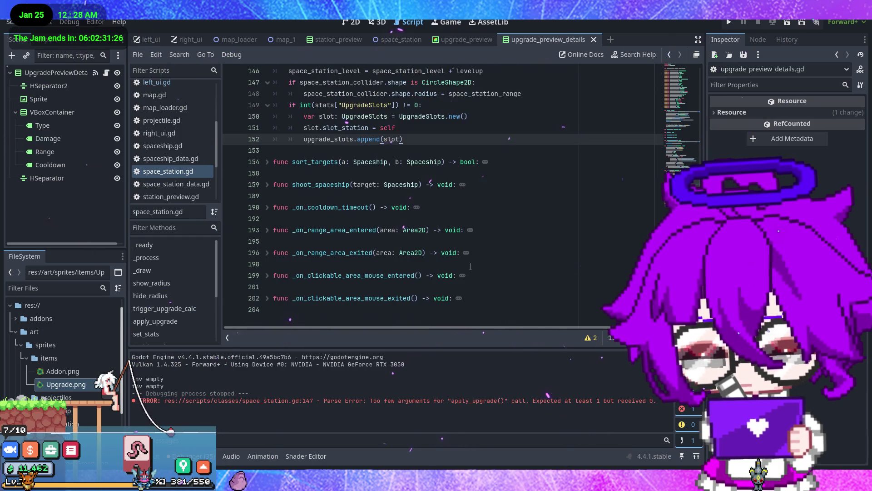
{"action": "scroll", "coordinate": [471, 266], "scroll_direction": "up", "scroll_amount": 4}
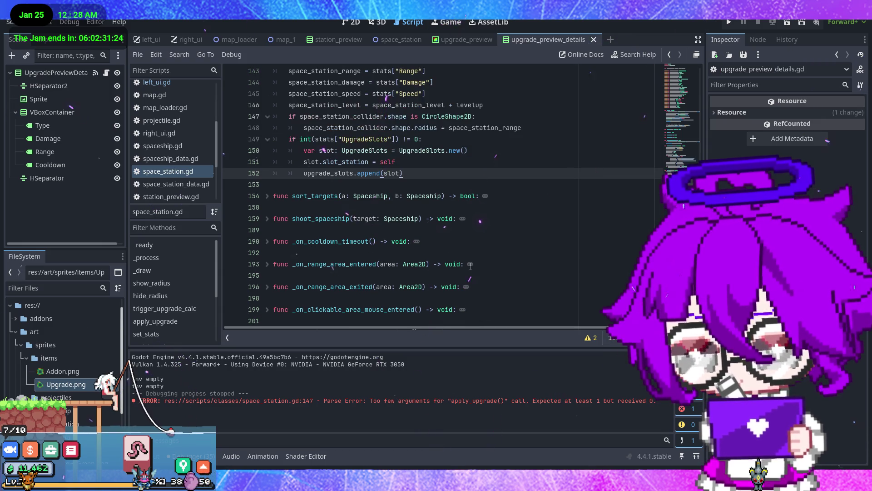
{"action": "scroll", "coordinate": [471, 266], "scroll_direction": "up", "scroll_amount": 10}
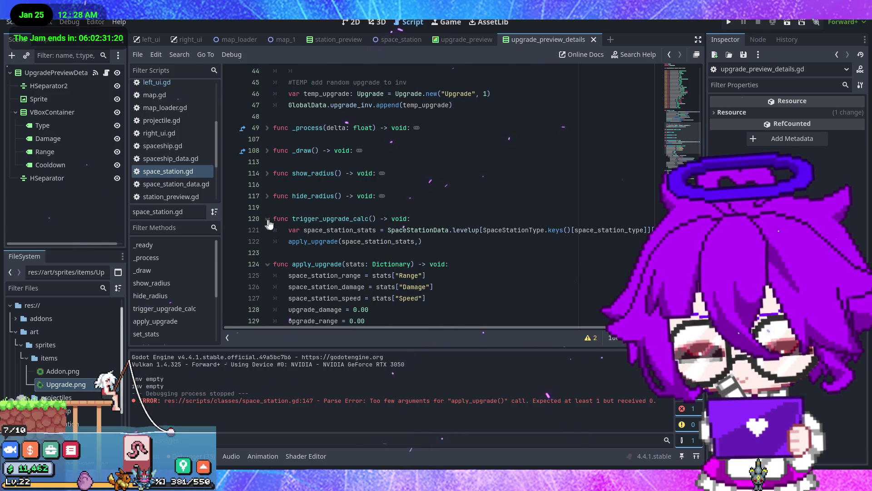
{"action": "left_click", "coordinate": [267, 219]}
{"action": "scroll", "coordinate": [166, 174], "scroll_direction": "up", "scroll_amount": 2}
{"action": "left_click", "coordinate": [162, 128]}
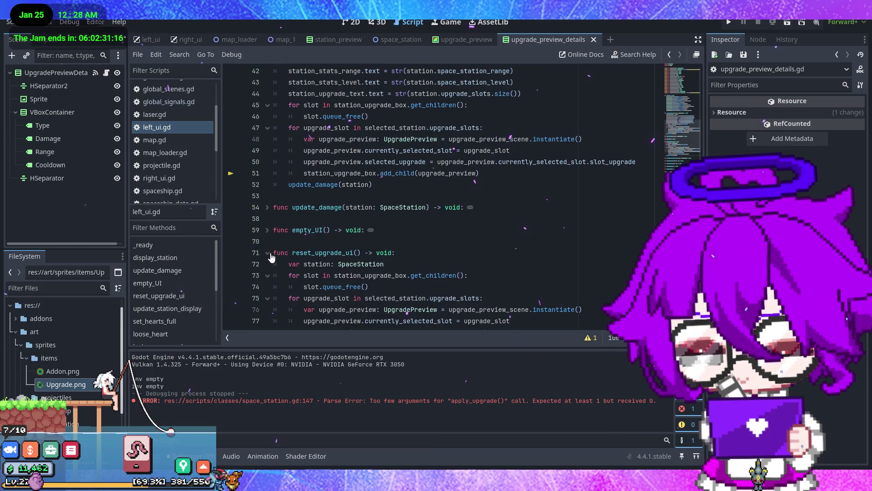
Review display_station, reset_upgrade_ui and update_station_display in left_ui.gd, then run the game.
{"action": "scroll", "coordinate": [270, 257], "scroll_direction": "down", "scroll_amount": 2}
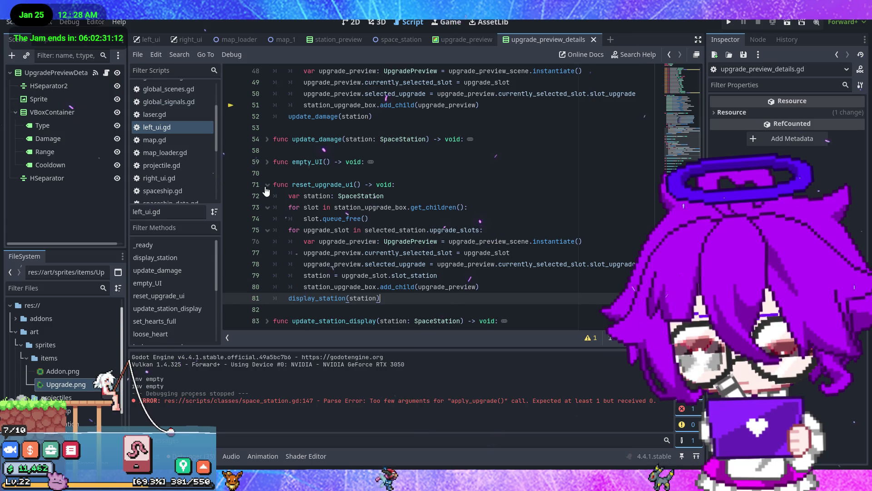
{"action": "scroll", "coordinate": [384, 291], "scroll_direction": "up", "scroll_amount": 5}
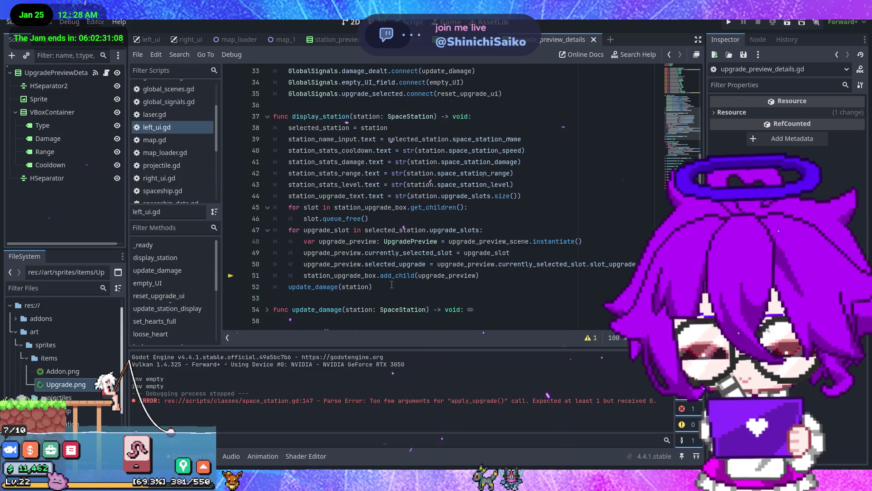
{"action": "scroll", "coordinate": [392, 284], "scroll_direction": "down", "scroll_amount": 5}
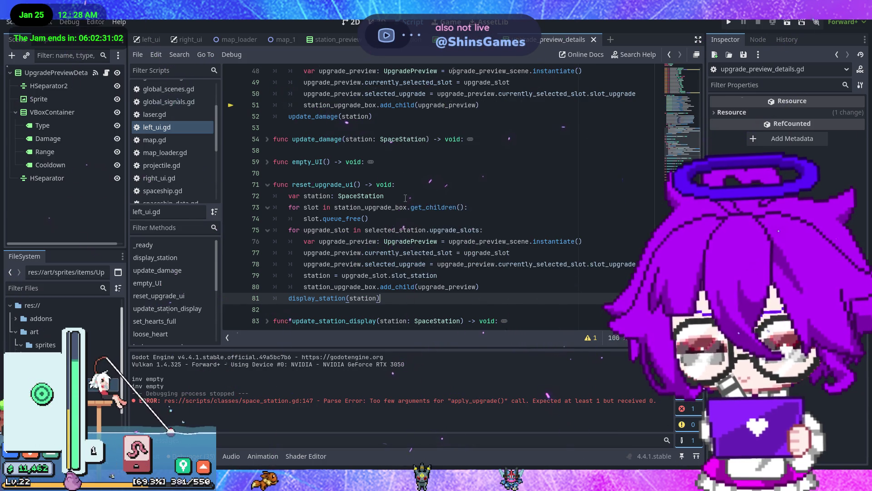
{"action": "scroll", "coordinate": [409, 202], "scroll_direction": "up", "scroll_amount": 3}
{"action": "scroll", "coordinate": [409, 203], "scroll_direction": "up", "scroll_amount": 4}
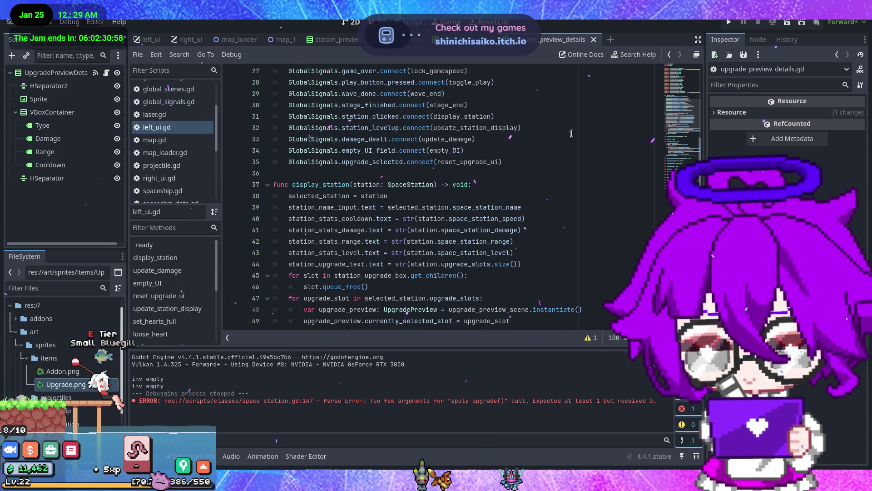
{"action": "scroll", "coordinate": [569, 140], "scroll_direction": "down", "scroll_amount": 2}
{"action": "scroll", "coordinate": [569, 139], "scroll_direction": "down", "scroll_amount": 4}
{"action": "scroll", "coordinate": [438, 222], "scroll_direction": "down", "scroll_amount": 2}
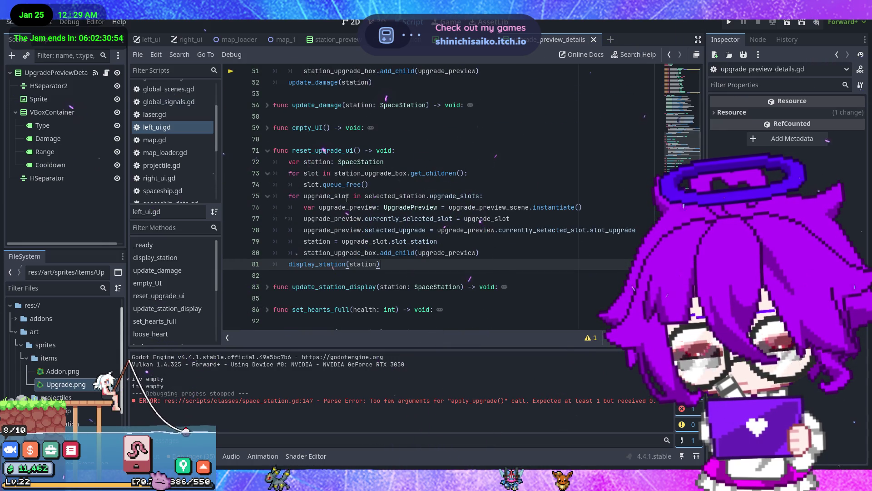
{"action": "scroll", "coordinate": [512, 166], "scroll_direction": "down", "scroll_amount": 1}
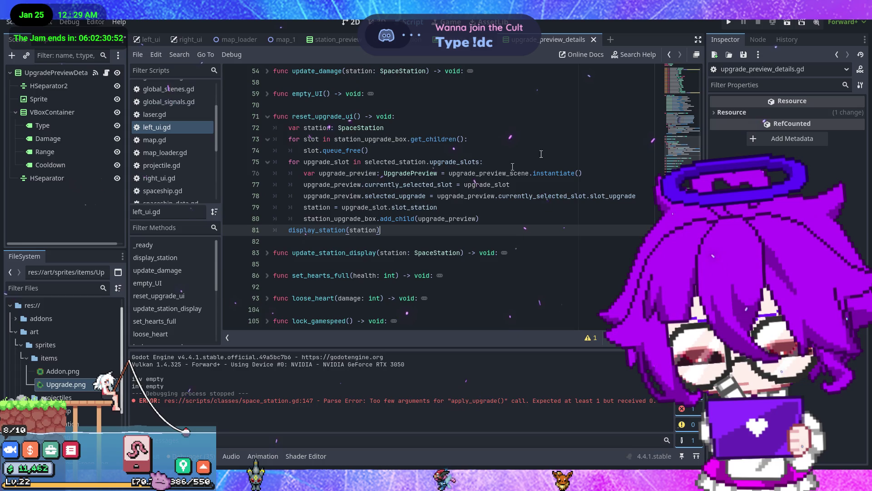
{"action": "left_click", "coordinate": [268, 253]}
{"action": "left_click", "coordinate": [267, 253]}
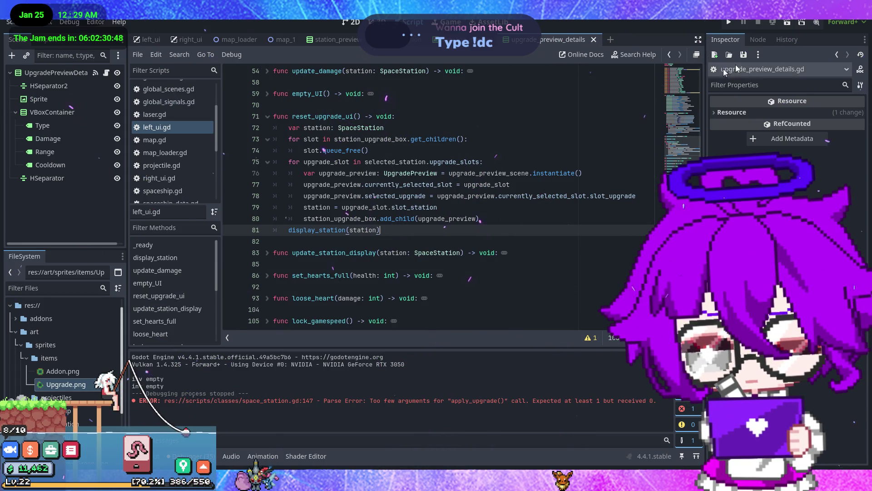
{"action": "key", "text": "F5"}
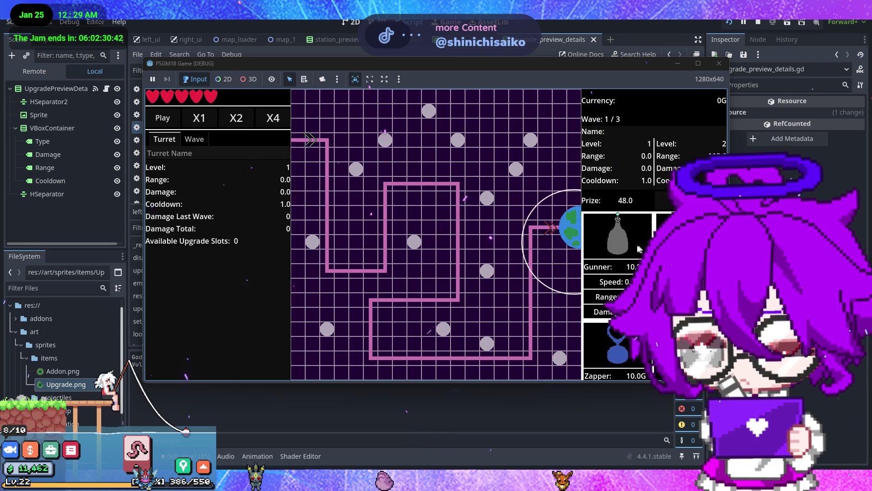
Place a Gunner, apply the upgrade chip lifting damage from 25.0 to 225.0, then close the game.
{"action": "left_click_drag", "start_coordinate": [639, 249], "coordinate": [341, 155]}
{"action": "left_click", "coordinate": [187, 298]}
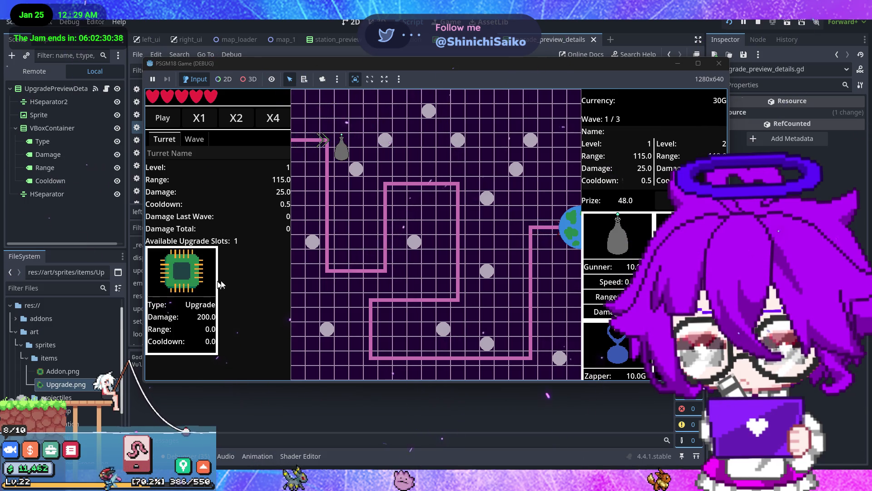
{"action": "left_click", "coordinate": [341, 156]}
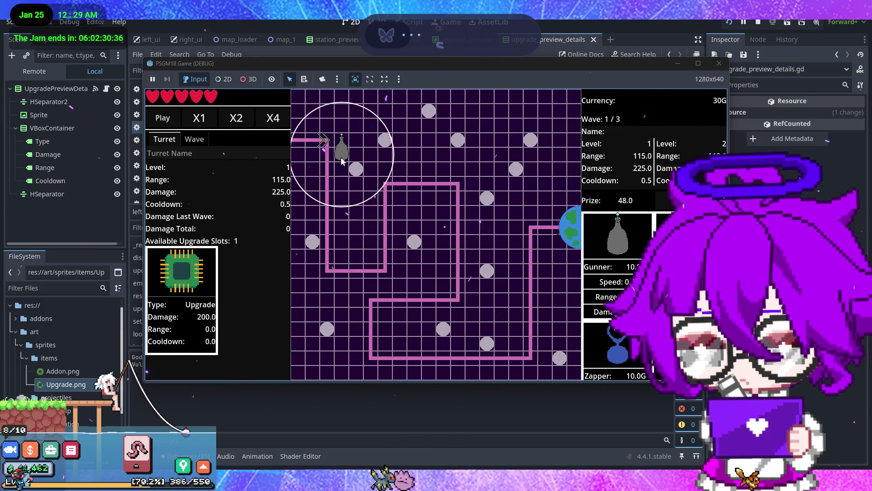
{"action": "left_click", "coordinate": [719, 63]}
{"action": "scroll", "coordinate": [202, 176], "scroll_direction": "down", "scroll_amount": 3}
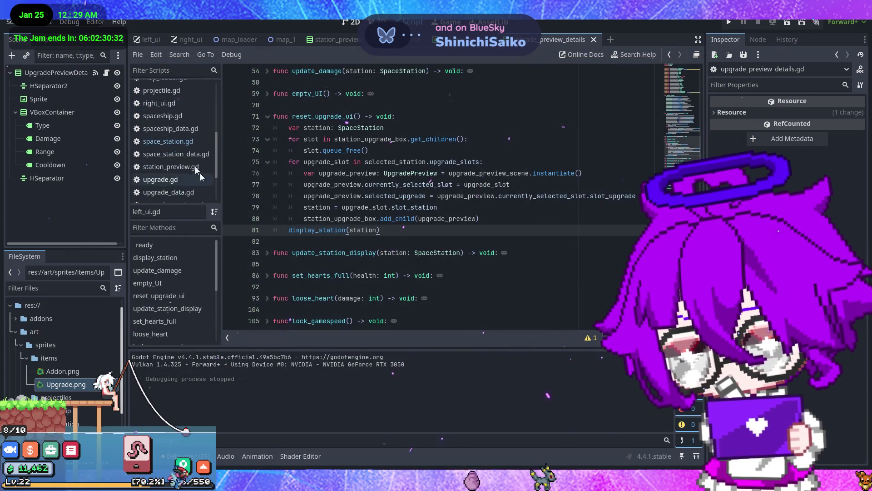
Open space_station.gd and fold apply_upgrade, set_stats, _on_clickable_area_mouse_entered and _ready.
{"action": "left_click", "coordinate": [200, 142]}
{"action": "left_click", "coordinate": [267, 241]}
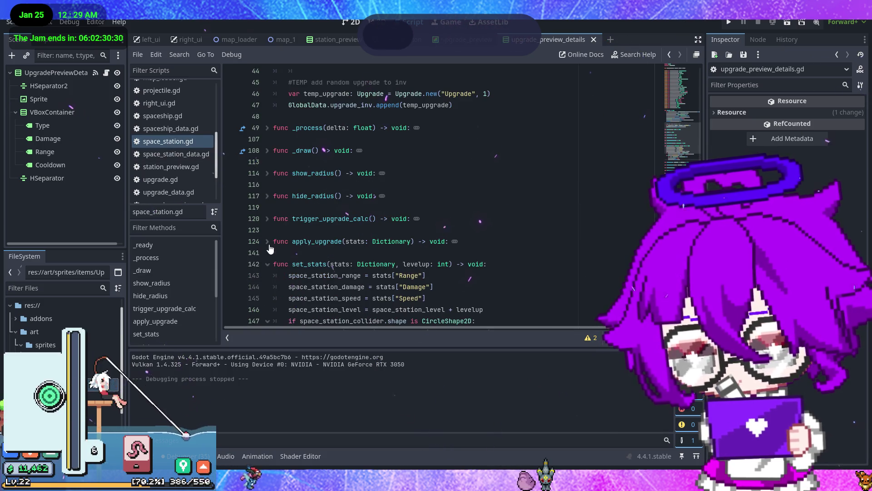
{"action": "left_click", "coordinate": [268, 253]}
{"action": "scroll", "coordinate": [270, 254], "scroll_direction": "down", "scroll_amount": 4}
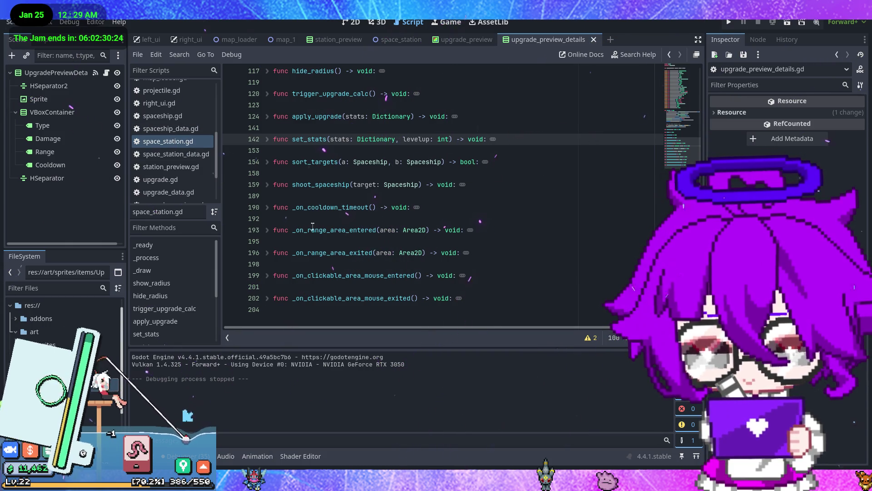
{"action": "left_click", "coordinate": [268, 276]}
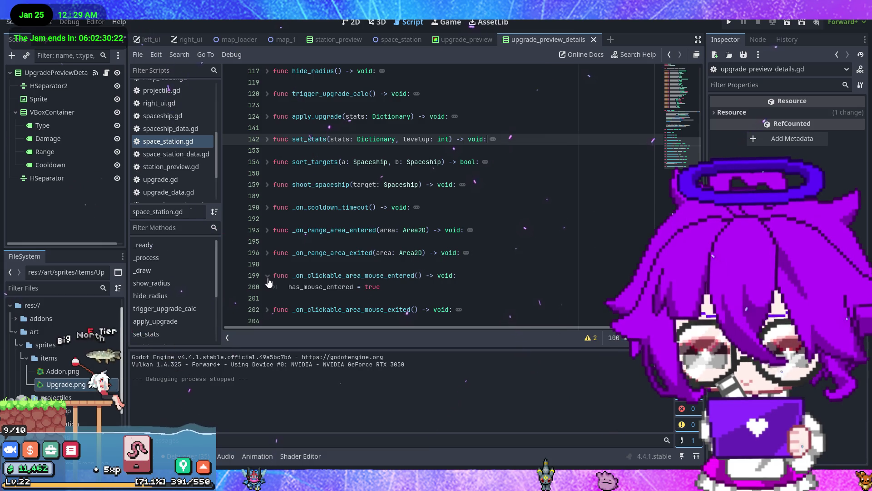
{"action": "left_click", "coordinate": [268, 276]}
{"action": "left_click", "coordinate": [267, 276]}
{"action": "left_click", "coordinate": [268, 275]}
{"action": "scroll", "coordinate": [295, 235], "scroll_direction": "up", "scroll_amount": 6}
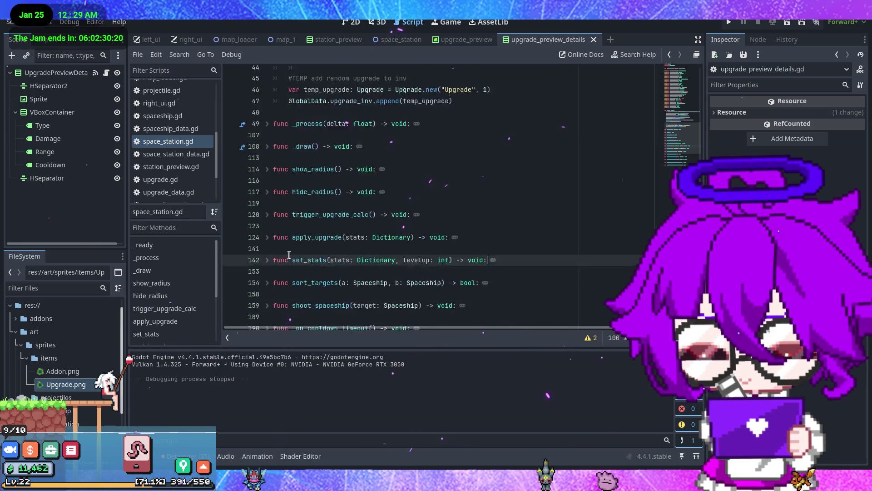
{"action": "scroll", "coordinate": [295, 235], "scroll_direction": "up", "scroll_amount": 2}
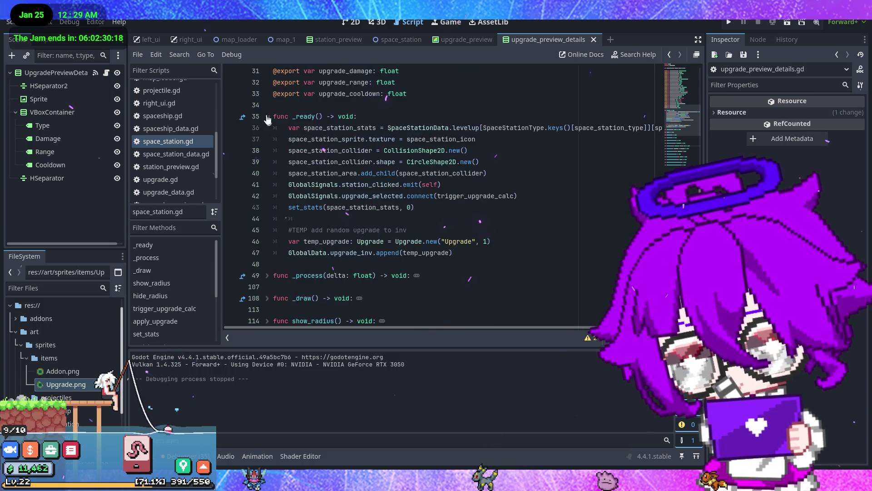
{"action": "left_click", "coordinate": [268, 117]}
Expand _process and read the has_mouse_entered check and station_clicked.emit(self) call.
{"action": "left_click", "coordinate": [268, 139]}
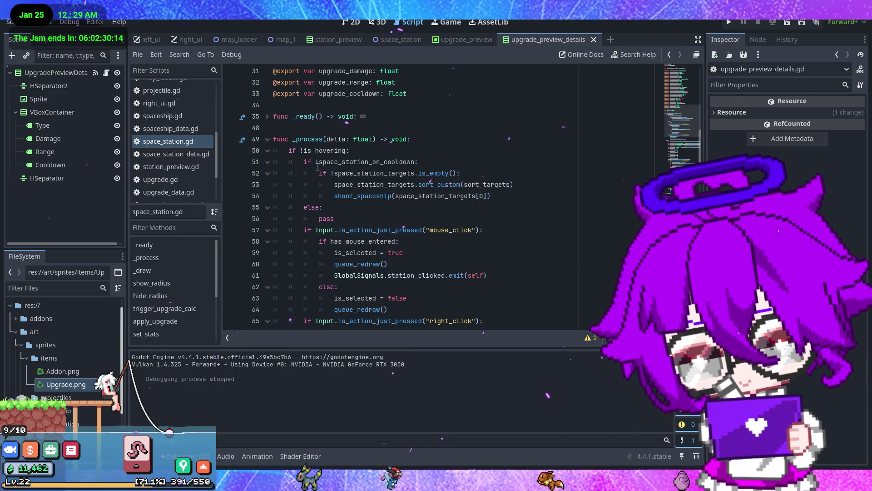
{"action": "left_click", "coordinate": [410, 242]}
{"action": "left_click", "coordinate": [421, 254]}
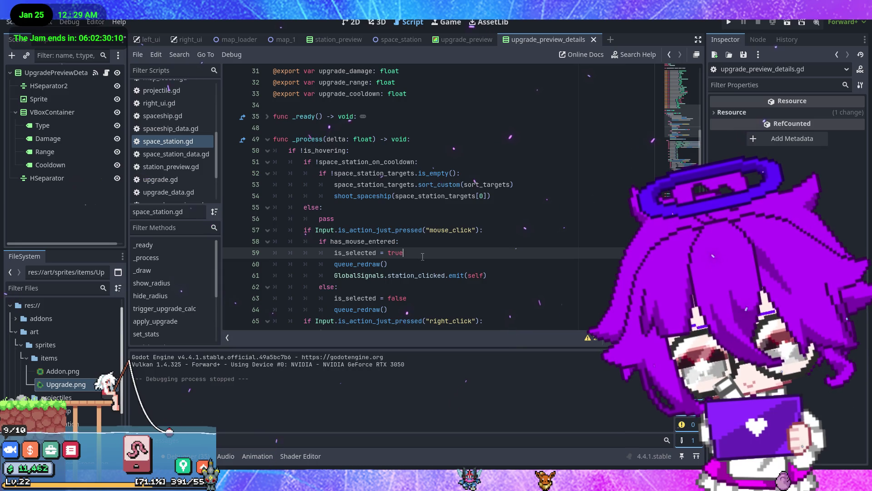
{"action": "scroll", "coordinate": [435, 269], "scroll_direction": "down", "scroll_amount": 1}
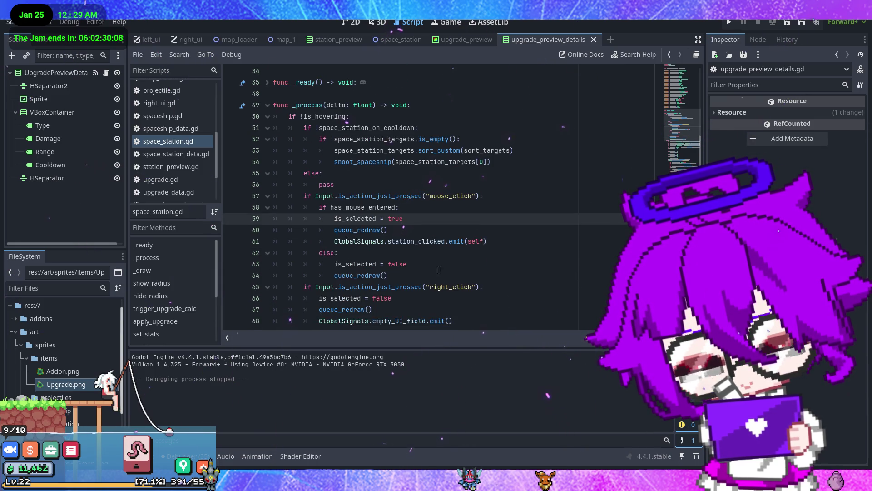
{"action": "double_click", "coordinate": [425, 243]}
{"action": "left_click", "coordinate": [544, 240]}
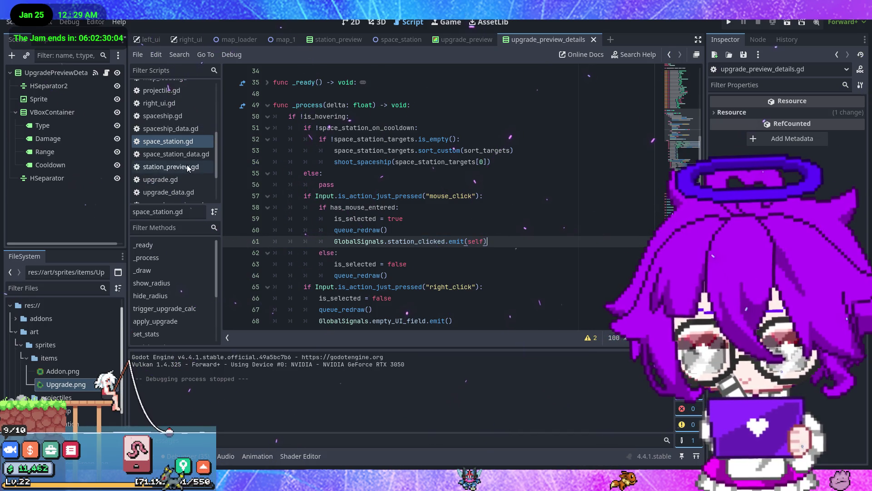
{"action": "scroll", "coordinate": [188, 167], "scroll_direction": "up", "scroll_amount": 1}
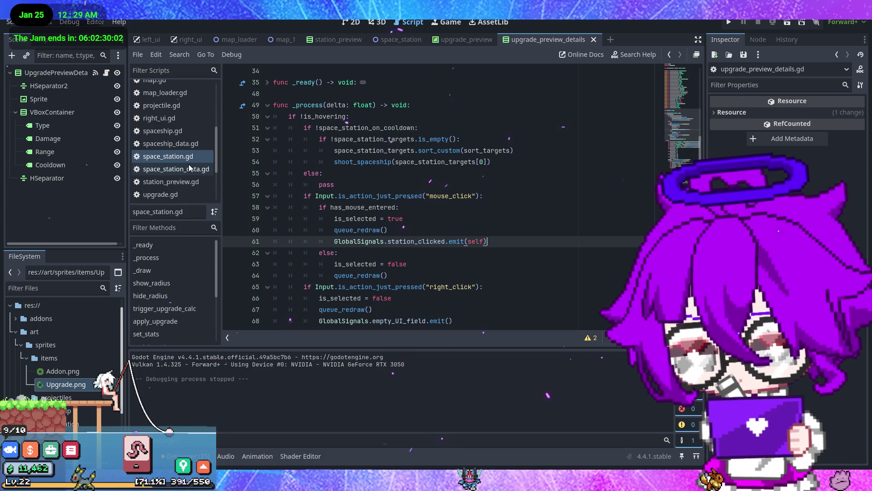
Open left_ui.gd, collapse display_station and view the station_clicked connection line.
{"action": "scroll", "coordinate": [174, 158], "scroll_direction": "up", "scroll_amount": 2}
{"action": "left_click", "coordinate": [168, 98]}
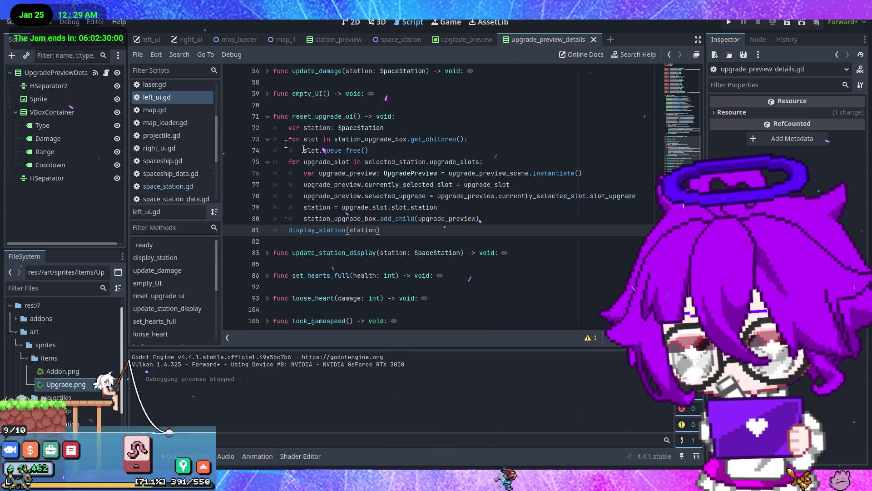
{"action": "scroll", "coordinate": [271, 268], "scroll_direction": "up", "scroll_amount": 9}
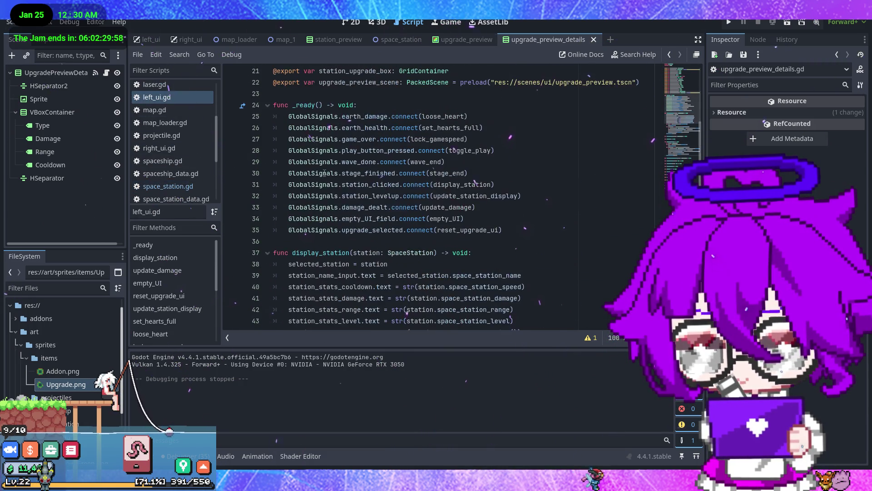
{"action": "left_click", "coordinate": [267, 253]}
{"action": "left_click", "coordinate": [503, 186]}
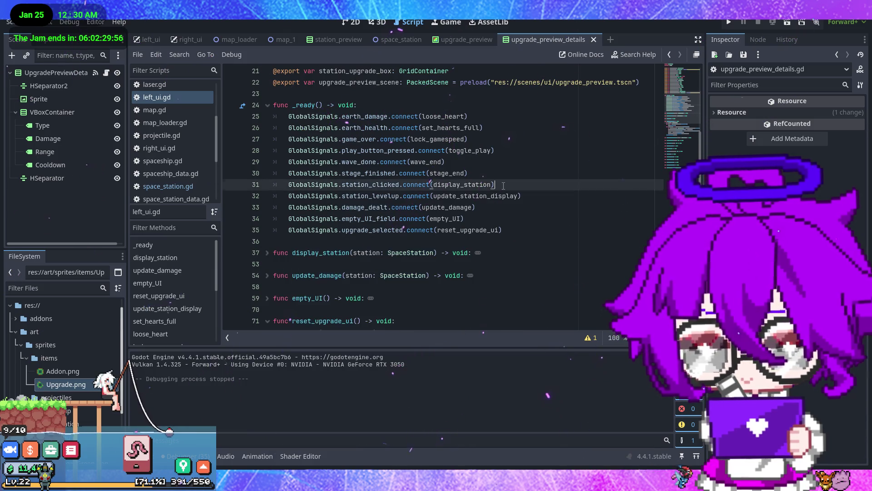
{"action": "scroll", "coordinate": [491, 182], "scroll_direction": "down", "scroll_amount": 4}
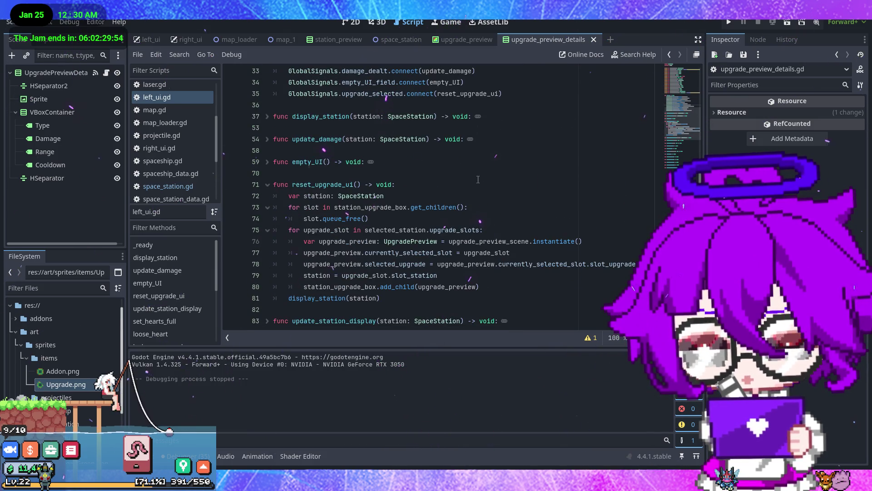
Expand display_station and read reset_upgrade_ui ending with display_station(station) on line 81.
{"action": "left_click", "coordinate": [268, 117]}
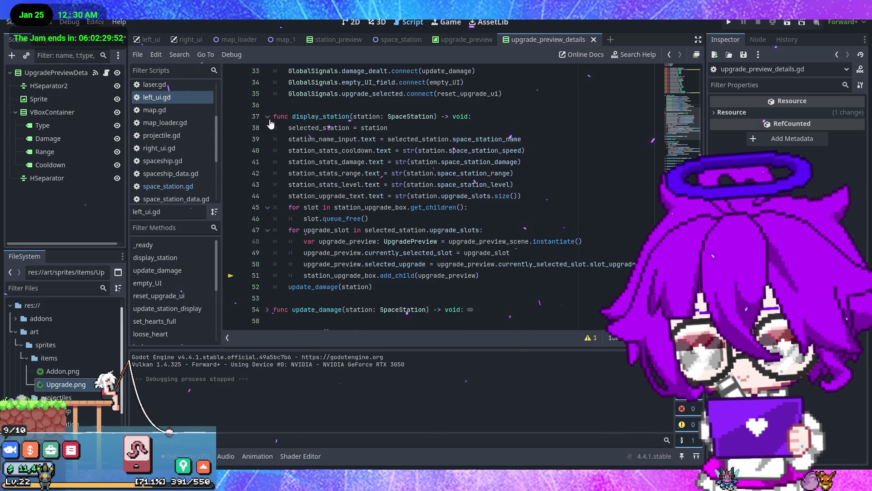
{"action": "scroll", "coordinate": [399, 154], "scroll_direction": "down", "scroll_amount": 2}
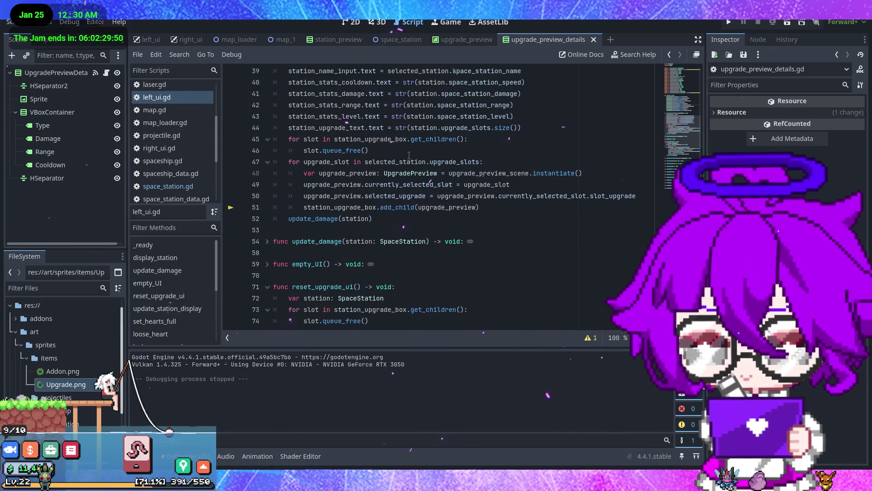
{"action": "scroll", "coordinate": [418, 162], "scroll_direction": "up", "scroll_amount": 1}
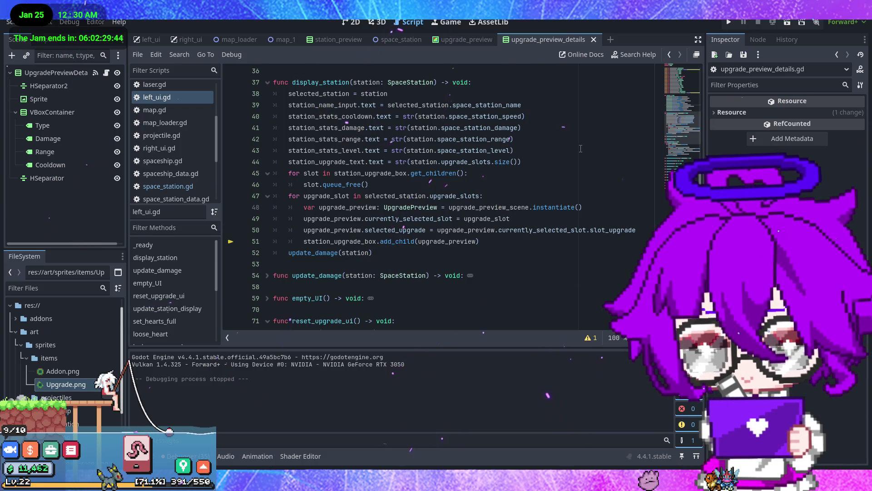
{"action": "scroll", "coordinate": [581, 149], "scroll_direction": "down", "scroll_amount": 4}
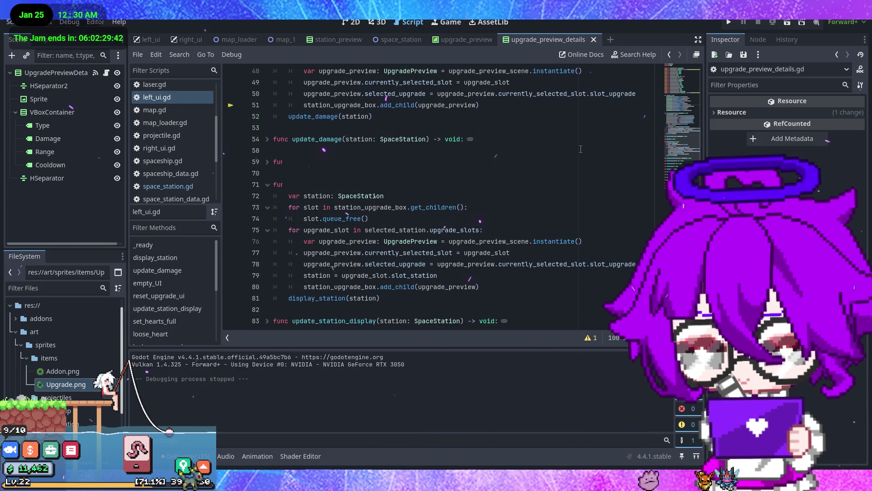
{"action": "left_click", "coordinate": [414, 298]}
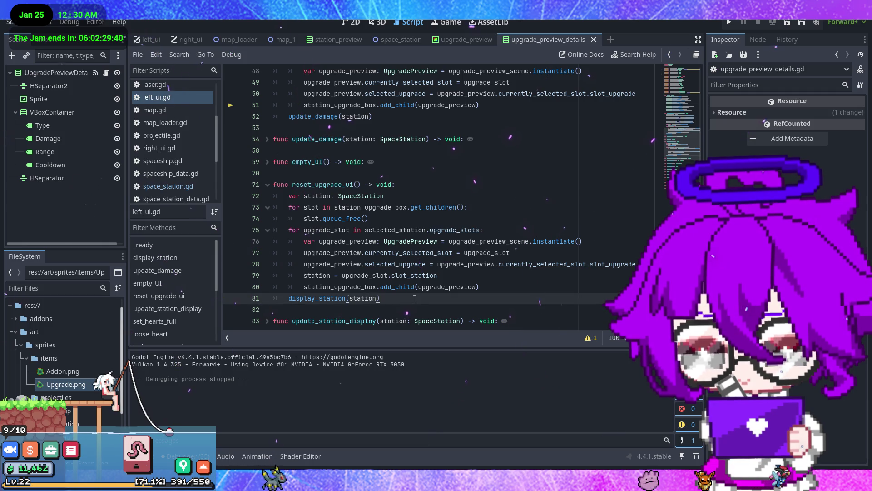
{"action": "scroll", "coordinate": [415, 299], "scroll_direction": "down", "scroll_amount": 4}
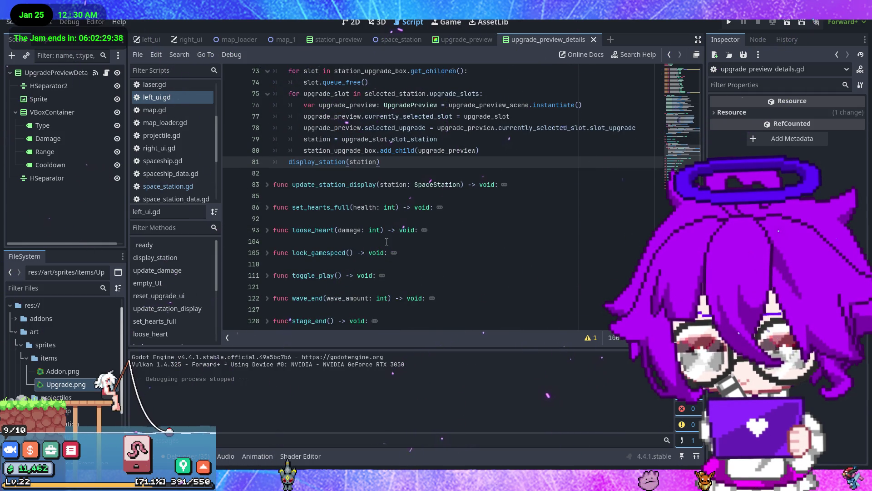
{"action": "scroll", "coordinate": [386, 242], "scroll_direction": "up", "scroll_amount": 1}
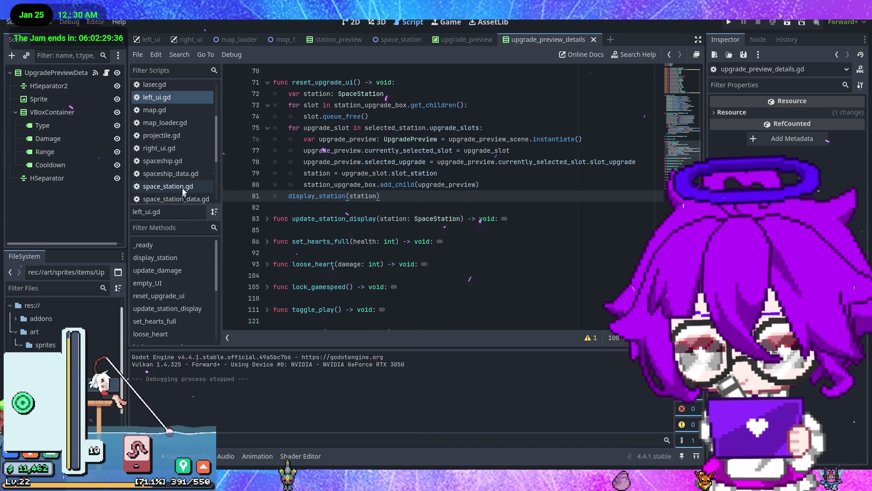
{"action": "scroll", "coordinate": [214, 186], "scroll_direction": "down", "scroll_amount": 1}
{"action": "scroll", "coordinate": [187, 179], "scroll_direction": "down", "scroll_amount": 3}
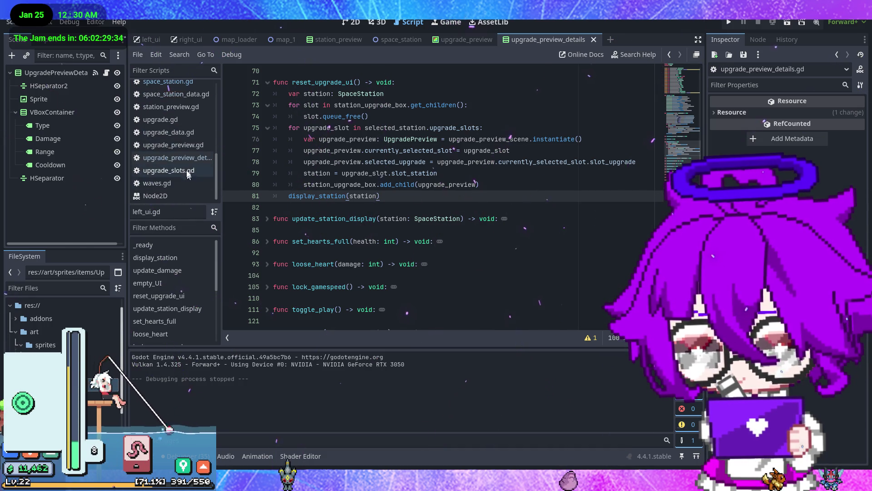
Switch to space_station.gd and scroll down to its upgrade functions.
{"action": "left_click", "coordinate": [185, 159]}
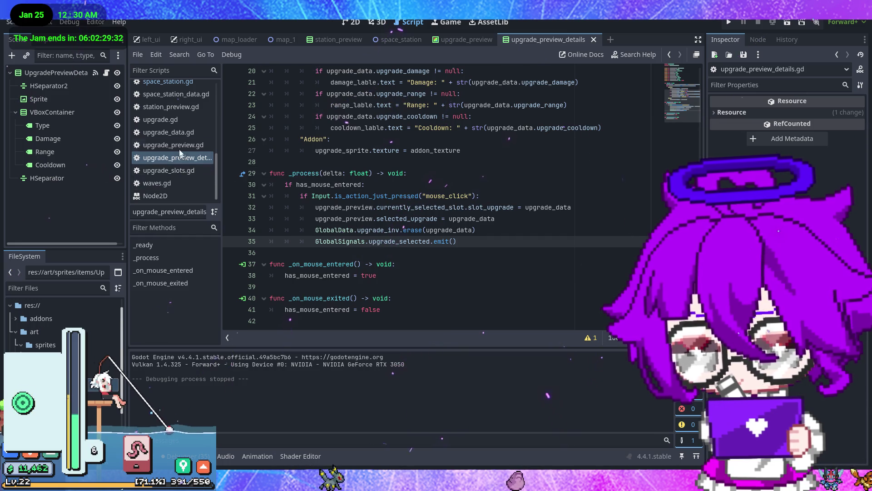
{"action": "left_click", "coordinate": [173, 85]}
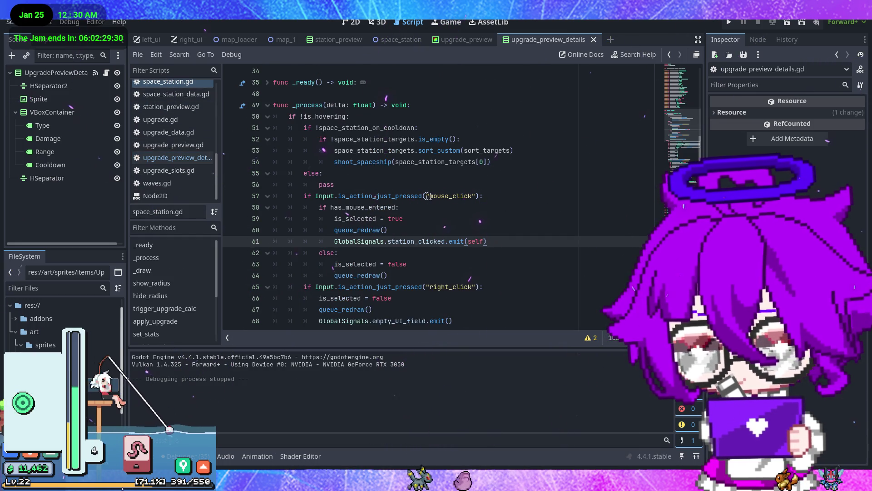
{"action": "scroll", "coordinate": [503, 215], "scroll_direction": "down", "scroll_amount": 5}
{"action": "scroll", "coordinate": [503, 215], "scroll_direction": "down", "scroll_amount": 12}
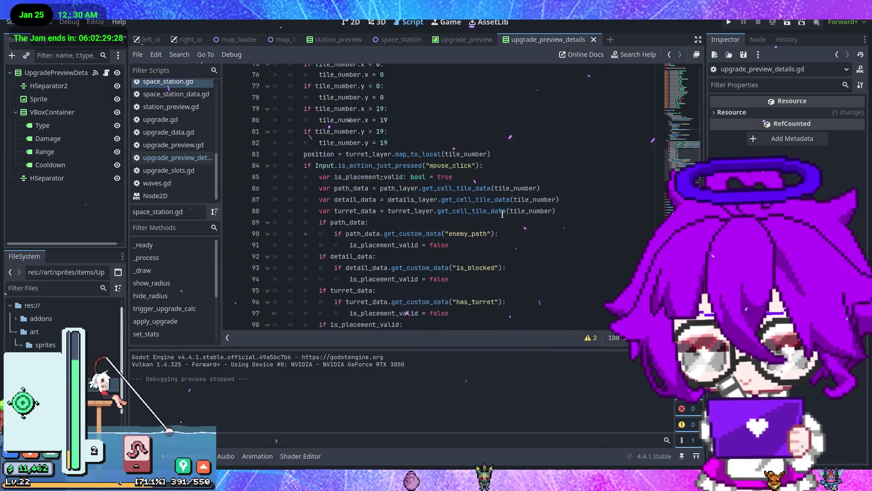
{"action": "scroll", "coordinate": [333, 210], "scroll_direction": "down", "scroll_amount": 3}
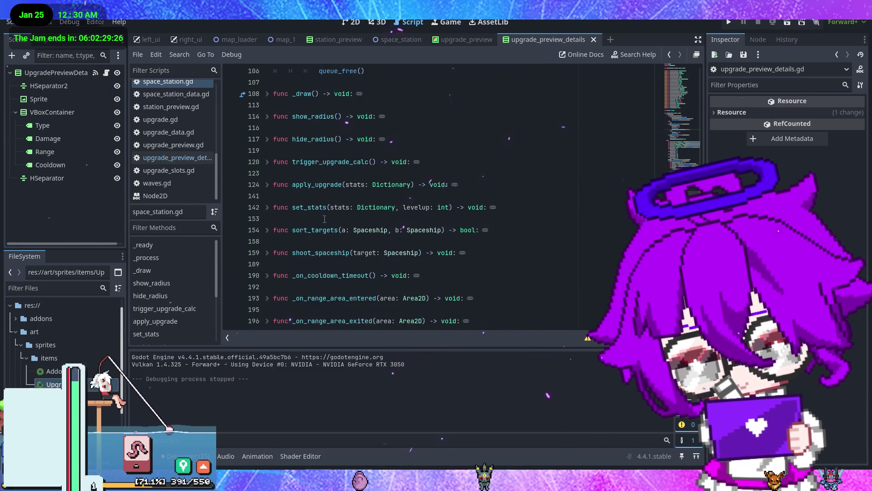
Expand trigger_upgrade_calc and apply_upgrade to review how range sets the collider radius.
{"action": "left_click", "coordinate": [267, 163]}
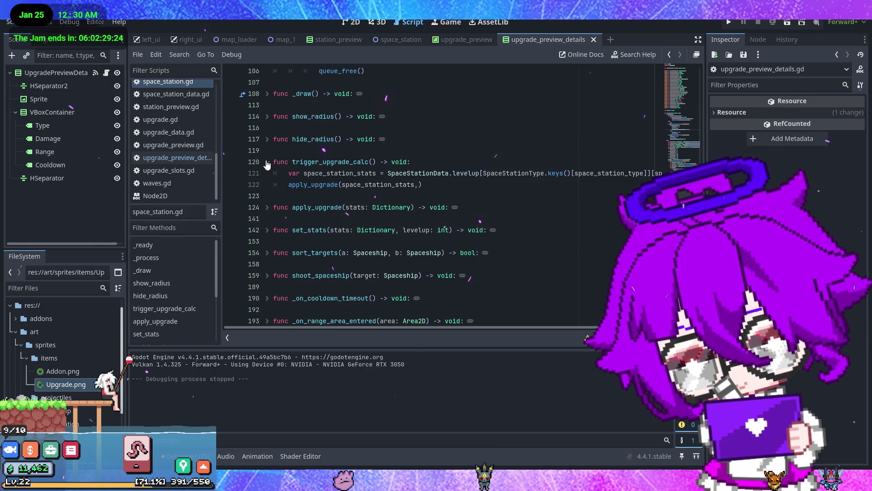
{"action": "left_click", "coordinate": [456, 184]}
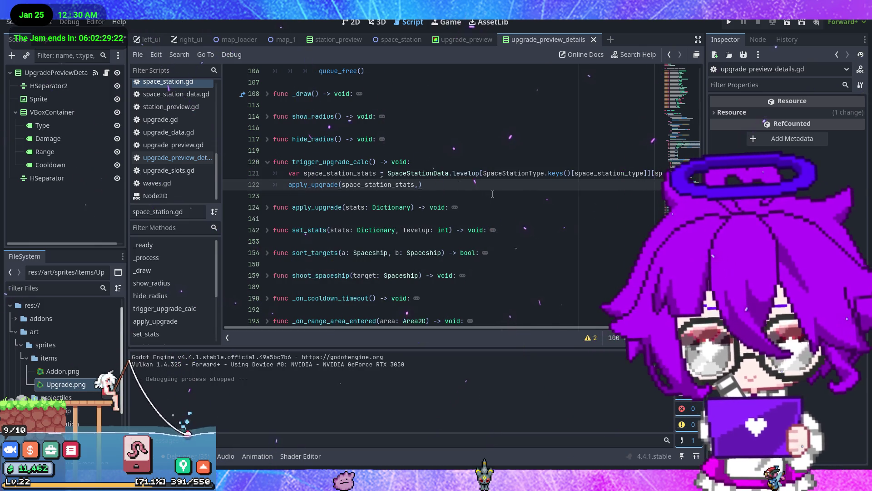
{"action": "left_click", "coordinate": [267, 208]}
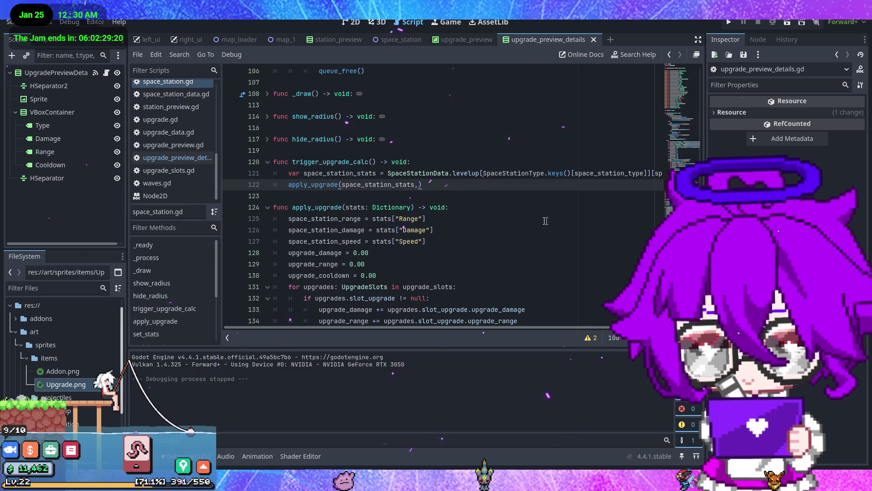
{"action": "scroll", "coordinate": [545, 221], "scroll_direction": "down", "scroll_amount": 1}
{"action": "scroll", "coordinate": [475, 209], "scroll_direction": "down", "scroll_amount": 3}
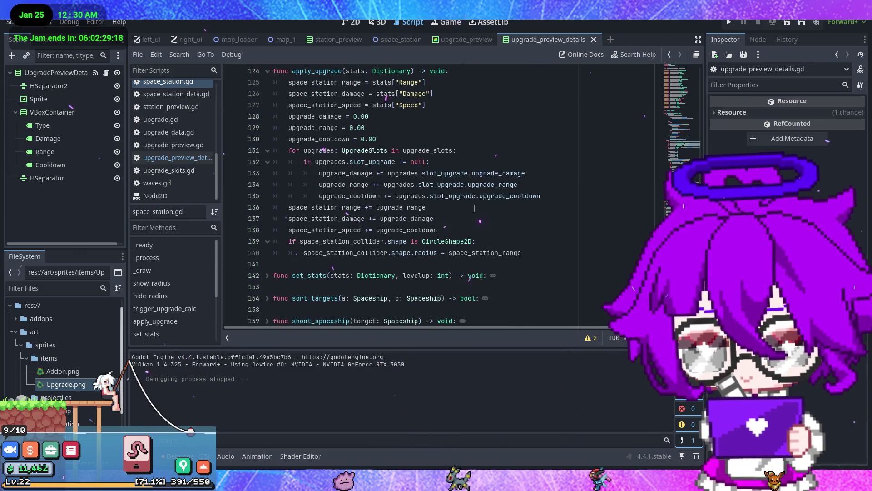
{"action": "scroll", "coordinate": [486, 244], "scroll_direction": "up", "scroll_amount": 1}
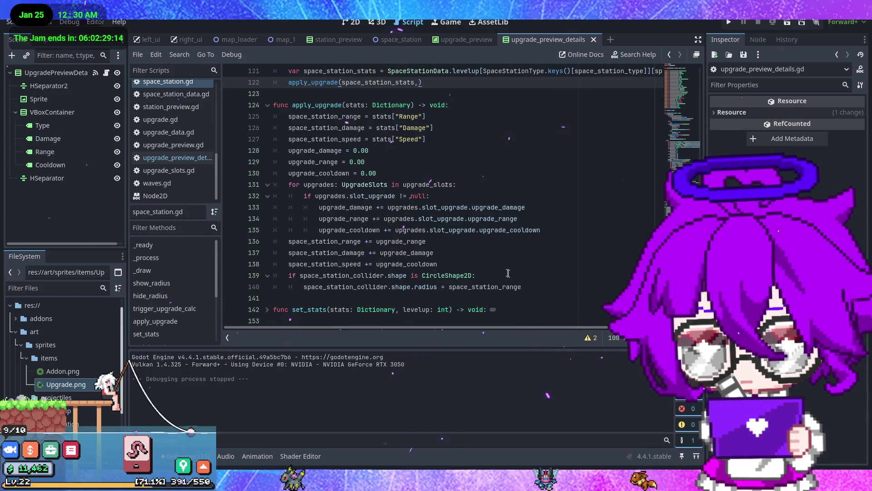
{"action": "left_click", "coordinate": [530, 286]}
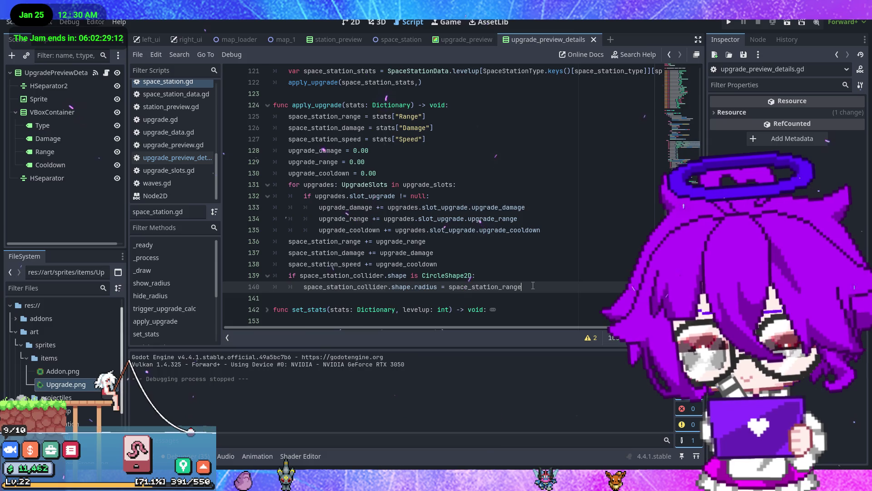
End apply_upgrade by emitting GlobalSignals.station_clicked with self.
{"action": "key", "text": "Return"}
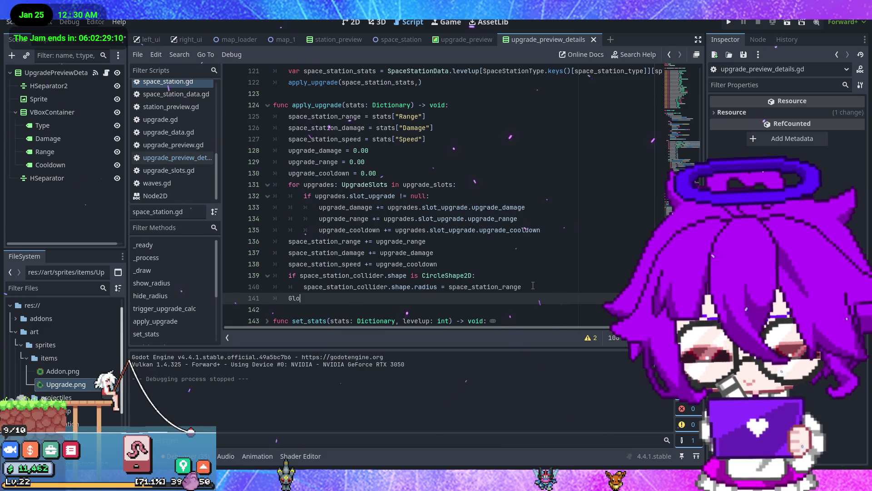
{"action": "type", "text": "."}
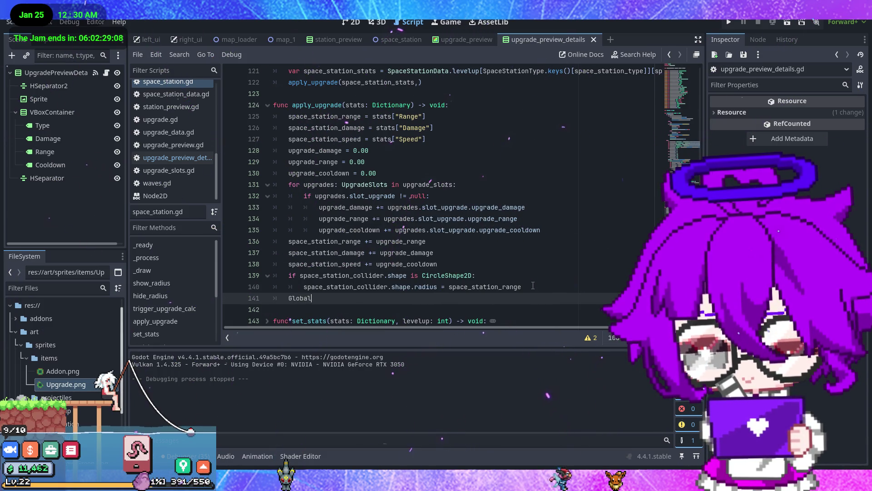
{"action": "type", "text": "S"}
{"action": "key", "text": "Return"}
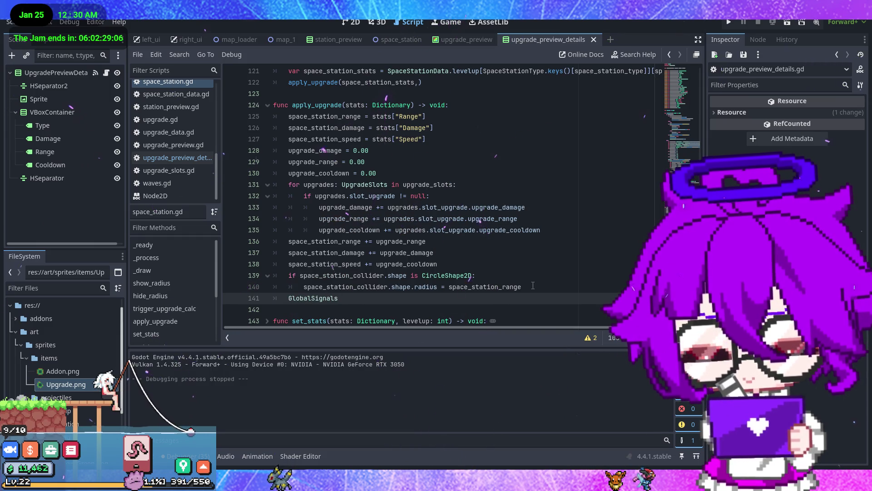
{"action": "type", "text": ".stat"}
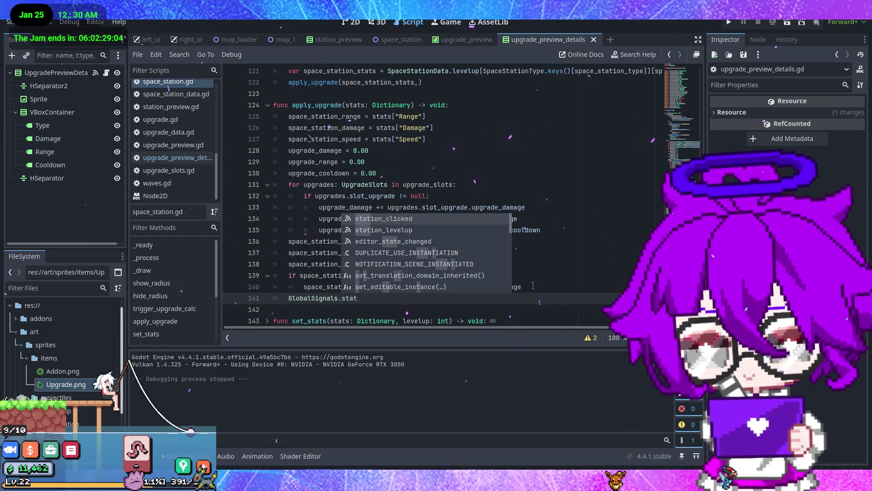
{"action": "key", "text": "Return"}
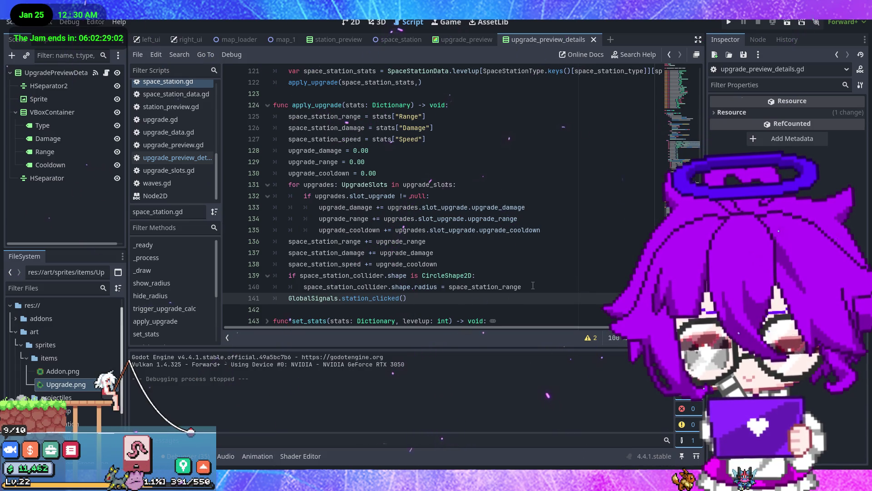
{"action": "type", "text": "(self"}
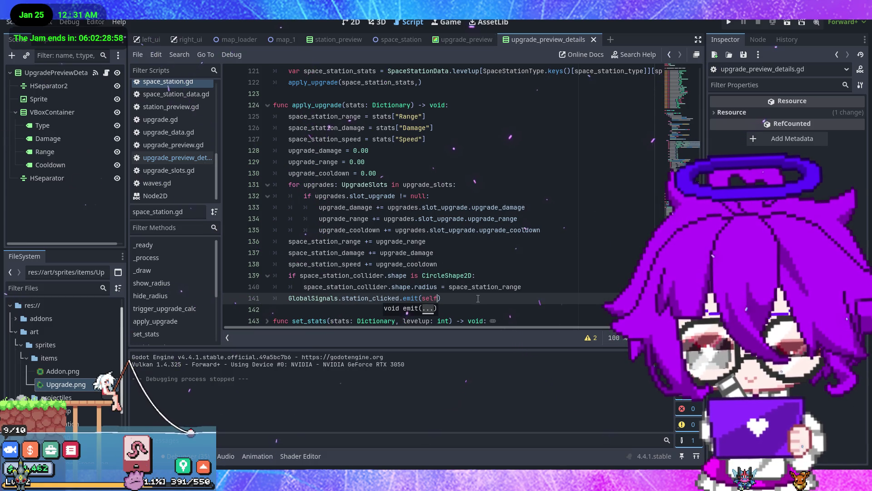
Fold apply_upgrade in space_station.gd and switch to left_ui.gd.
{"action": "scroll", "coordinate": [306, 152], "scroll_direction": "down", "scroll_amount": 5}
{"action": "left_click", "coordinate": [268, 139]}
{"action": "left_click", "coordinate": [268, 139]}
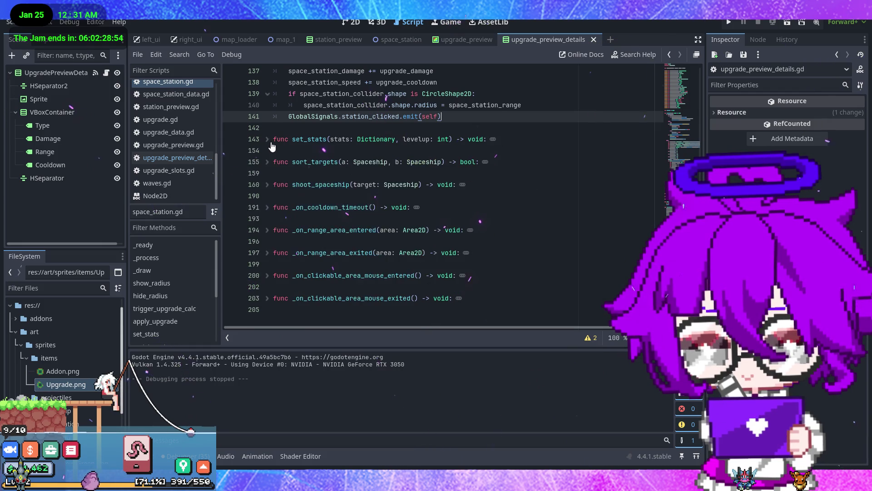
{"action": "scroll", "coordinate": [318, 182], "scroll_direction": "up", "scroll_amount": 6}
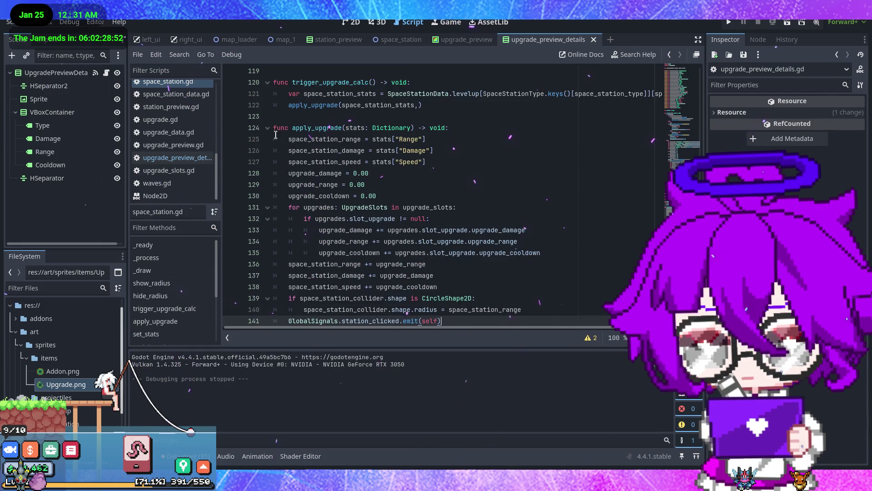
{"action": "left_click", "coordinate": [267, 128]}
{"action": "scroll", "coordinate": [280, 159], "scroll_direction": "up", "scroll_amount": 3}
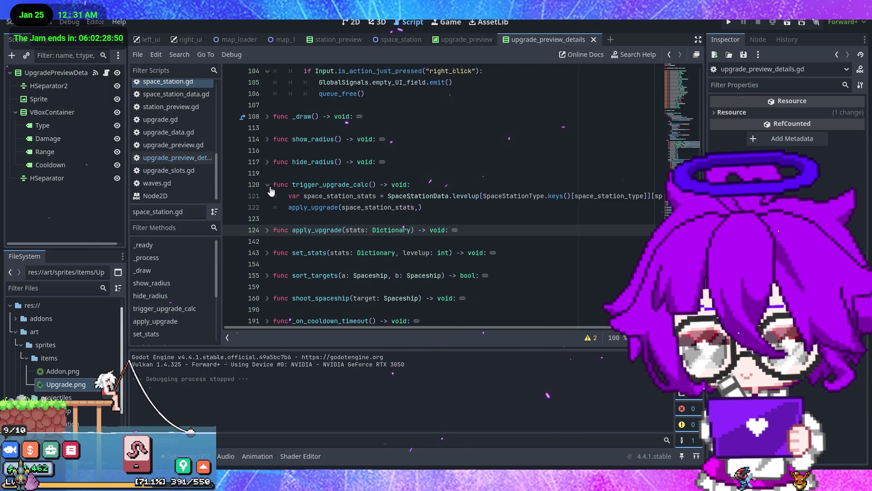
{"action": "scroll", "coordinate": [173, 140], "scroll_direction": "up", "scroll_amount": 6}
{"action": "left_click", "coordinate": [174, 127]}
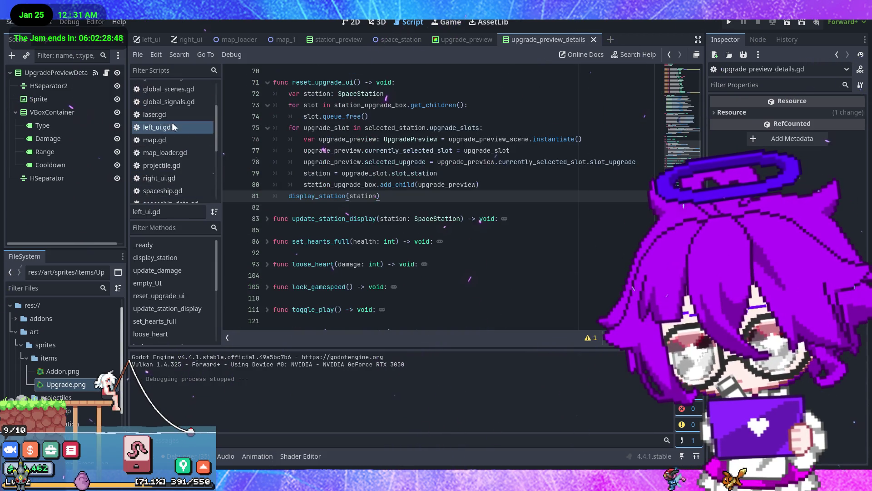
Delete the display_station(station) call on line 81 of reset_upgrade_ui.
{"action": "scroll", "coordinate": [427, 220], "scroll_direction": "up", "scroll_amount": 2}
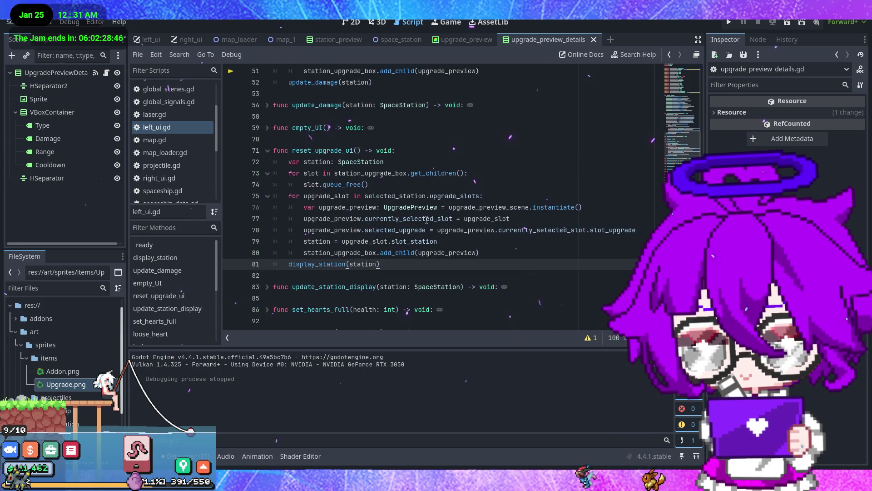
{"action": "scroll", "coordinate": [427, 220], "scroll_direction": "up", "scroll_amount": 3}
{"action": "scroll", "coordinate": [430, 229], "scroll_direction": "up", "scroll_amount": 2}
{"action": "scroll", "coordinate": [430, 229], "scroll_direction": "down", "scroll_amount": 10}
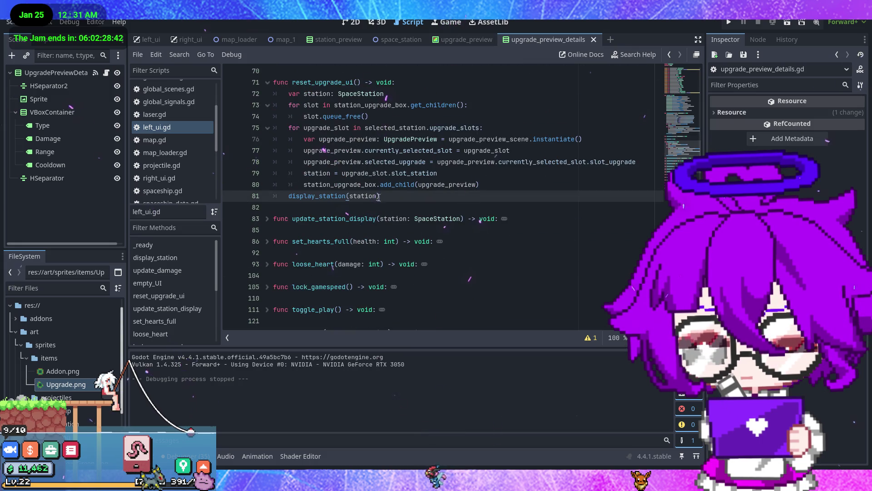
{"action": "left_click_drag", "start_coordinate": [296, 195], "coordinate": [254, 198]}
{"action": "key", "text": "BackSpace"}
{"action": "key", "text": "BackSpace"}
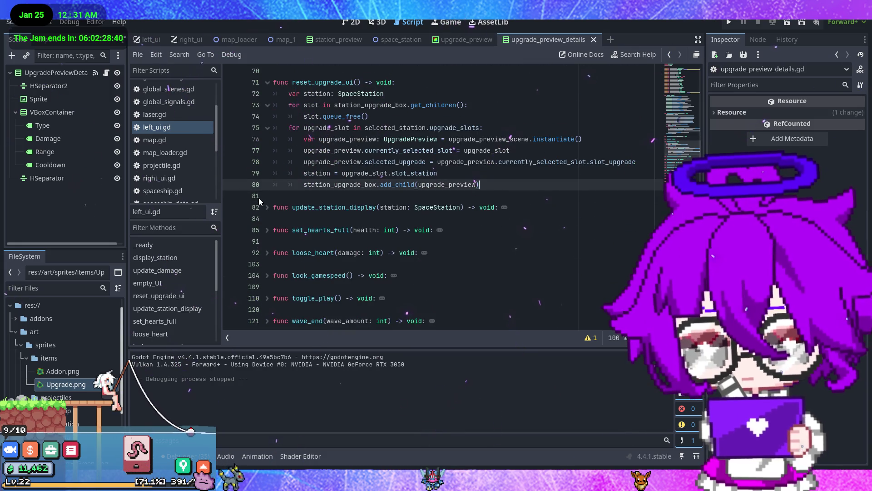
Fold display_station and check the upgrade_selected connection in _ready.
{"action": "scroll", "coordinate": [456, 218], "scroll_direction": "up", "scroll_amount": 8}
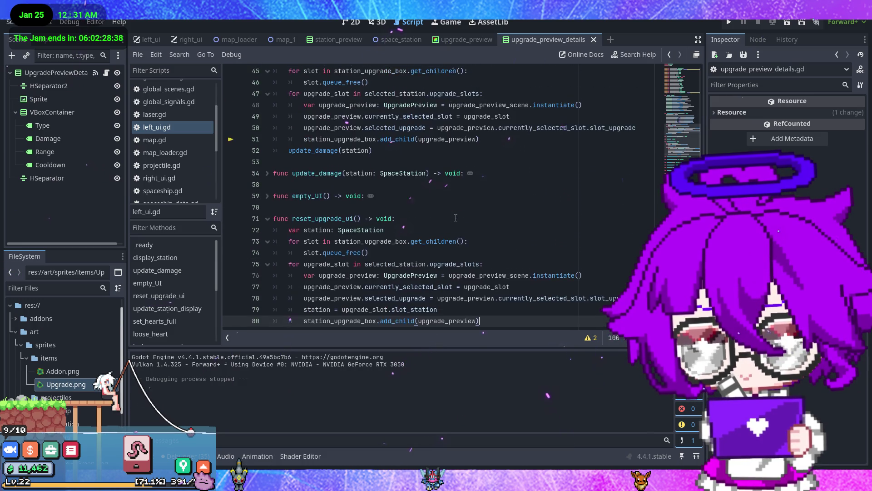
{"action": "scroll", "coordinate": [403, 212], "scroll_direction": "up", "scroll_amount": 5}
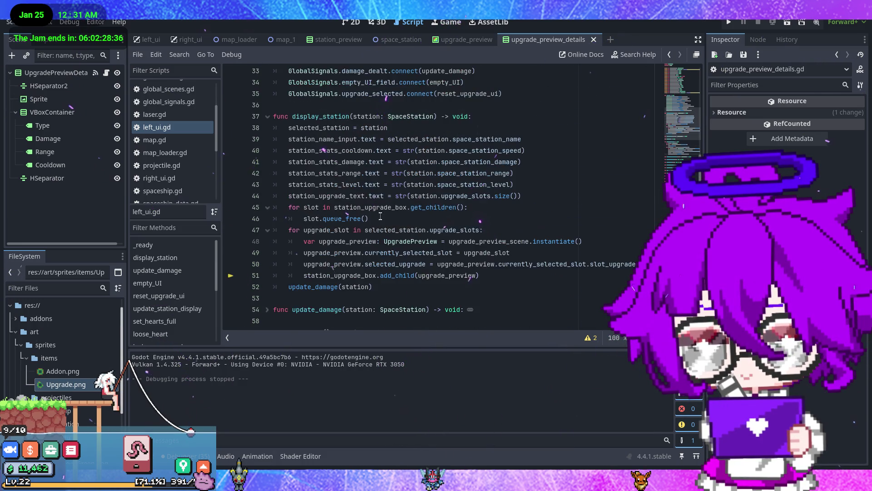
{"action": "scroll", "coordinate": [318, 204], "scroll_direction": "up", "scroll_amount": 1}
{"action": "left_click", "coordinate": [268, 190]}
{"action": "scroll", "coordinate": [272, 190], "scroll_direction": "up", "scroll_amount": 2}
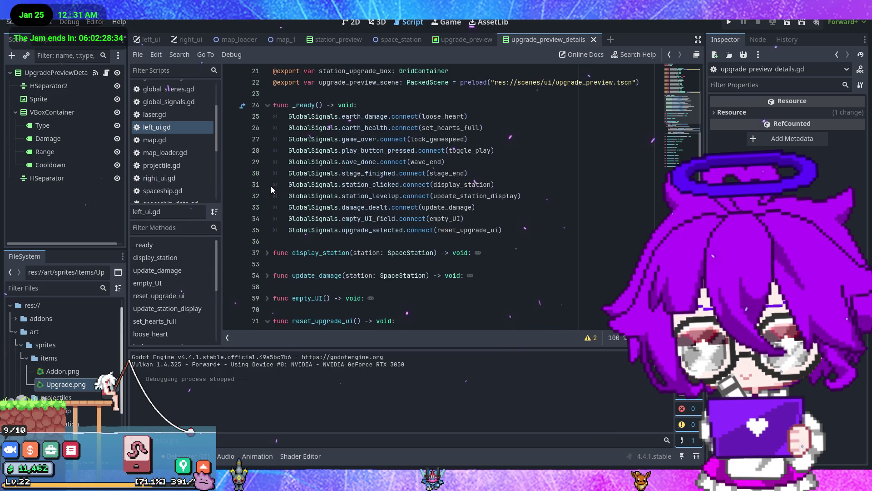
{"action": "left_click", "coordinate": [534, 230]}
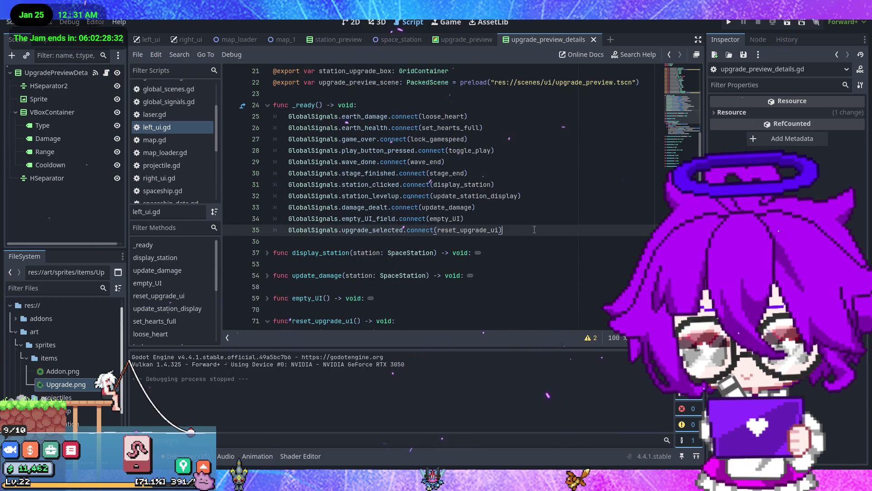
{"action": "scroll", "coordinate": [535, 229], "scroll_direction": "down", "scroll_amount": 4}
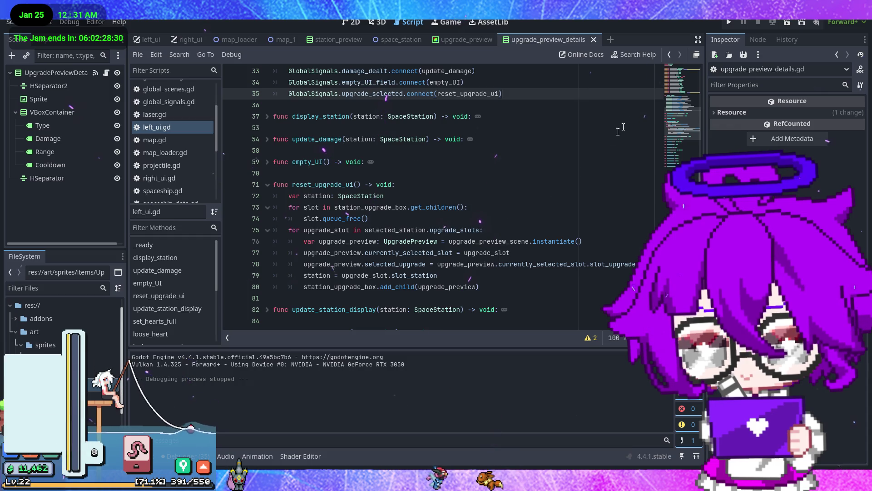
Save and run the game, place a Gunner turret and slot an upgrade into it.
{"action": "key", "text": "ctrl+s"}
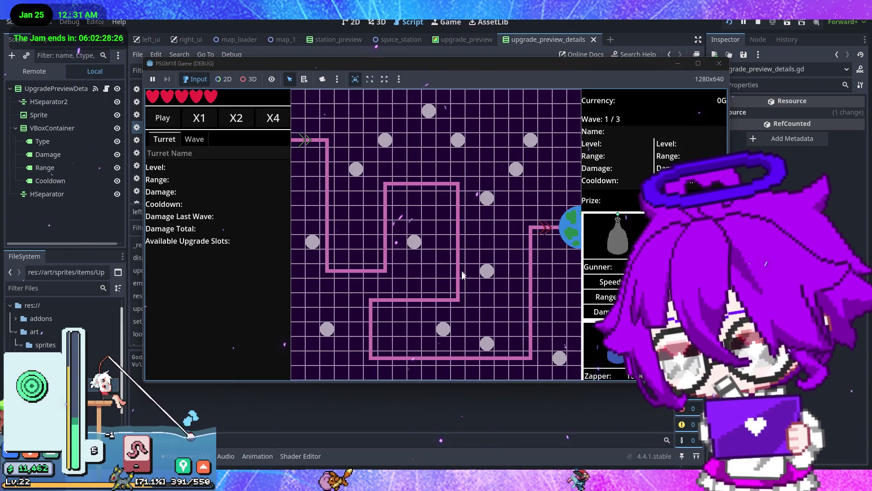
{"action": "left_click", "coordinate": [618, 236]}
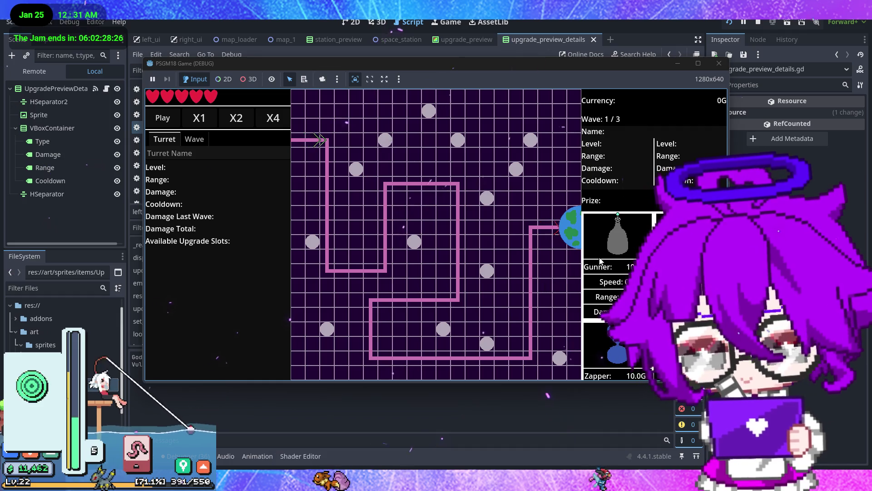
{"action": "left_click", "coordinate": [344, 148]}
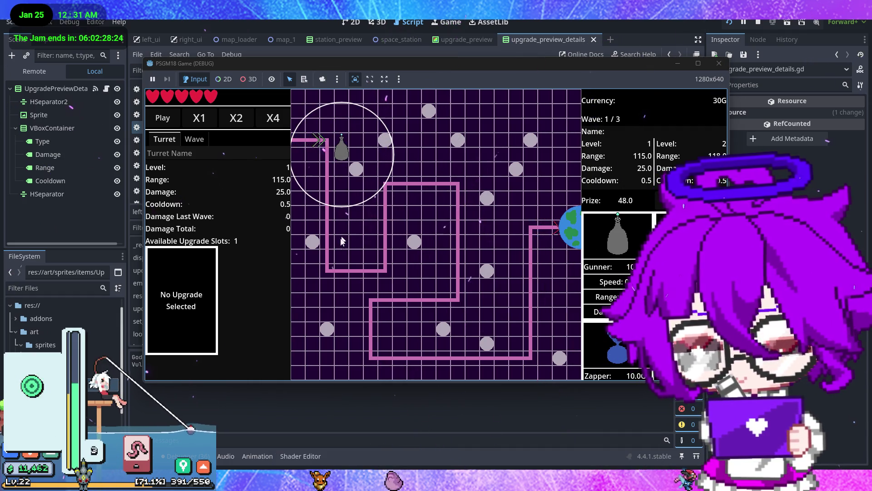
{"action": "left_click", "coordinate": [194, 297]}
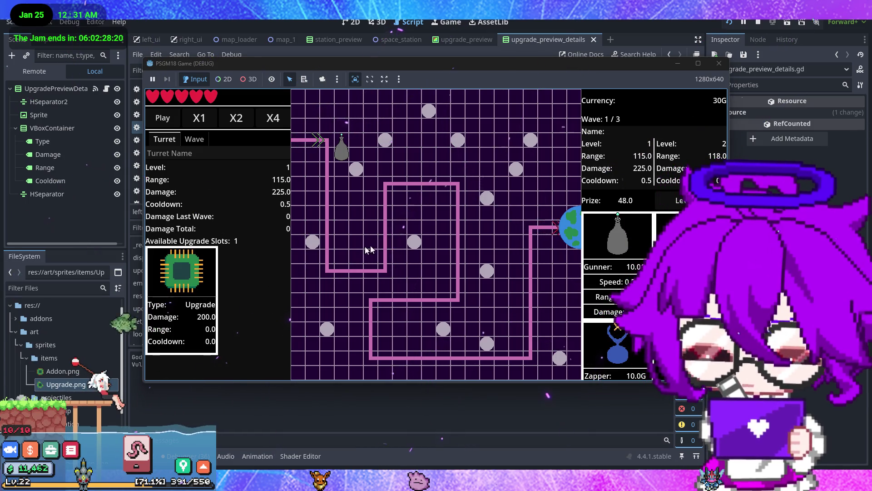
{"action": "left_click", "coordinate": [344, 158]}
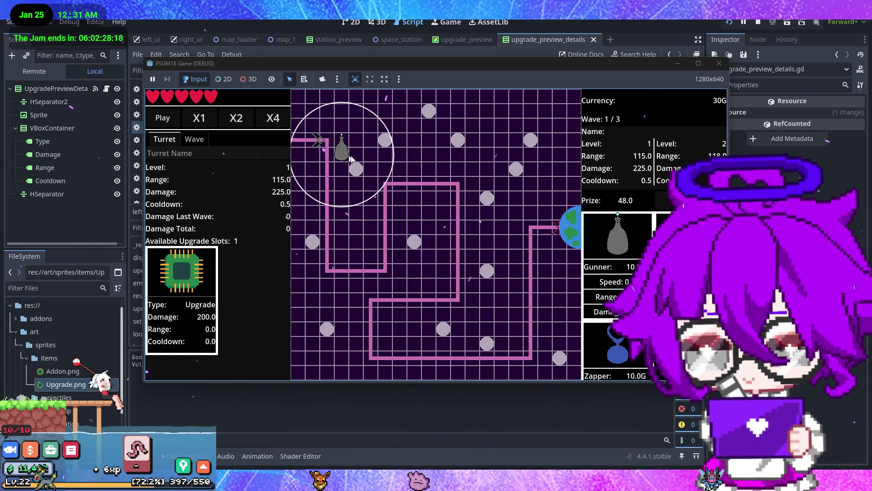
Start the wave, level the Gunner to 2, add a fire turret, then pause and close the game.
{"action": "key", "text": "space"}
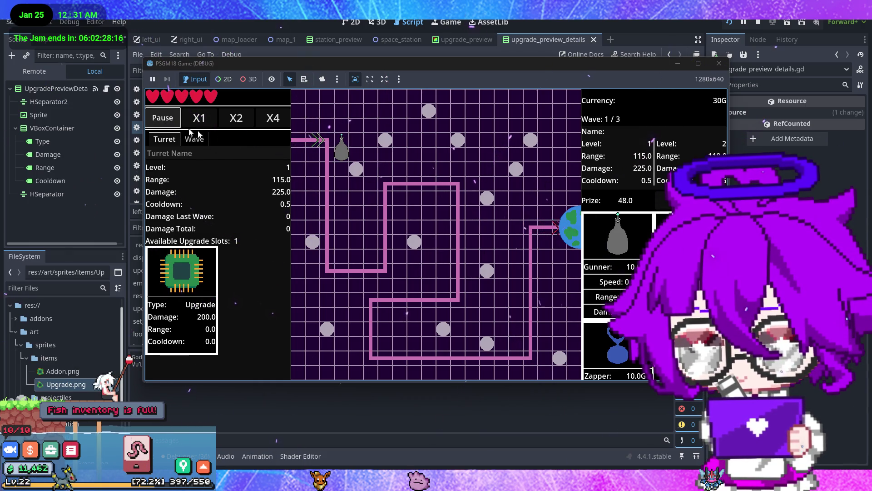
{"action": "left_click", "coordinate": [664, 200]}
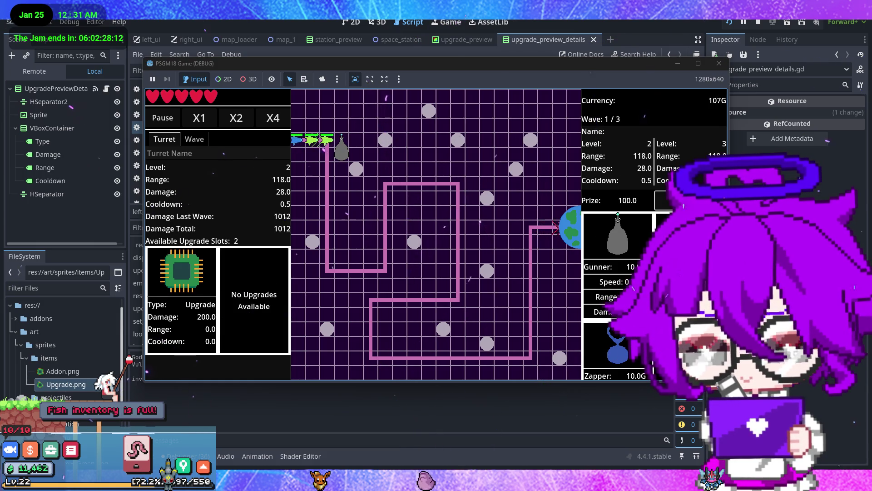
{"action": "left_click", "coordinate": [370, 193]}
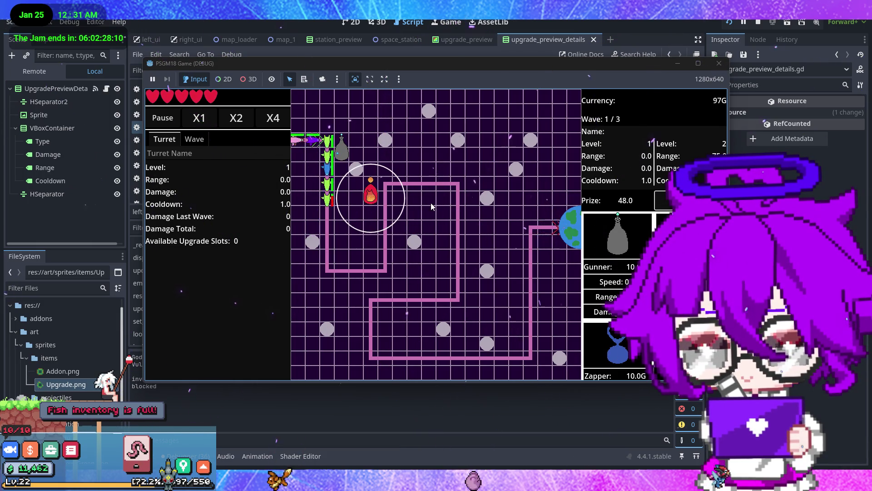
{"action": "left_click", "coordinate": [371, 194]}
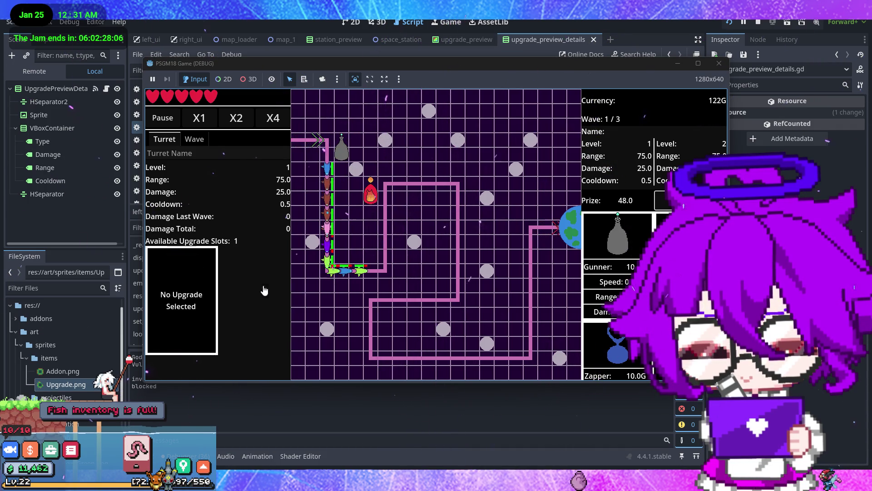
{"action": "mouse_move", "coordinate": [342, 154]}
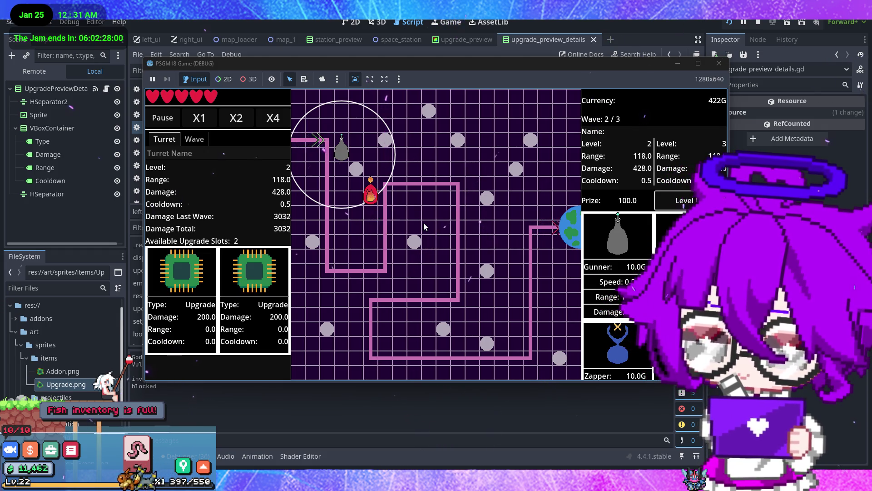
{"action": "left_click", "coordinate": [174, 123]}
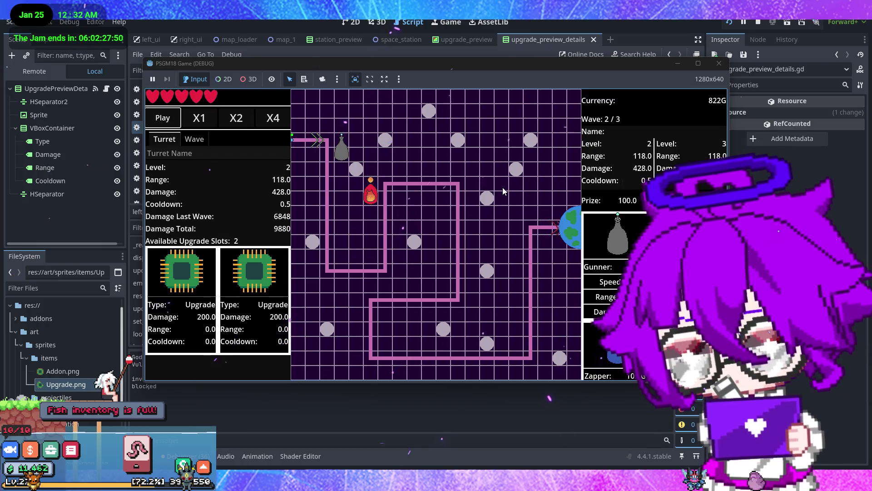
{"action": "left_click", "coordinate": [718, 64]}
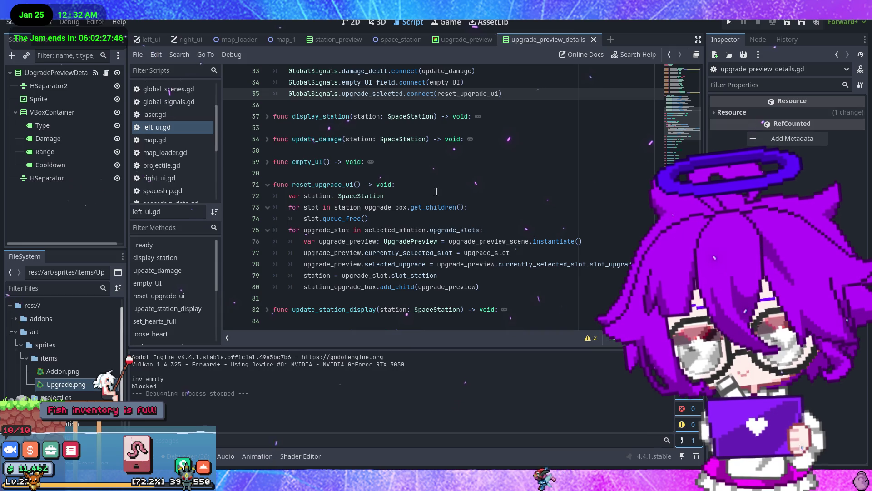
Open space_station.gd, fold _process and expand _ready.
{"action": "scroll", "coordinate": [184, 159], "scroll_direction": "down", "scroll_amount": 1}
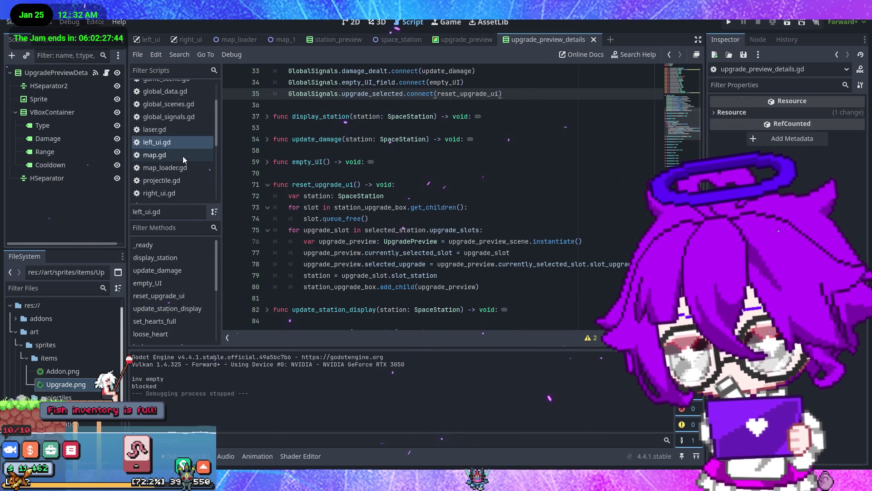
{"action": "scroll", "coordinate": [183, 159], "scroll_direction": "down", "scroll_amount": 3}
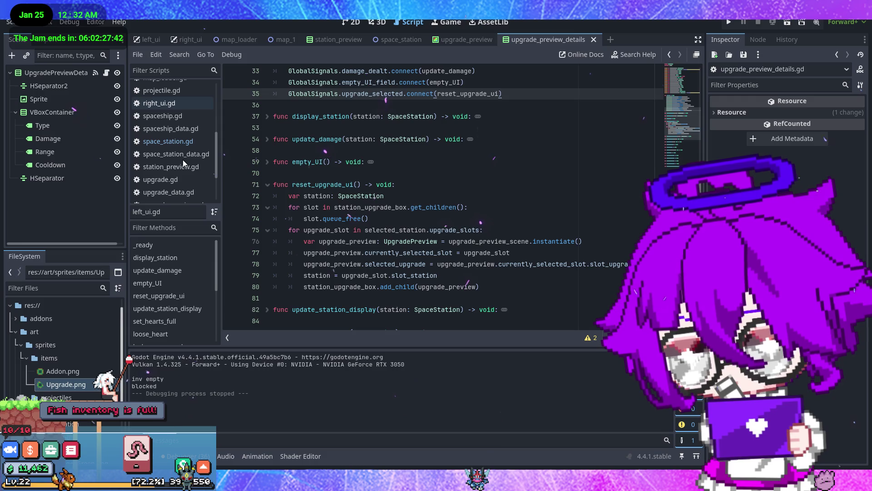
{"action": "left_click", "coordinate": [181, 141]}
{"action": "scroll", "coordinate": [336, 186], "scroll_direction": "up", "scroll_amount": 20}
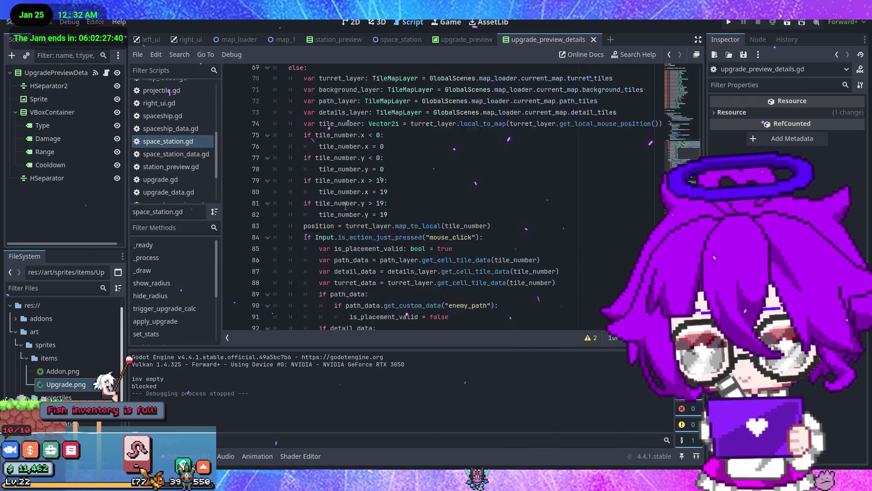
{"action": "left_click", "coordinate": [267, 196]}
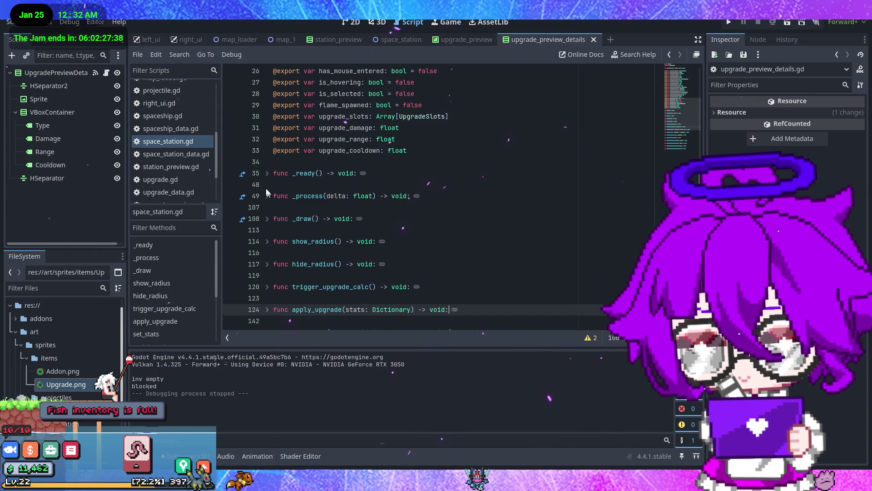
{"action": "left_click", "coordinate": [267, 174]}
{"action": "scroll", "coordinate": [426, 267], "scroll_direction": "down", "scroll_amount": 1}
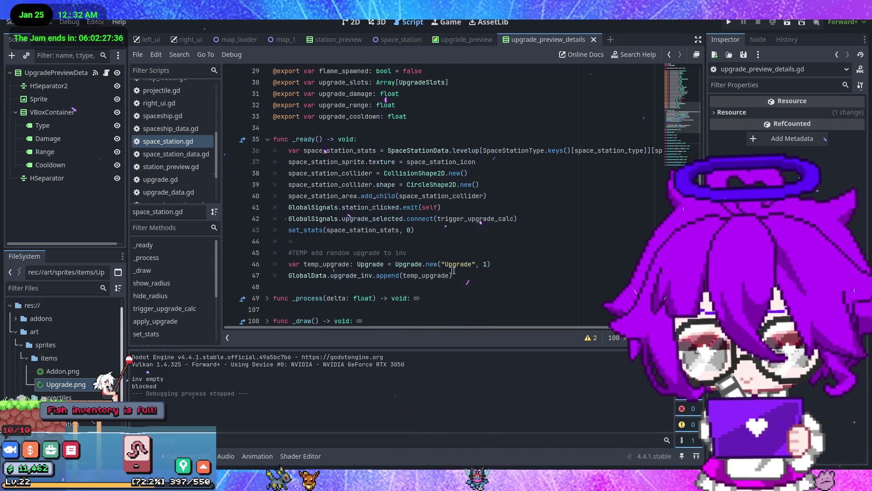
Change the temporary upgrade's level on line 46 to randf_range(1,3) and save the script.
{"action": "left_click", "coordinate": [487, 267]}
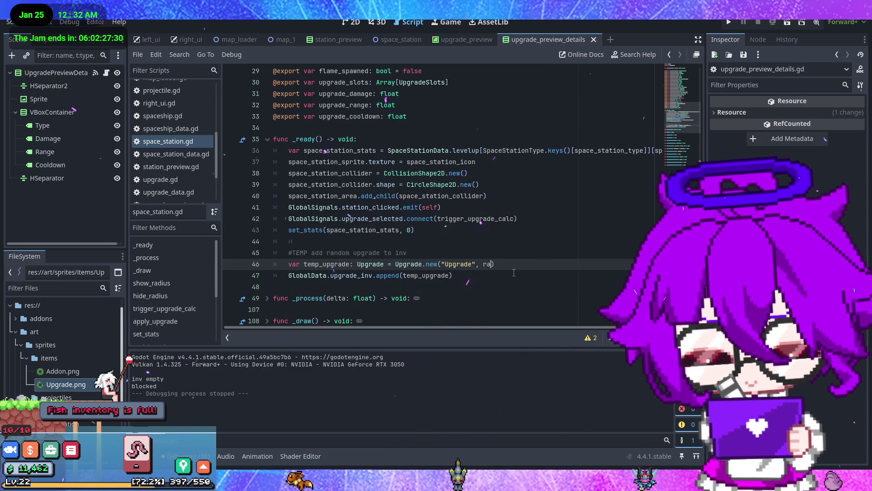
{"action": "type", "text": "nd"}
{"action": "key", "text": "Down"}
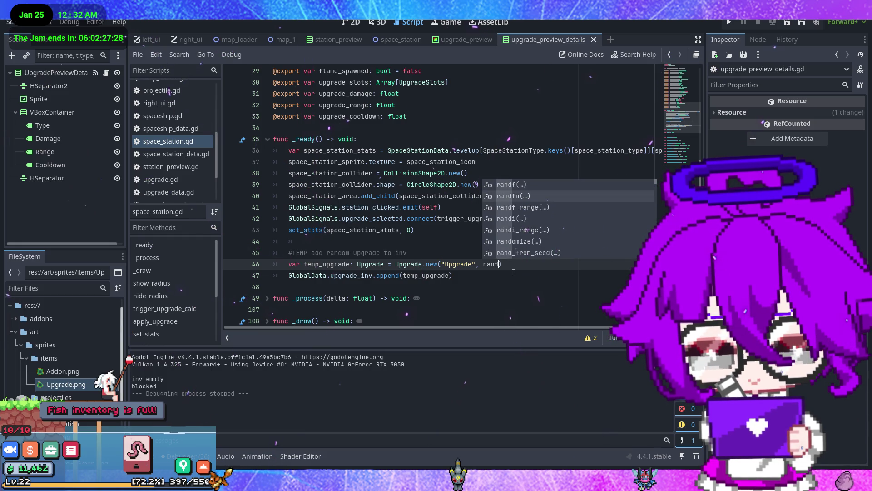
{"action": "key", "text": "Down"}
{"action": "key", "text": "Return"}
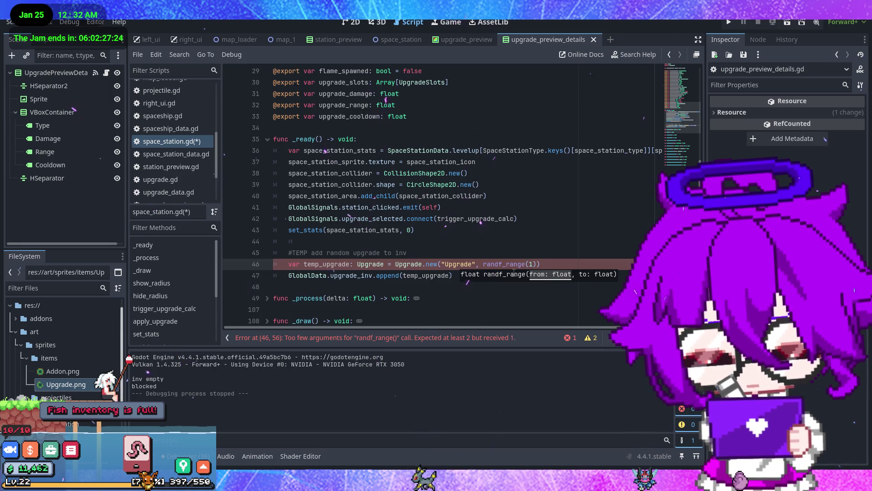
{"action": "type", "text": "3"}
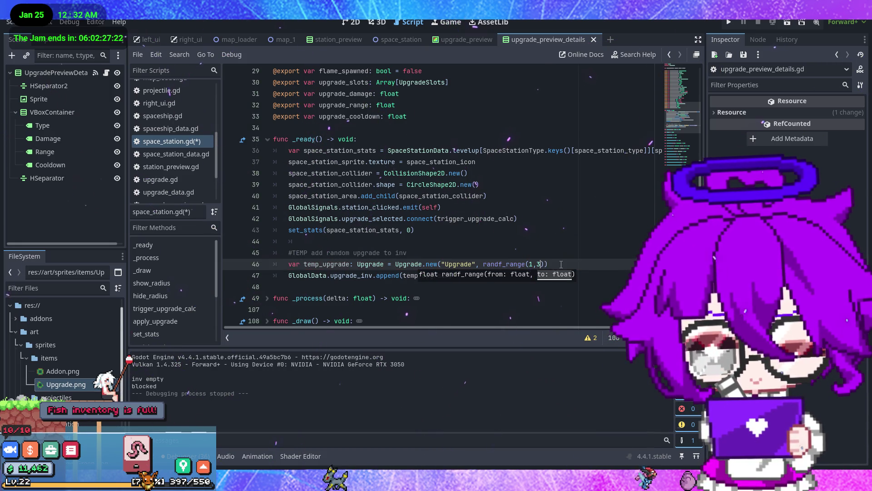
{"action": "key", "text": "ctrl+s"}
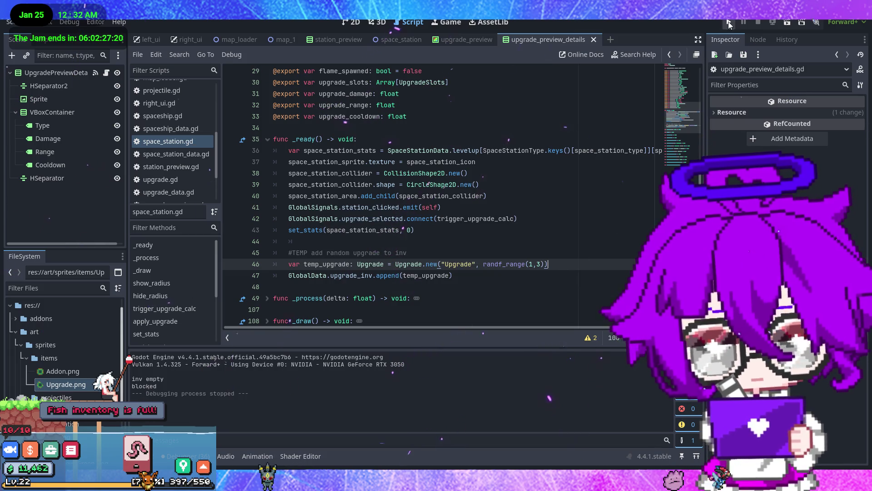
{"action": "key", "text": "F5"}
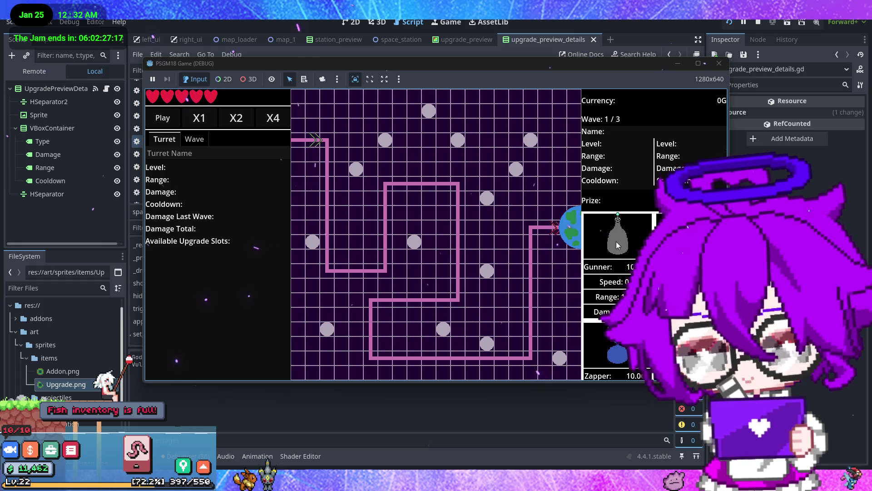
Place four Gunner turrets near the path and select one.
{"action": "left_click_drag", "start_coordinate": [617, 242], "coordinate": [522, 183]}
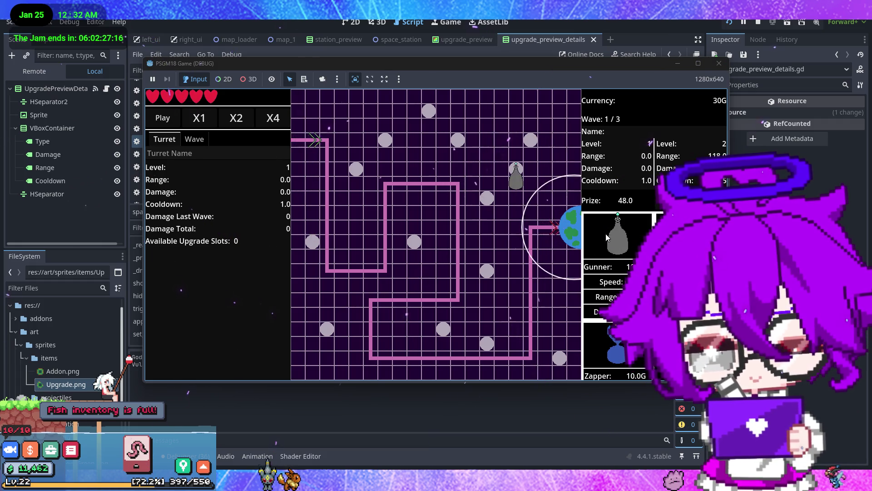
{"action": "left_click_drag", "start_coordinate": [606, 233], "coordinate": [502, 228]}
{"action": "mouse_move", "coordinate": [616, 241]}
{"action": "left_mouse_down"}
{"action": "mouse_move", "coordinate": [429, 193]}
{"action": "mouse_move", "coordinate": [444, 236]}
{"action": "mouse_move", "coordinate": [429, 236]}
{"action": "left_mouse_up"}
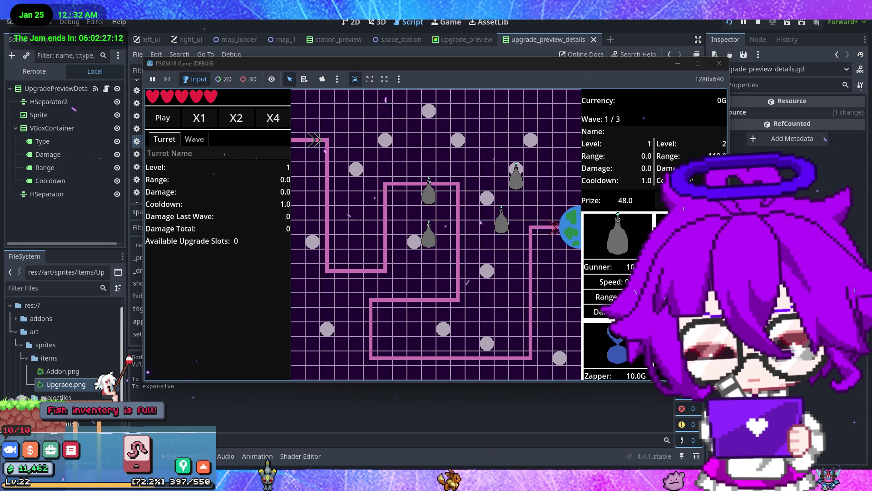
{"action": "left_click", "coordinate": [440, 201]}
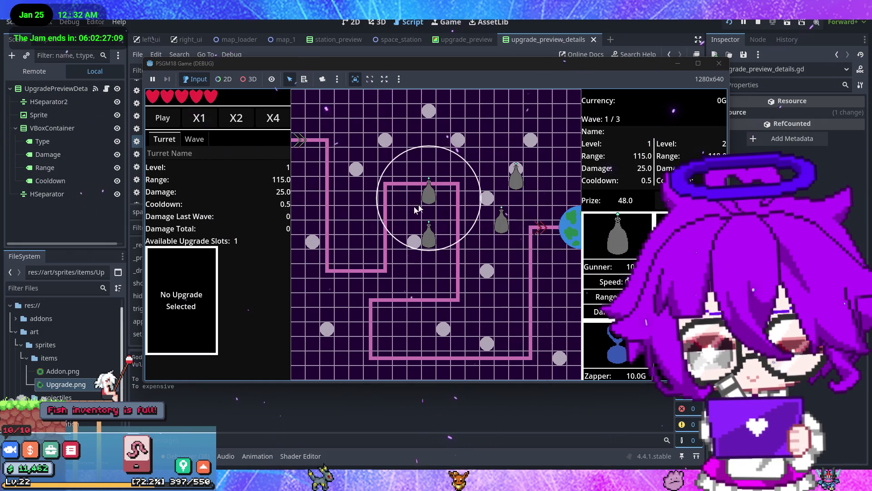
Fill the selected turret's upgrade slot from the list, raising its range from 115 to 215.
{"action": "left_click", "coordinate": [183, 302]}
{"action": "scroll", "coordinate": [192, 304], "scroll_direction": "down", "scroll_amount": 2}
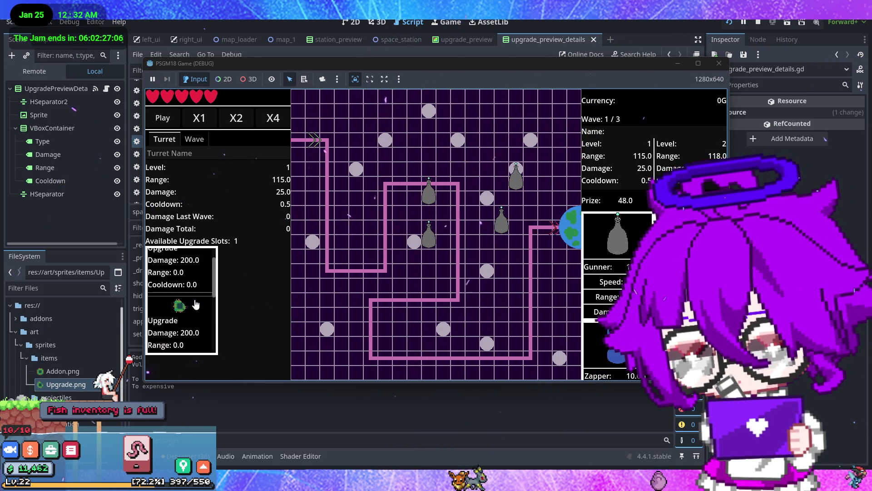
{"action": "scroll", "coordinate": [193, 304], "scroll_direction": "up", "scroll_amount": 2}
{"action": "scroll", "coordinate": [195, 304], "scroll_direction": "down", "scroll_amount": 2}
{"action": "scroll", "coordinate": [196, 304], "scroll_direction": "down", "scroll_amount": 3}
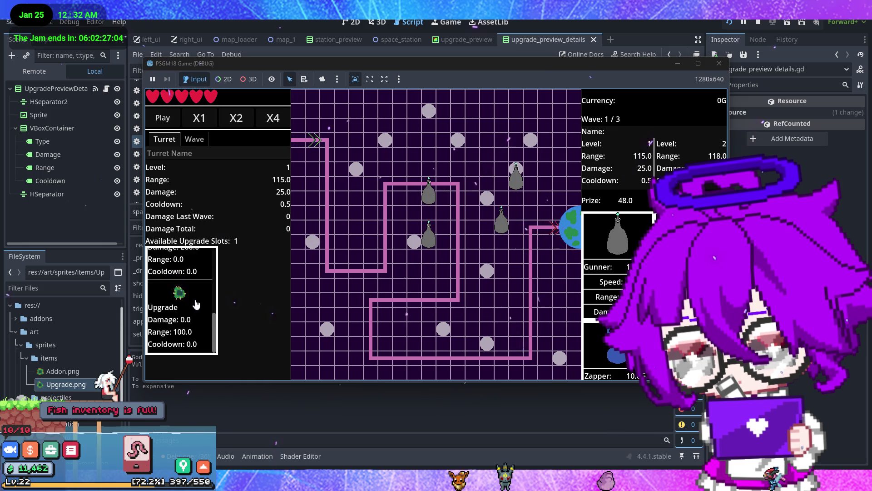
{"action": "left_click", "coordinate": [194, 321]}
{"action": "left_click", "coordinate": [192, 300]}
{"action": "scroll", "coordinate": [191, 323], "scroll_direction": "down", "scroll_amount": 1}
{"action": "left_click", "coordinate": [187, 324]}
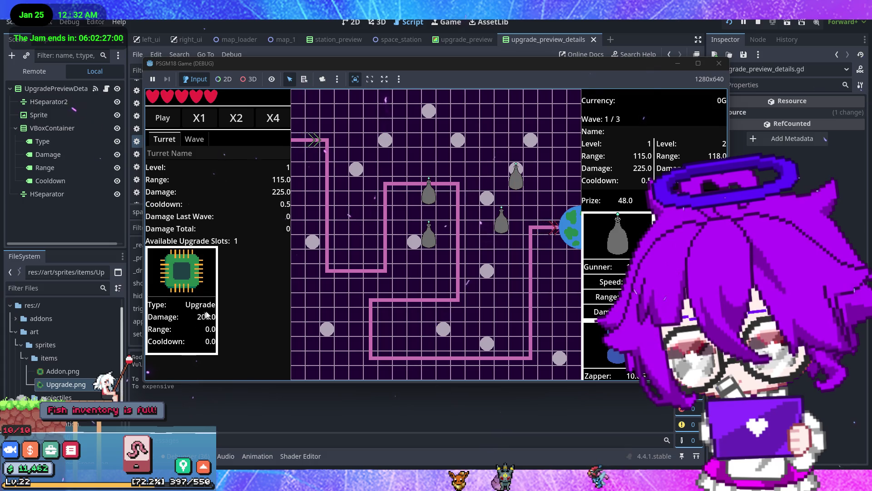
{"action": "scroll", "coordinate": [257, 303], "scroll_direction": "down", "scroll_amount": 1}
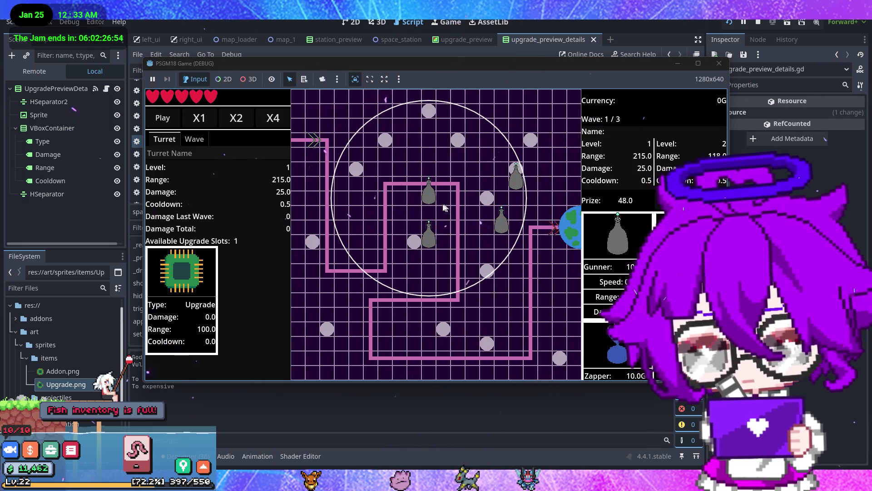
Run the wave, then level the level-2 turret up to level 3.
{"action": "left_click", "coordinate": [174, 115]}
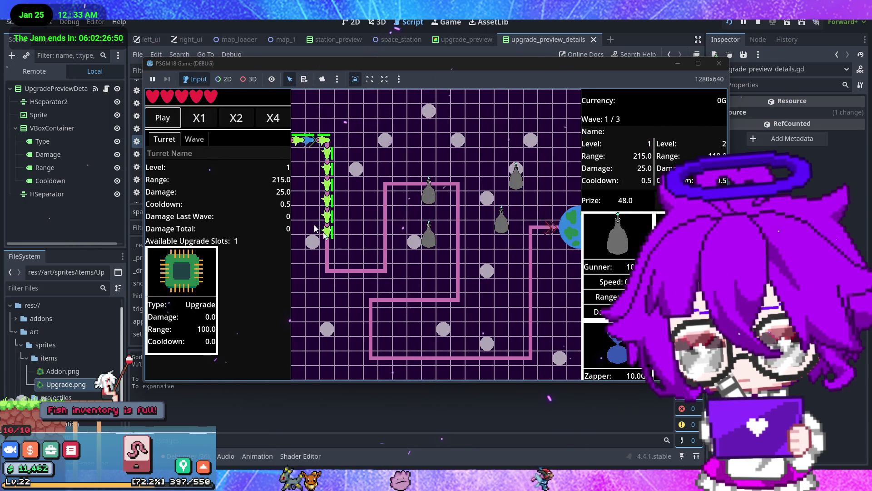
{"action": "left_click", "coordinate": [242, 310]}
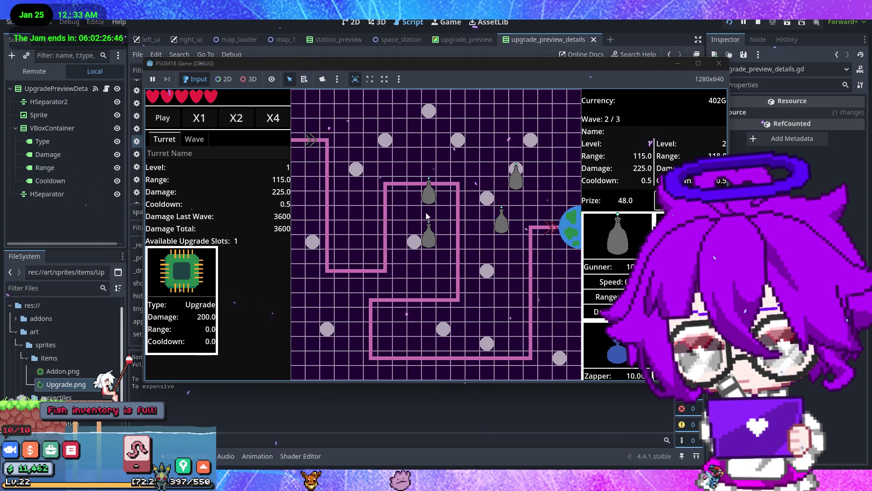
{"action": "left_click", "coordinate": [433, 240]}
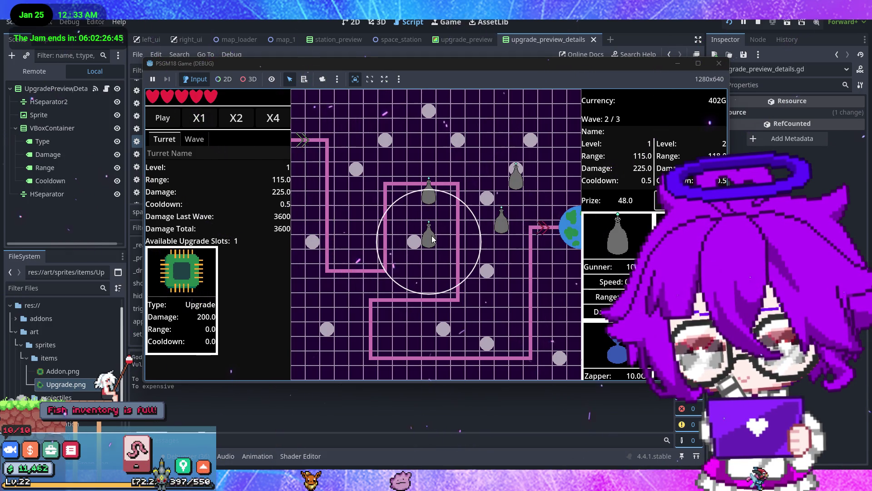
{"action": "left_click", "coordinate": [430, 200]}
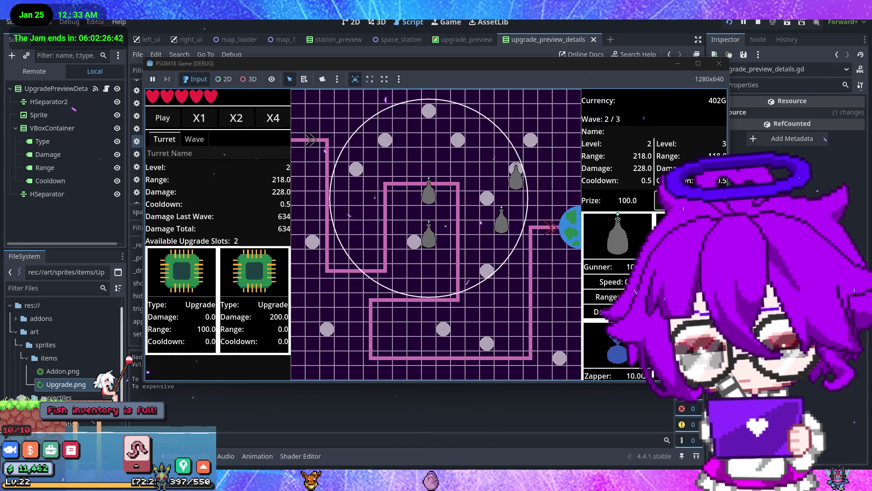
{"action": "left_click", "coordinate": [673, 200]}
Compare the level-1 and level-3 turrets' stats, then start the next wave.
{"action": "scroll", "coordinate": [230, 346], "scroll_direction": "down", "scroll_amount": 1}
{"action": "left_click", "coordinate": [230, 347]}
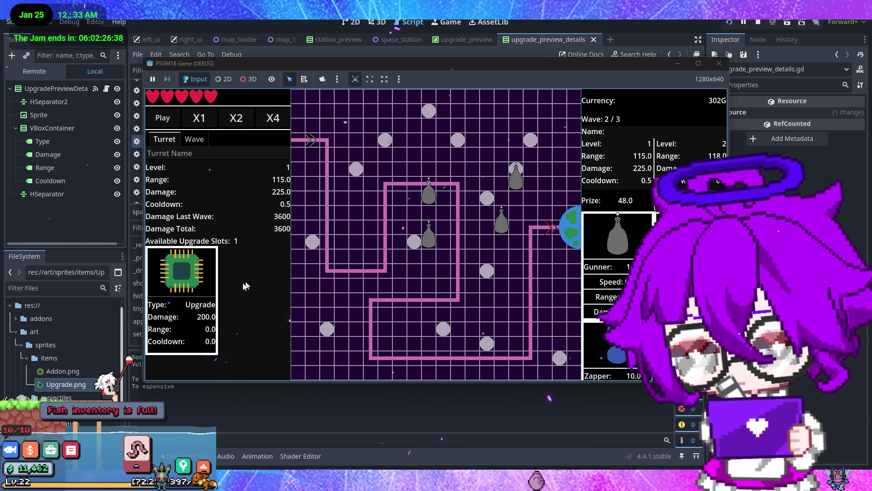
{"action": "left_click", "coordinate": [431, 203]}
{"action": "left_click_drag", "start_coordinate": [235, 310], "coordinate": [241, 314]}
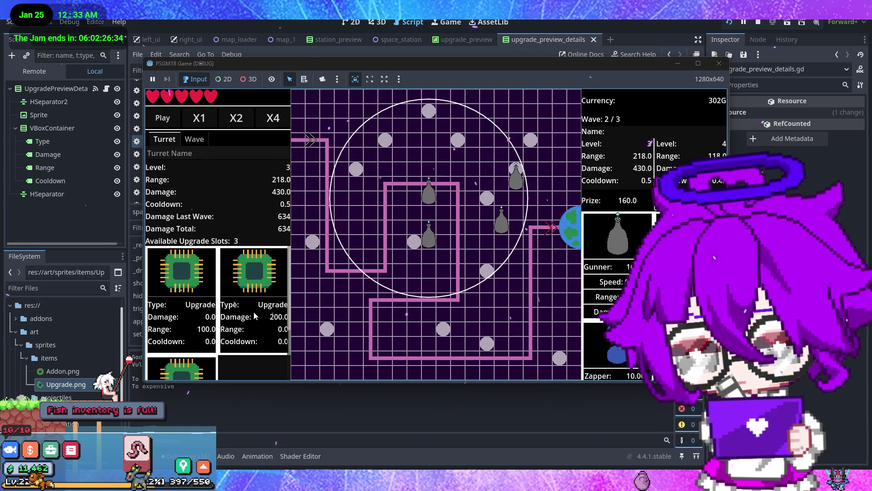
{"action": "left_click", "coordinate": [430, 218]}
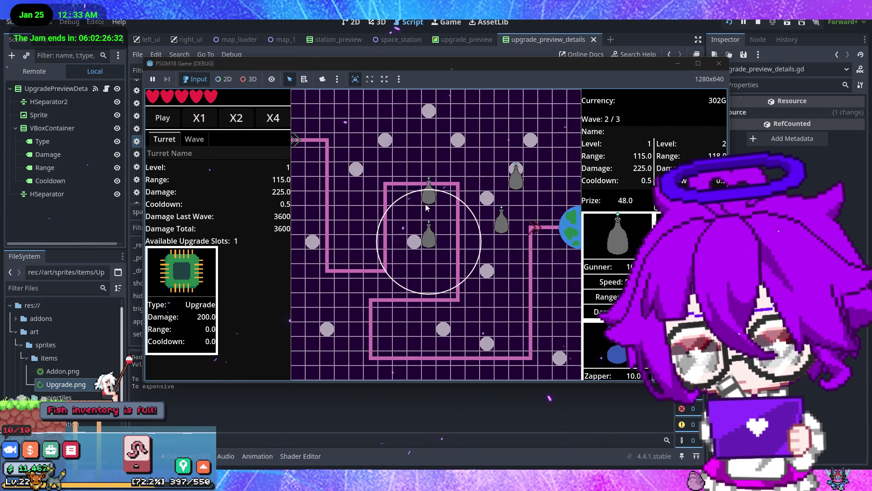
{"action": "left_click", "coordinate": [426, 208]}
{"action": "left_click", "coordinate": [253, 319]}
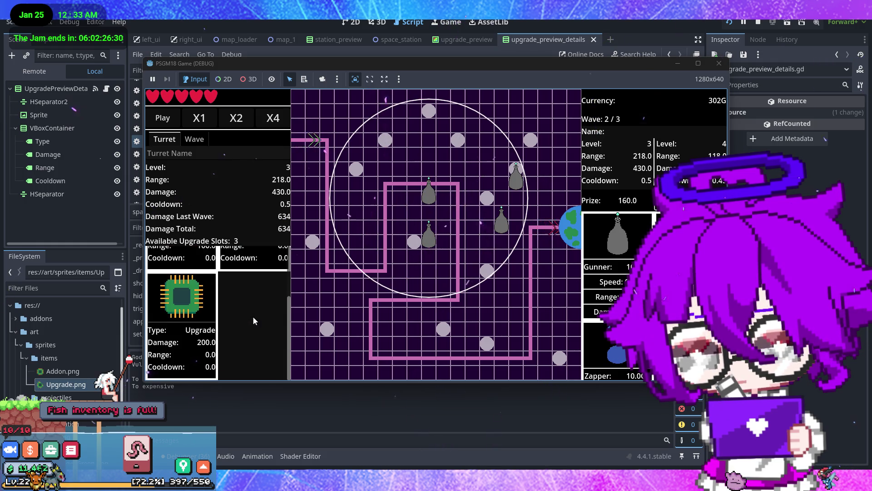
{"action": "left_click", "coordinate": [431, 237]}
{"action": "left_click", "coordinate": [432, 203]}
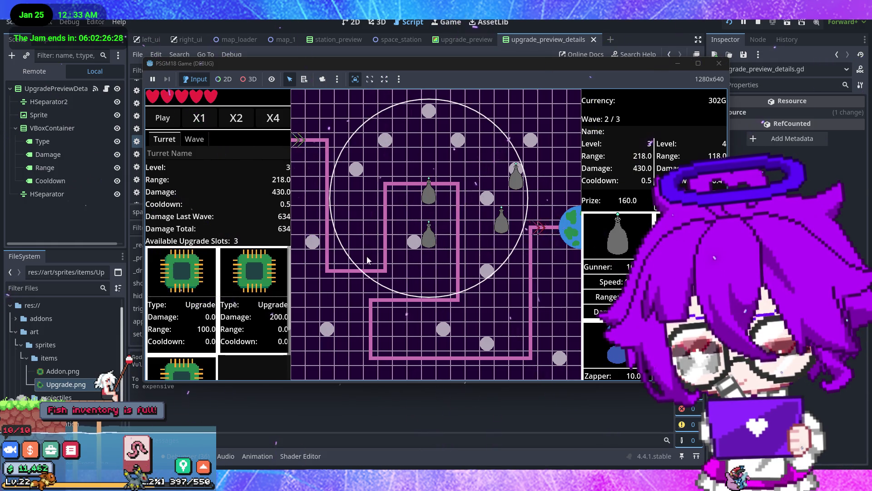
{"action": "left_click", "coordinate": [434, 244]}
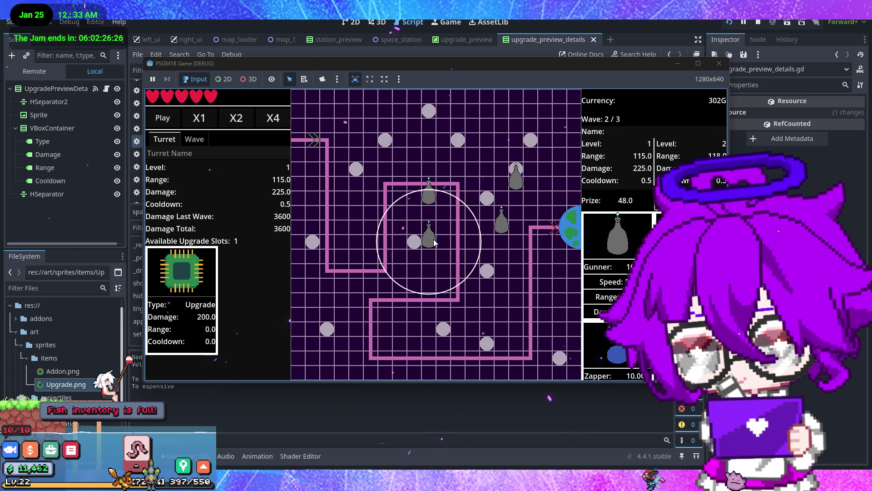
{"action": "left_click", "coordinate": [432, 201]}
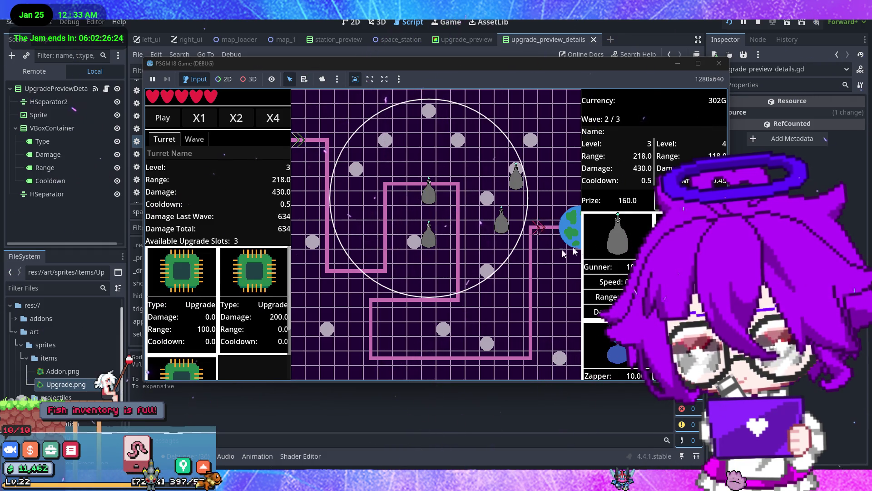
{"action": "left_click", "coordinate": [173, 125]}
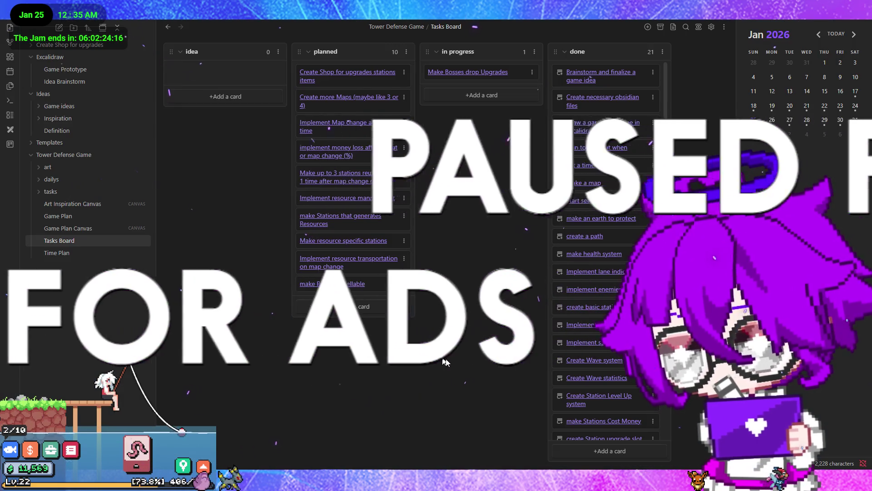
Add a 'Make Itch.io Page' card at the end of the planned column.
{"action": "left_click", "coordinate": [357, 307]}
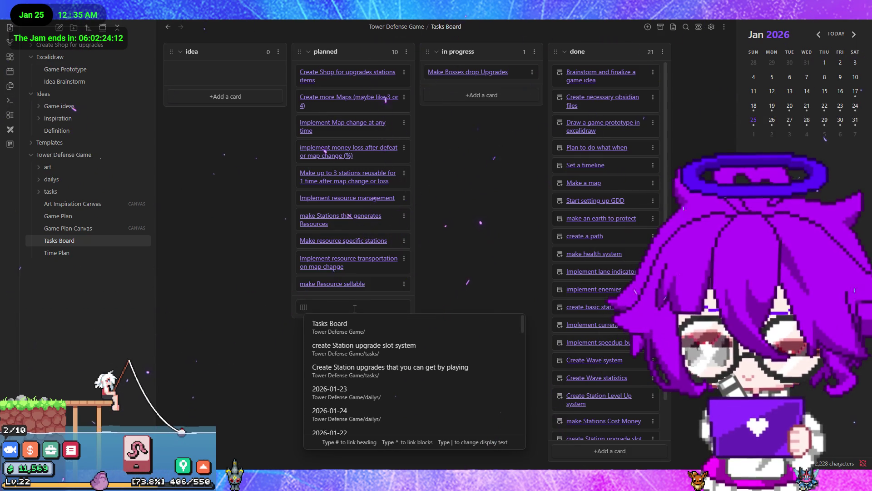
{"action": "type", "text": "Make itch.io"}
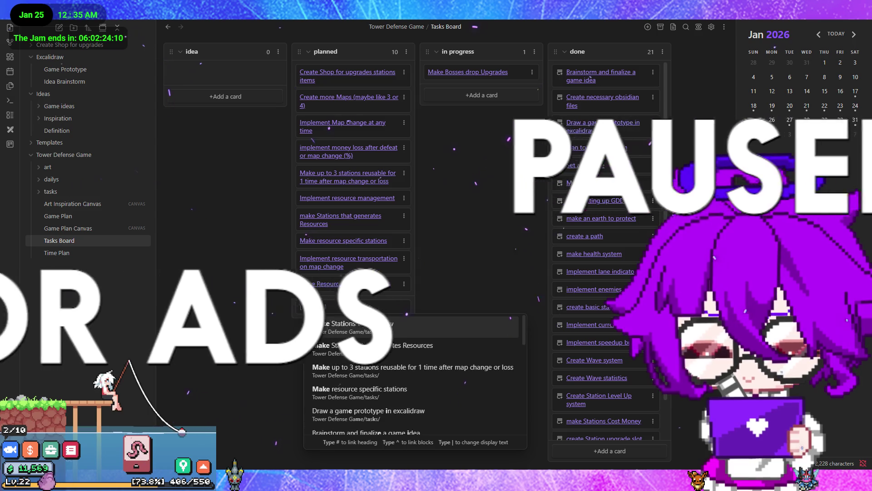
{"action": "key", "text": "Escape"}
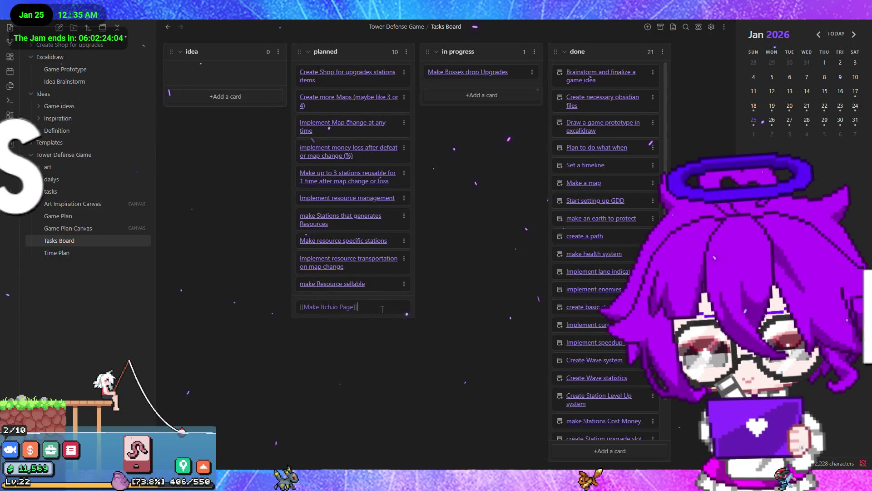
{"action": "key", "text": "Return"}
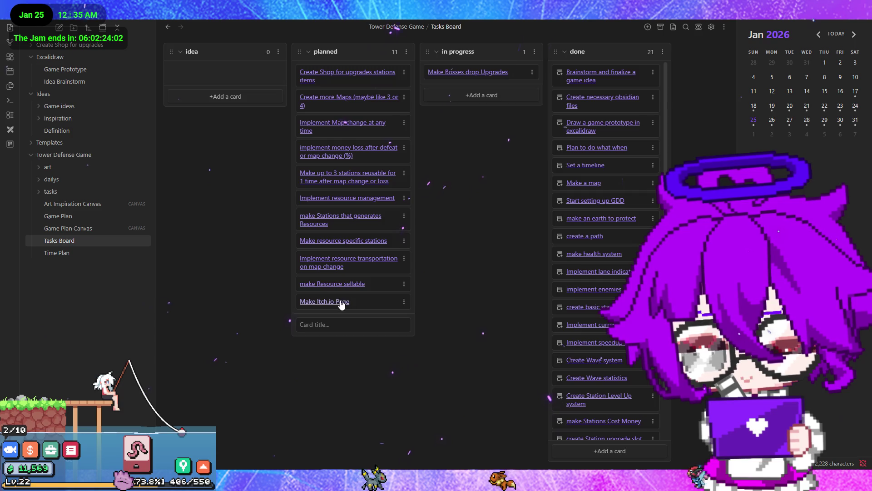
Open the Make Itch.io Page note, file it in the tasks folder, and return to the Tasks Board.
{"action": "left_click", "coordinate": [341, 301]}
{"action": "left_click_drag", "start_coordinate": [101, 267], "coordinate": [93, 169]}
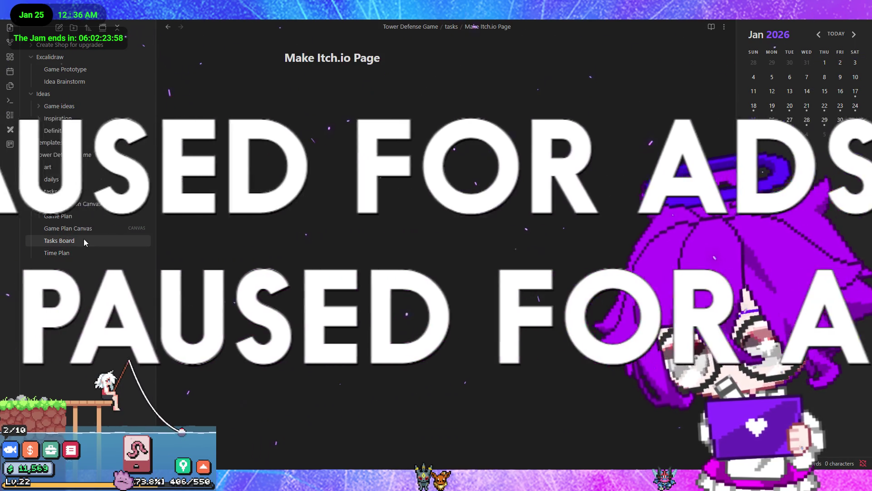
{"action": "left_click", "coordinate": [84, 239]}
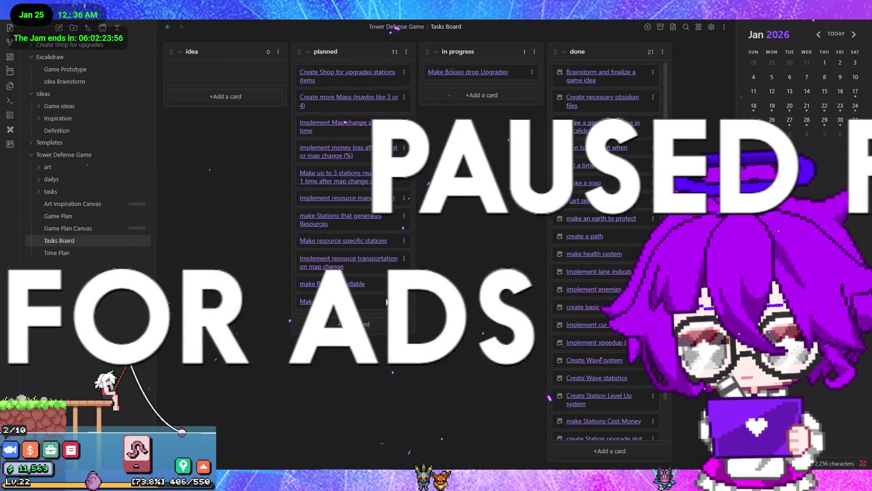
{"action": "mouse_move", "coordinate": [324, 228]}
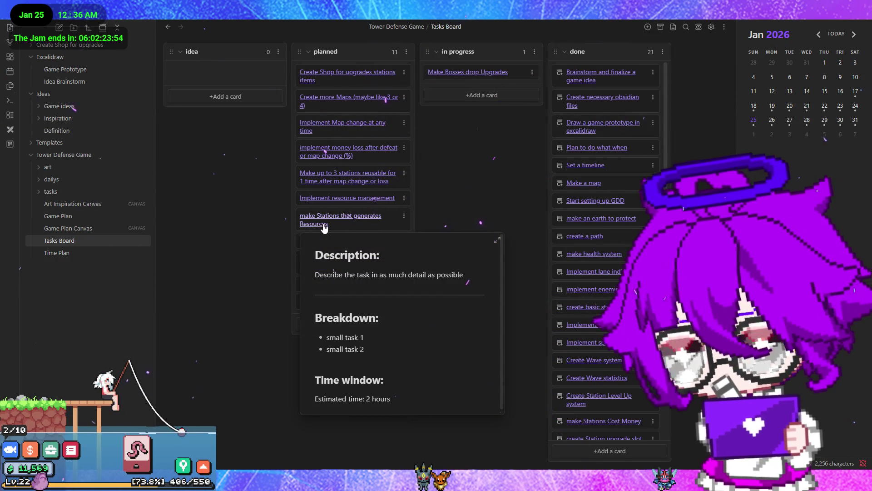
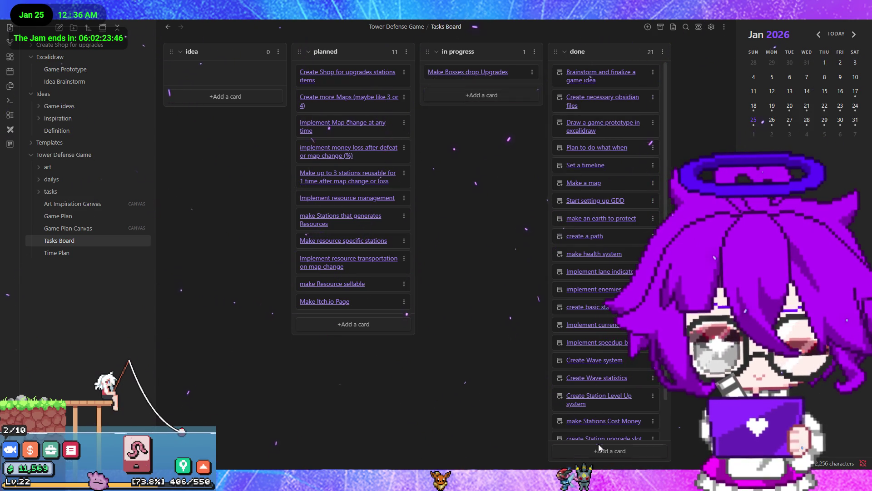
Preview the upgrade-related cards on the Kanban board, then return to the running Godot game.
{"action": "scroll", "coordinate": [599, 436], "scroll_direction": "down", "scroll_amount": 2}
{"action": "mouse_move", "coordinate": [599, 428]}
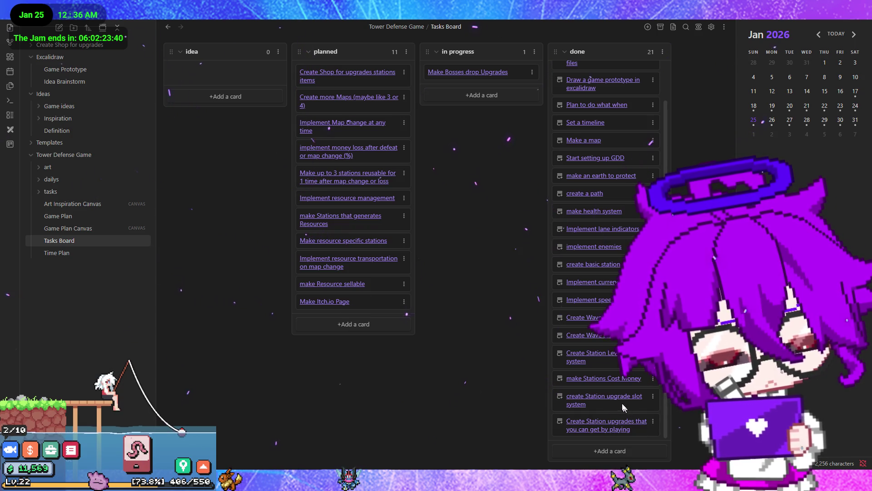
{"action": "mouse_move", "coordinate": [621, 404]}
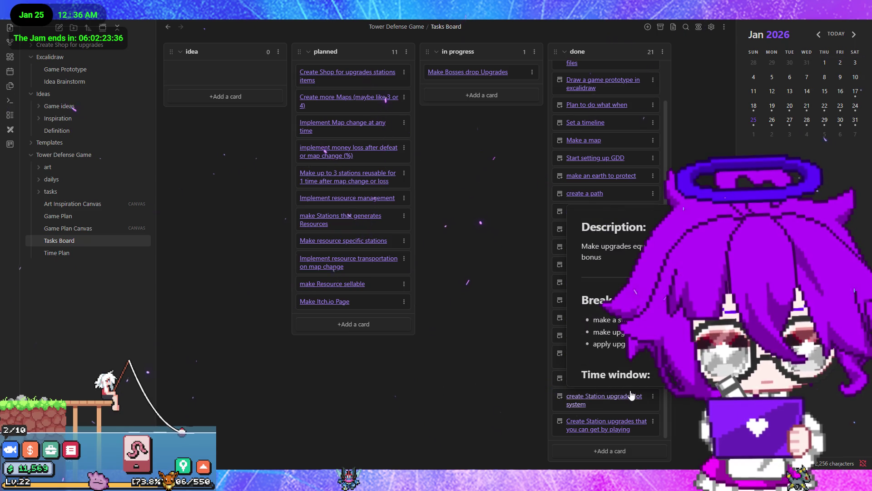
{"action": "key", "text": "alt+Tab"}
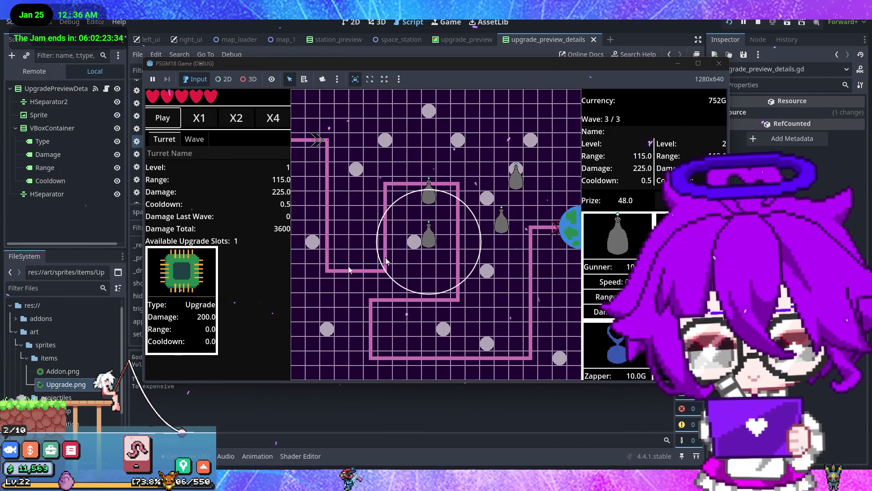
Compare the upper Level 3 turret's upgrade slots with the lower and right Level 1 turrets.
{"action": "left_click", "coordinate": [433, 204]}
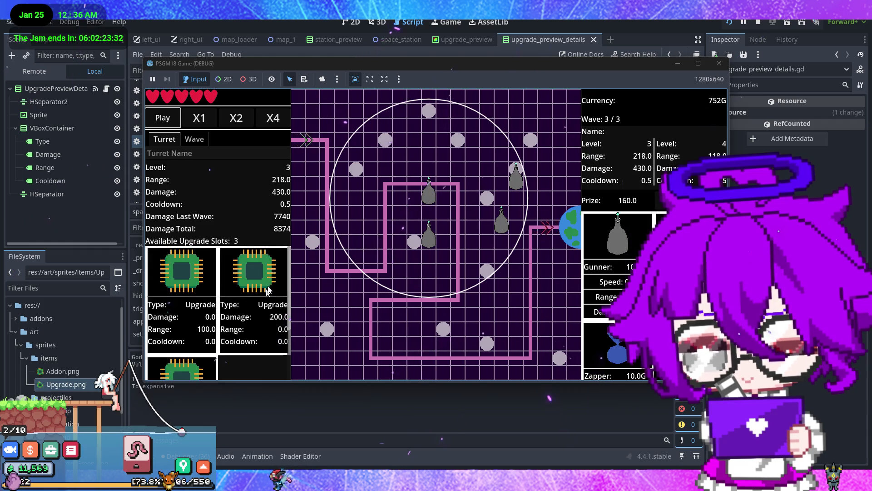
{"action": "left_click", "coordinate": [427, 236]}
{"action": "left_click", "coordinate": [429, 193]}
{"action": "left_click", "coordinate": [502, 222]}
{"action": "left_click", "coordinate": [429, 193]}
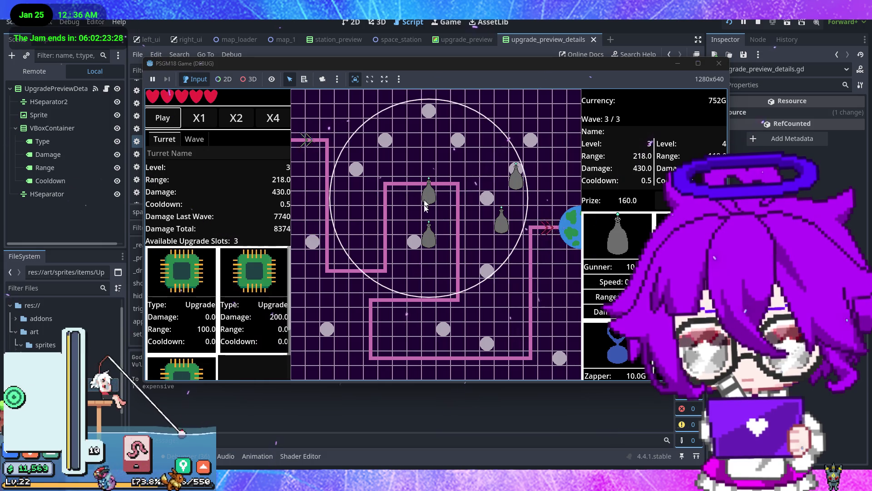
{"action": "left_click", "coordinate": [504, 225]}
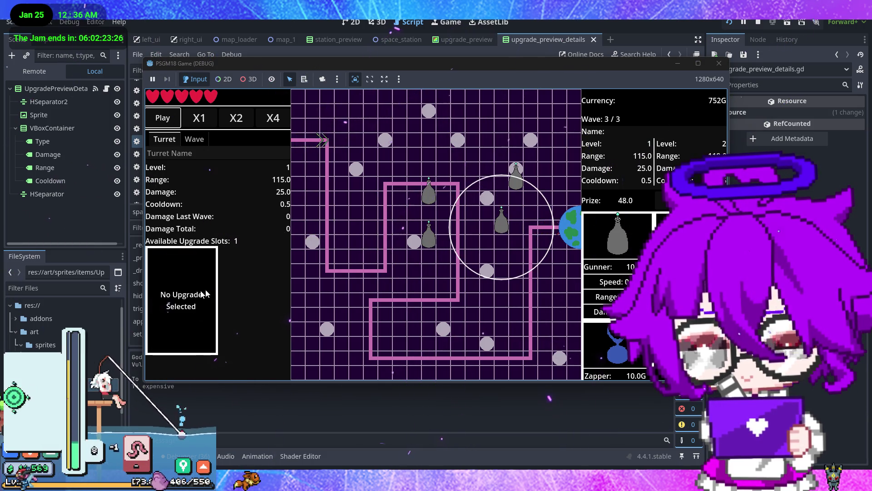
Check the Level 1 turret's upgrades and the Level 3 turret again, then stop the test run.
{"action": "left_click", "coordinate": [382, 236]}
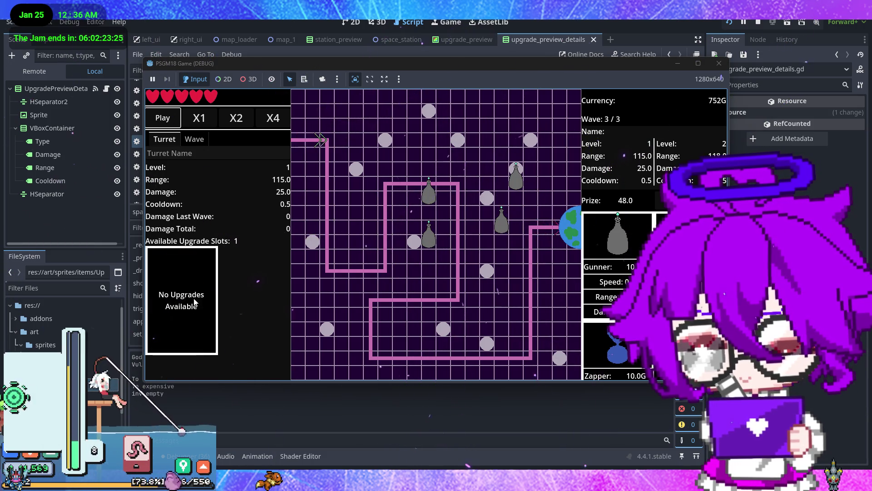
{"action": "left_click", "coordinate": [429, 236]}
{"action": "left_click", "coordinate": [394, 216]}
{"action": "left_click", "coordinate": [429, 194]}
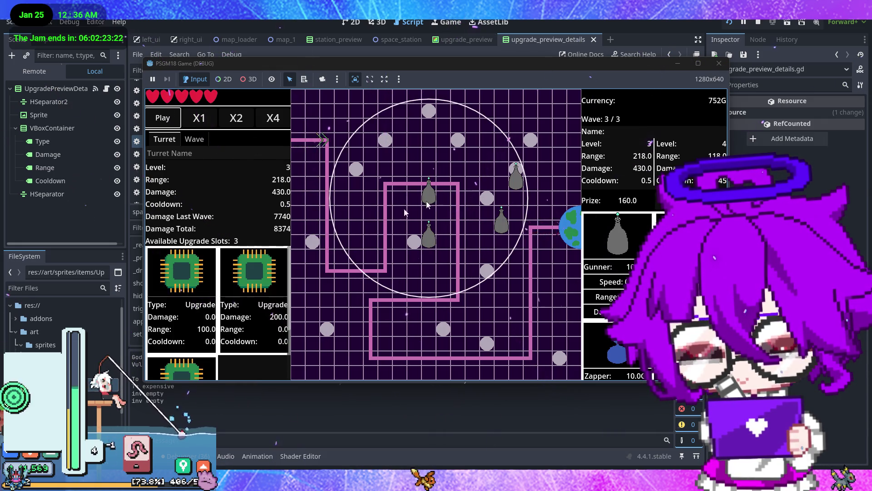
{"action": "scroll", "coordinate": [275, 307], "scroll_direction": "down", "scroll_amount": 2}
{"action": "scroll", "coordinate": [275, 308], "scroll_direction": "up", "scroll_amount": 2}
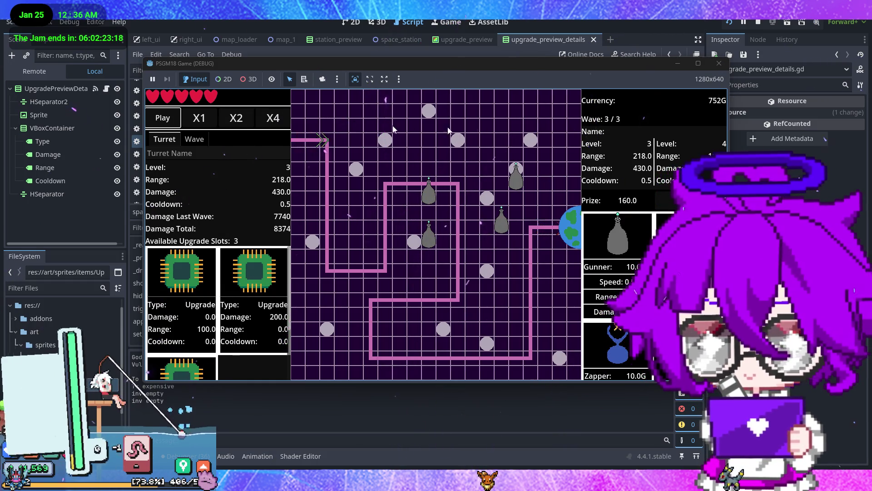
{"action": "left_click", "coordinate": [720, 63]}
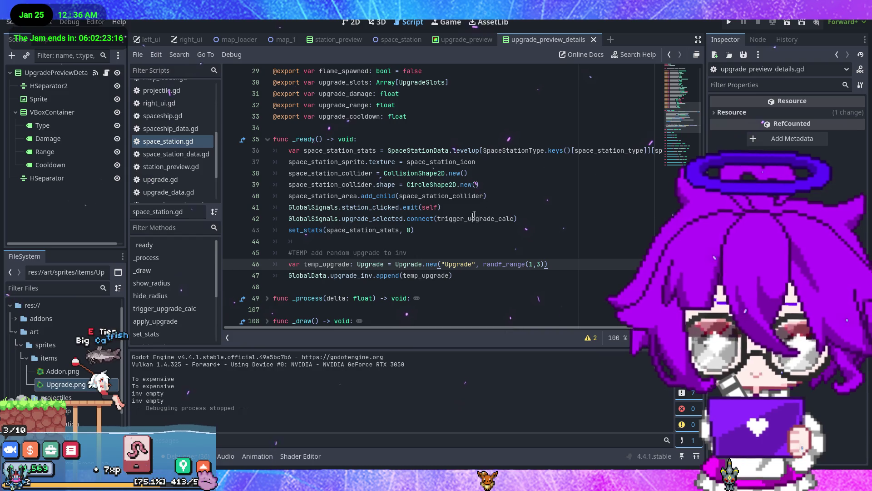
Cut and re-paste the random-upgrade code in space_station.gd, comment out two lines, and save.
{"action": "left_click_drag", "start_coordinate": [480, 275], "coordinate": [256, 249]}
{"action": "key", "text": "ctrl+c"}
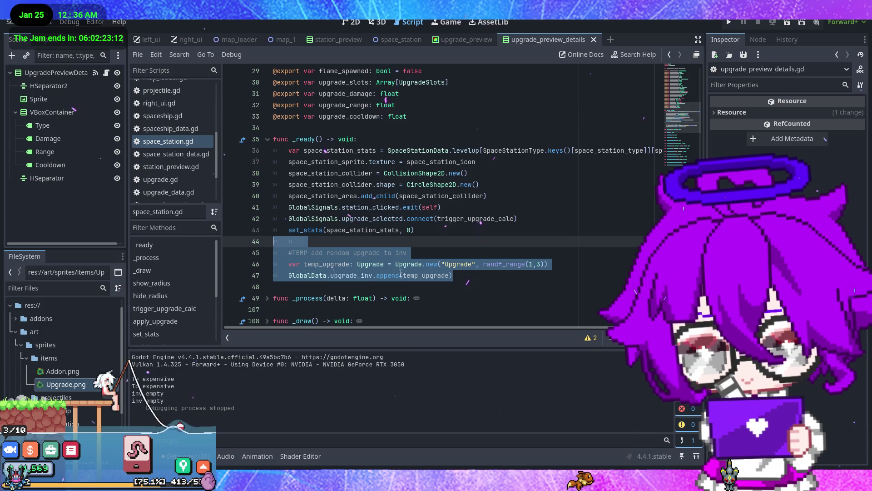
{"action": "key", "text": "Delete"}
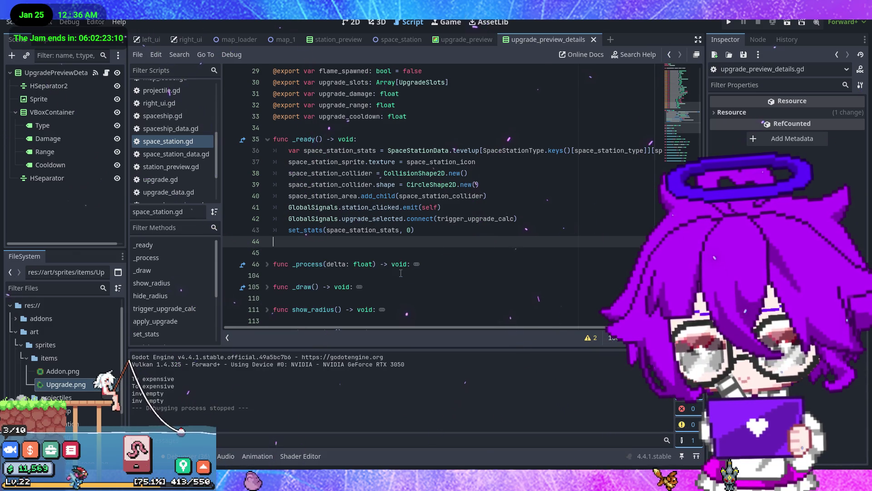
{"action": "key", "text": "BackSpace"}
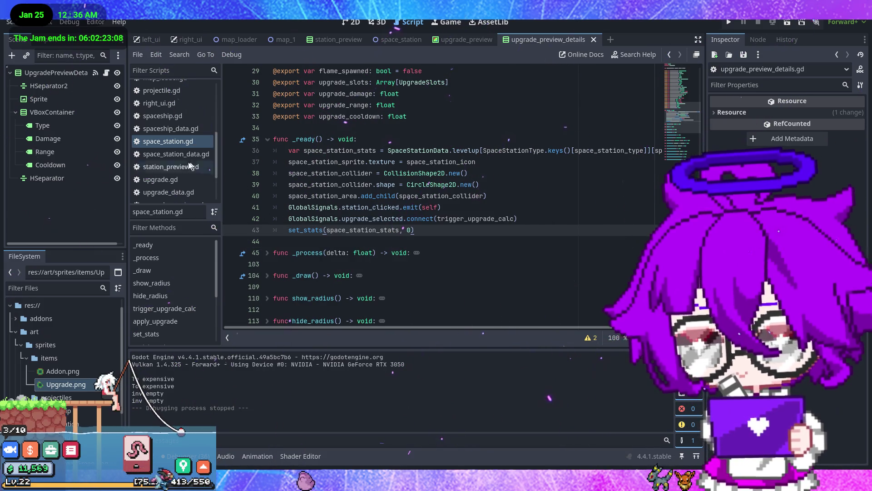
{"action": "scroll", "coordinate": [185, 162], "scroll_direction": "down", "scroll_amount": 2}
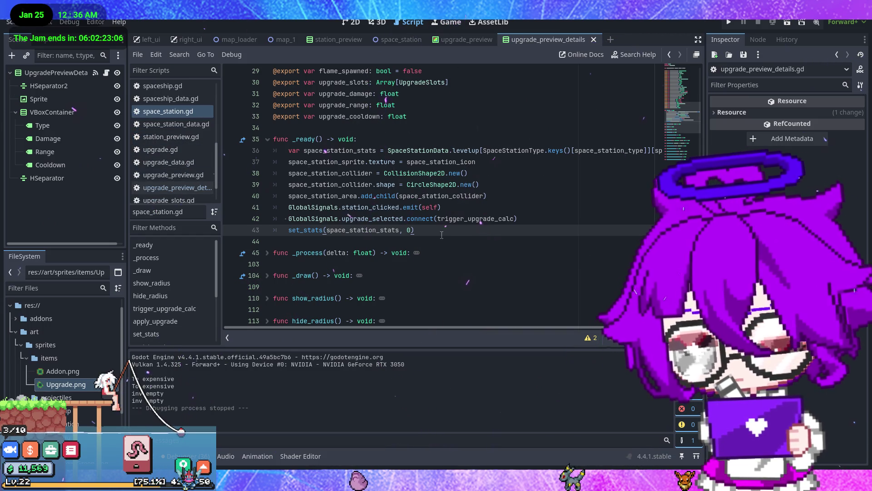
{"action": "key", "text": "ctrl+v"}
{"action": "mouse_move", "coordinate": [453, 275]}
{"action": "left_mouse_down"}
{"action": "mouse_move", "coordinate": [291, 275]}
{"action": "mouse_move", "coordinate": [287, 264]}
{"action": "left_mouse_up"}
{"action": "key", "text": "ctrl+k"}
{"action": "key", "text": "ctrl+s"}
{"action": "left_click_drag", "start_coordinate": [389, 275], "coordinate": [394, 275]}
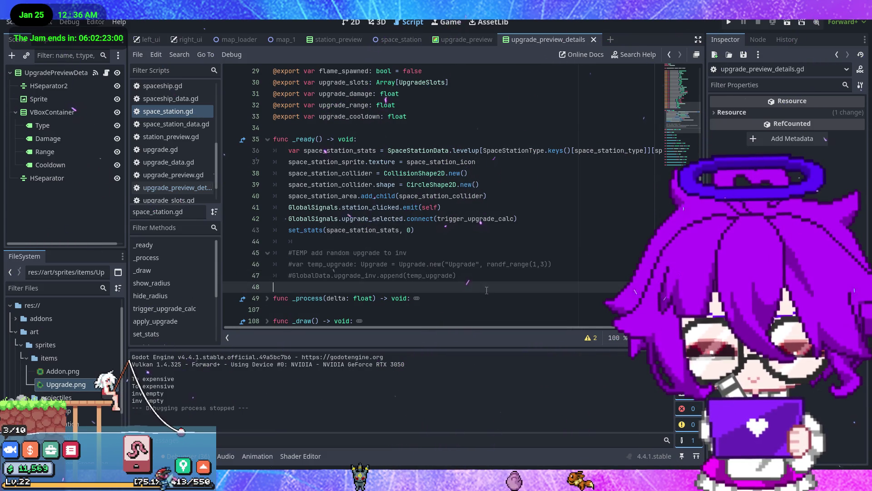
Look through upgrade_slots.gd, then open upgrade_preview_details.gd.
{"action": "scroll", "coordinate": [173, 182], "scroll_direction": "down", "scroll_amount": 1}
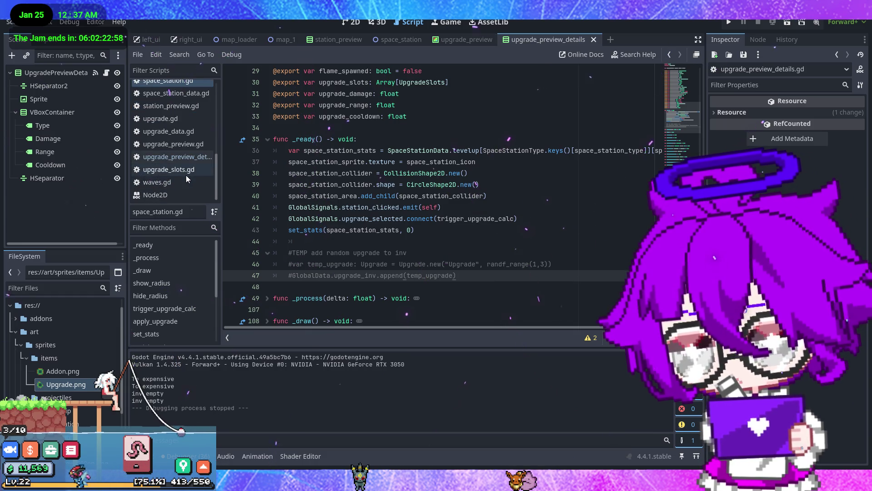
{"action": "left_click", "coordinate": [186, 173]}
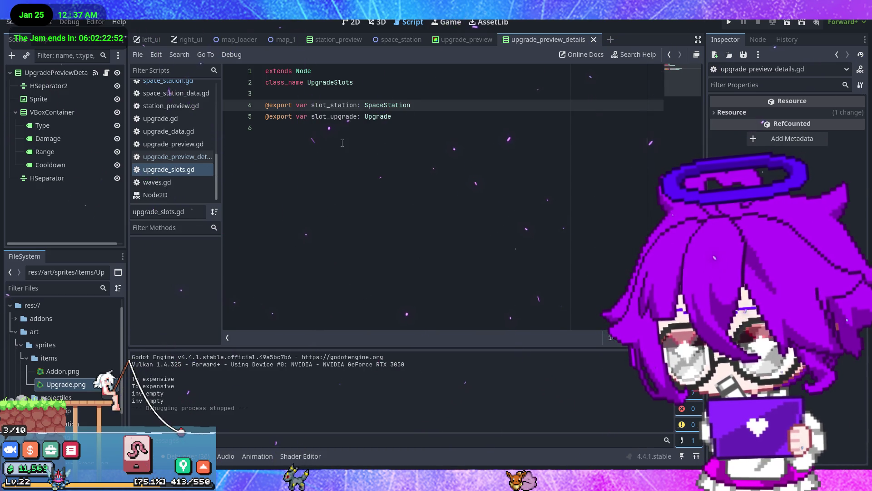
{"action": "left_click", "coordinate": [175, 159]}
{"action": "left_click", "coordinate": [176, 168]}
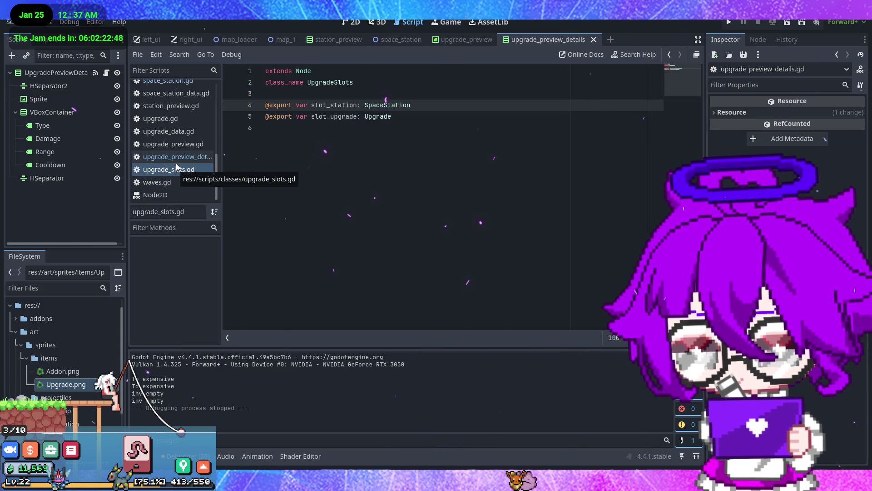
{"action": "left_click", "coordinate": [177, 159]}
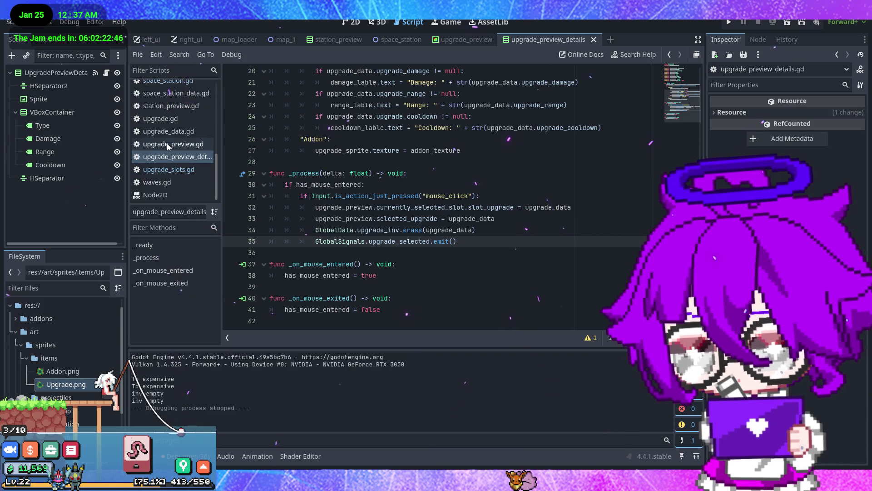
Open space_station_data.gd and begin clearing the Gunner's UpgradeSlots values, starting at level 3.
{"action": "scroll", "coordinate": [167, 143], "scroll_direction": "up", "scroll_amount": 1}
{"action": "left_click", "coordinate": [176, 108]}
{"action": "scroll", "coordinate": [381, 197], "scroll_direction": "up", "scroll_amount": 7}
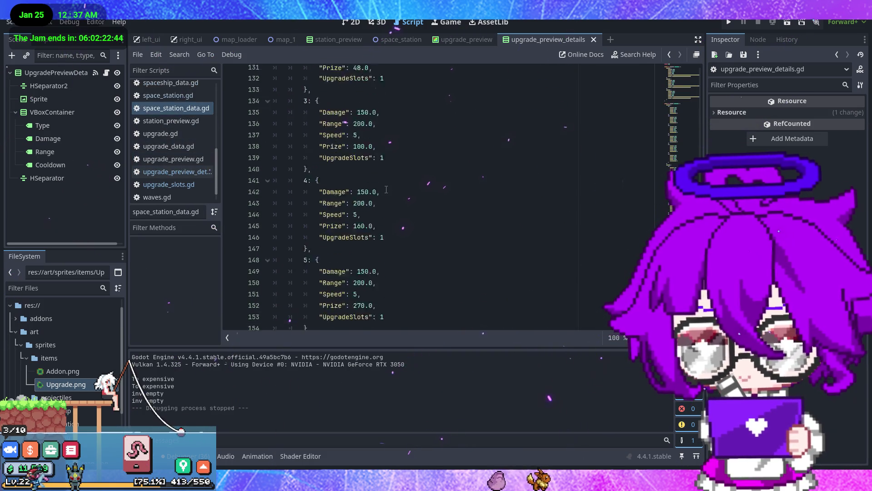
{"action": "scroll", "coordinate": [388, 165], "scroll_direction": "up", "scroll_amount": 20}
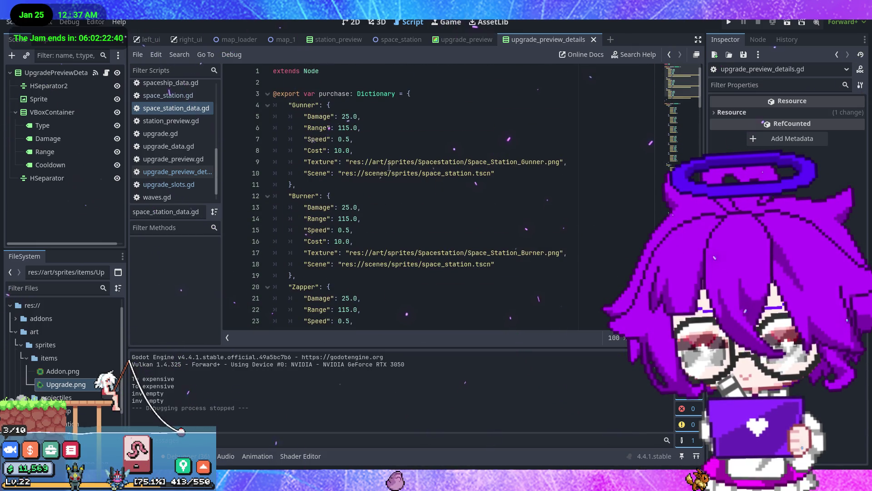
{"action": "scroll", "coordinate": [389, 166], "scroll_direction": "down", "scroll_amount": 8}
{"action": "left_click", "coordinate": [386, 205]}
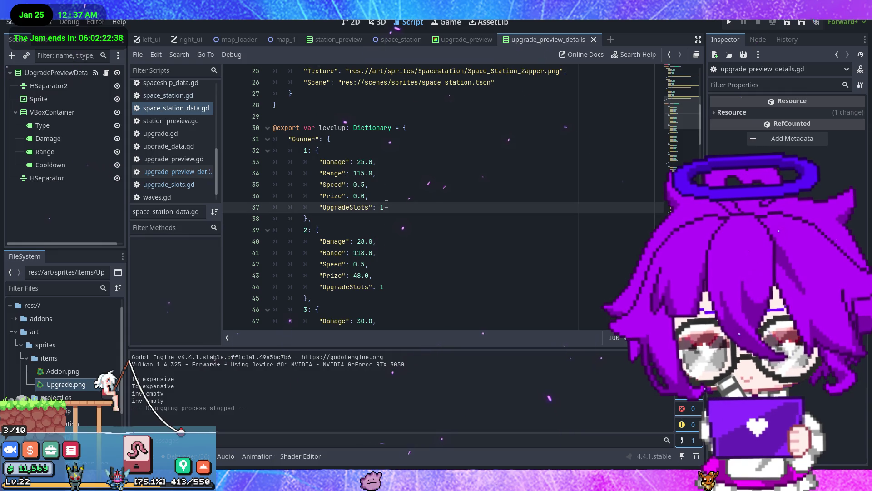
{"action": "left_click", "coordinate": [388, 287]}
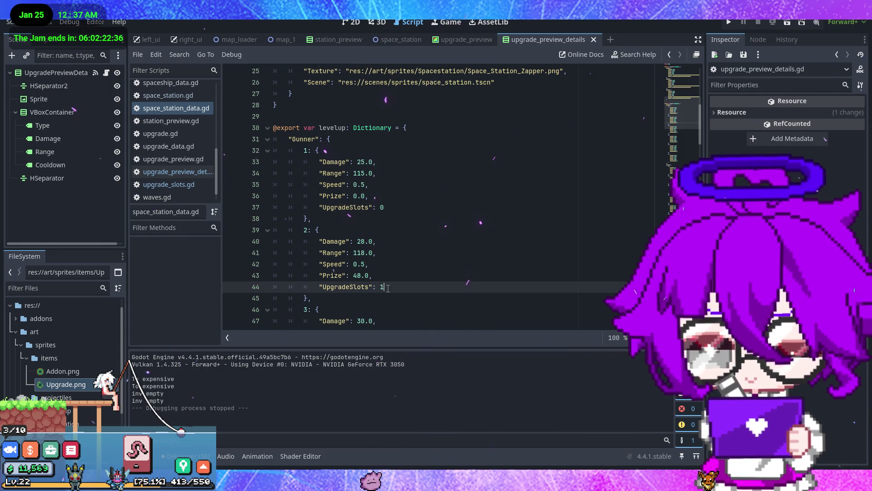
{"action": "scroll", "coordinate": [434, 241], "scroll_direction": "down", "scroll_amount": 2}
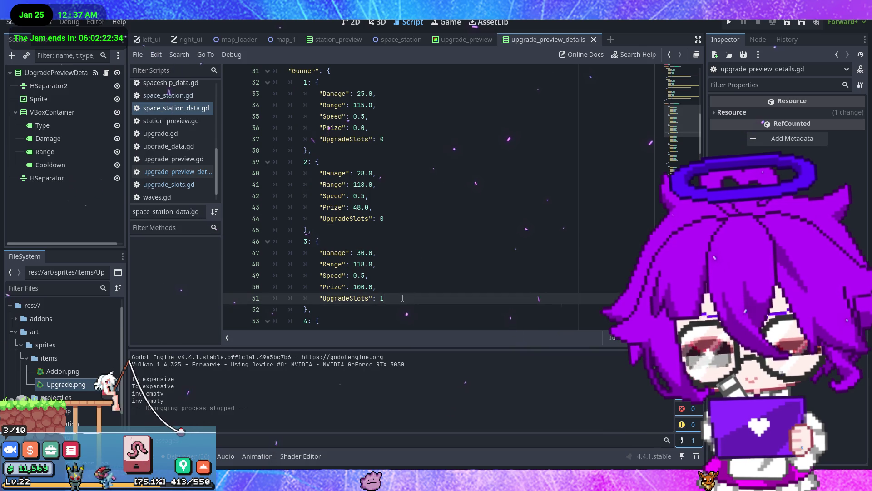
{"action": "left_click", "coordinate": [402, 298]}
{"action": "key", "text": "BackSpace"}
Set the Gunner's level 4 and level 6 UpgradeSlots to 0.
{"action": "scroll", "coordinate": [403, 298], "scroll_direction": "down", "scroll_amount": 3}
{"action": "left_click", "coordinate": [402, 266]}
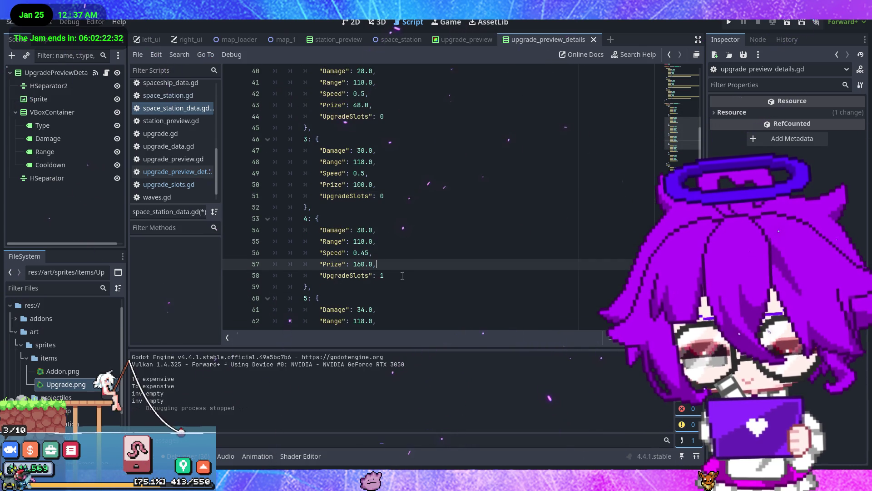
{"action": "left_click", "coordinate": [402, 276]}
{"action": "key", "text": "BackSpace"}
{"action": "type", "text": "0"}
{"action": "scroll", "coordinate": [400, 194], "scroll_direction": "down", "scroll_amount": 7}
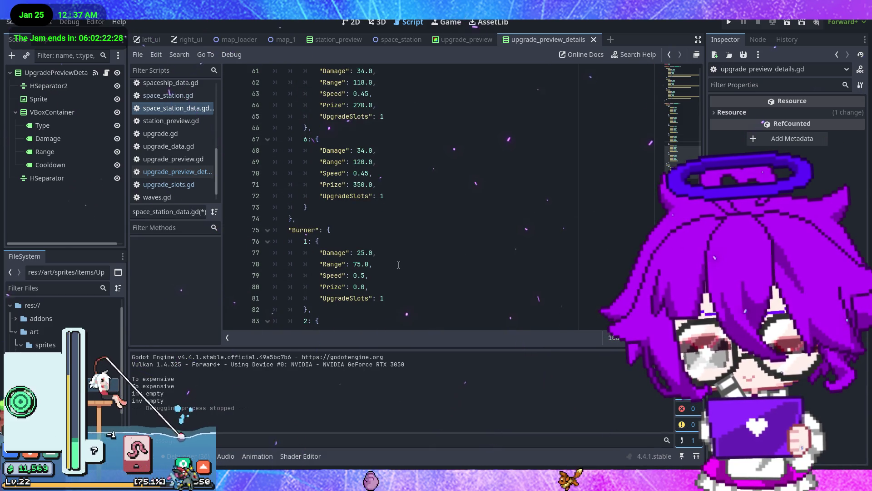
{"action": "left_click", "coordinate": [399, 194]}
{"action": "key", "text": "BackSpace"}
{"action": "type", "text": "0"}
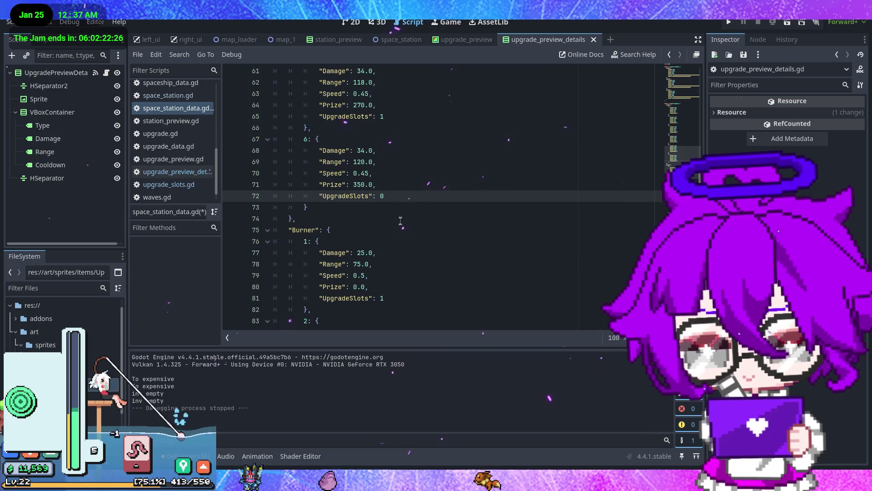
{"action": "scroll", "coordinate": [397, 220], "scroll_direction": "down", "scroll_amount": 2}
Set the Burner's level 2 and level 6 UpgradeSlots to 0.
{"action": "left_click", "coordinate": [402, 230]}
{"action": "scroll", "coordinate": [402, 230], "scroll_direction": "down", "scroll_amount": 2}
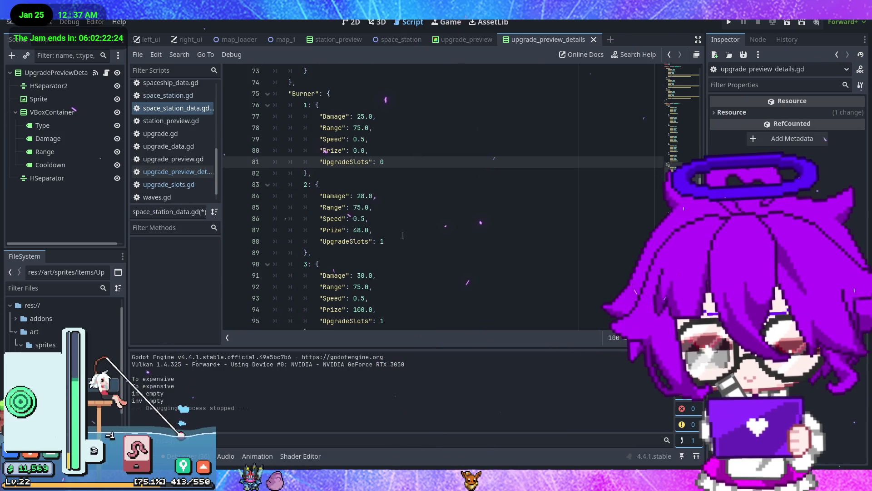
{"action": "left_click", "coordinate": [416, 242]}
{"action": "key", "text": "BackSpace"}
{"action": "type", "text": "0"}
{"action": "scroll", "coordinate": [415, 242], "scroll_direction": "down", "scroll_amount": 2}
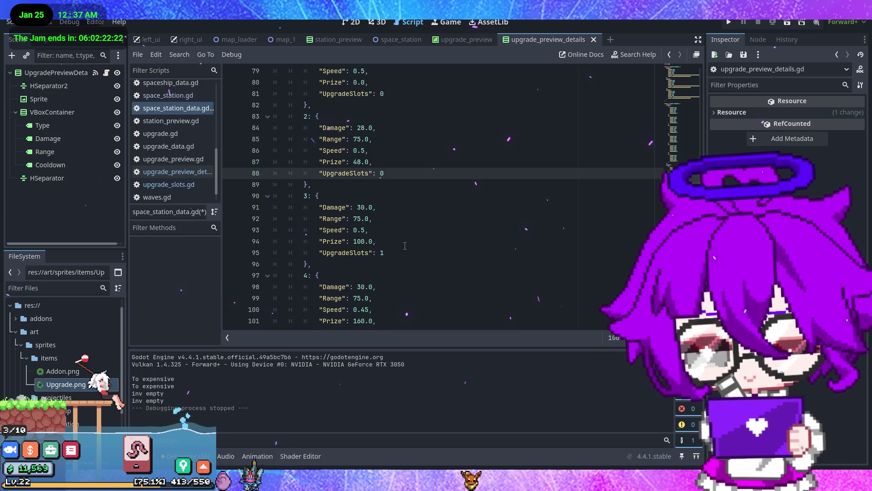
{"action": "left_click", "coordinate": [410, 253]}
{"action": "scroll", "coordinate": [411, 254], "scroll_direction": "down", "scroll_amount": 2}
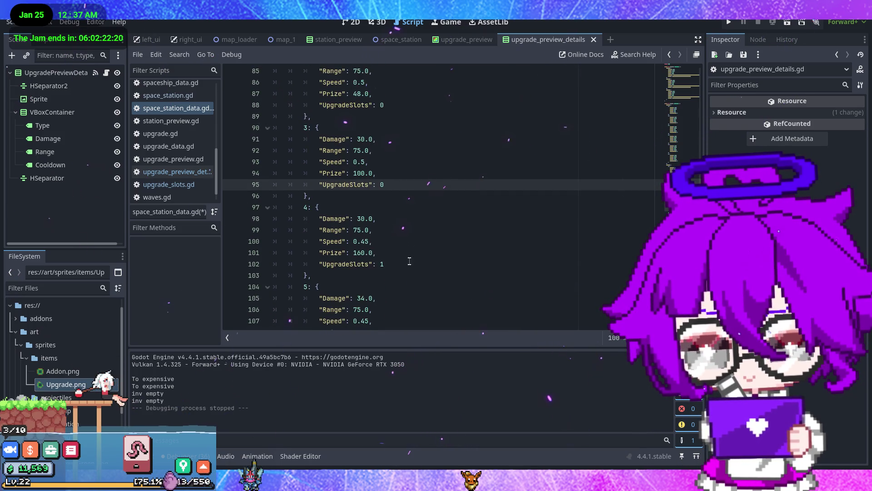
{"action": "left_click", "coordinate": [410, 264]}
{"action": "scroll", "coordinate": [410, 279], "scroll_direction": "down", "scroll_amount": 4}
{"action": "left_click", "coordinate": [418, 276]}
{"action": "left_click", "coordinate": [421, 285]}
{"action": "key", "text": "BackSpace"}
{"action": "type", "text": "0"}
{"action": "scroll", "coordinate": [418, 281], "scroll_direction": "down", "scroll_amount": 4}
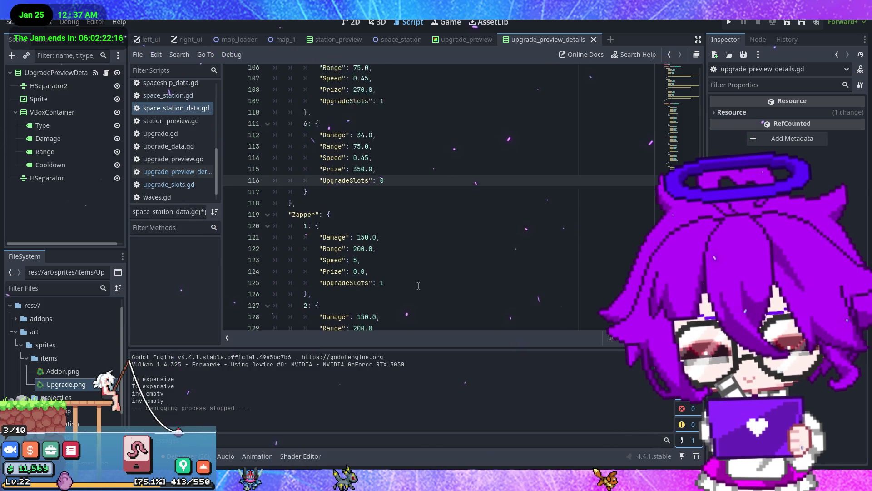
Zero the Zapper's UpgradeSlots for levels 1–4 and 6, keeping level 5, then run the game.
{"action": "left_click", "coordinate": [408, 254]}
{"action": "key", "text": "BackSpace"}
{"action": "type", "text": "0"}
{"action": "scroll", "coordinate": [411, 248], "scroll_direction": "down", "scroll_amount": 3}
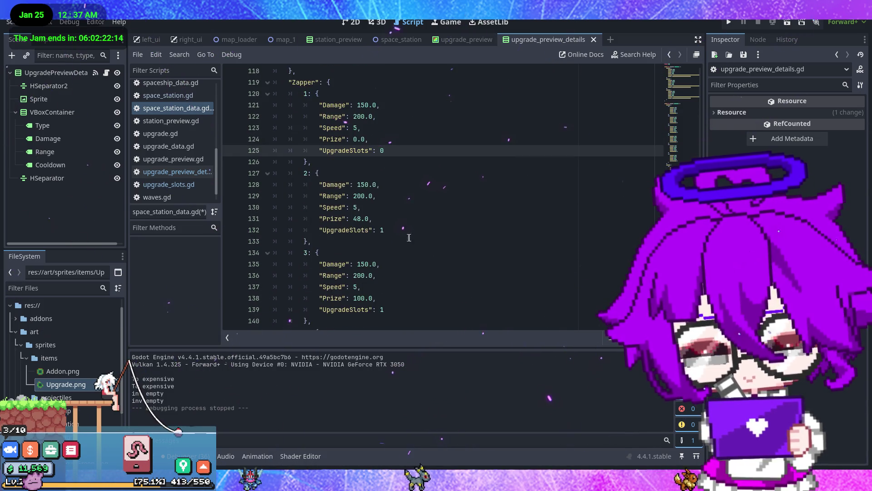
{"action": "left_click", "coordinate": [415, 231]}
{"action": "scroll", "coordinate": [414, 237], "scroll_direction": "down", "scroll_amount": 2}
{"action": "left_click", "coordinate": [411, 240]}
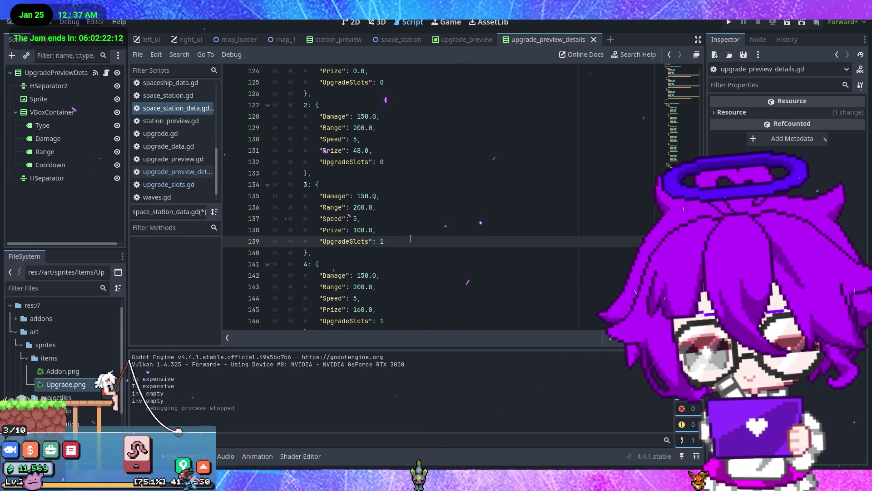
{"action": "scroll", "coordinate": [410, 239], "scroll_direction": "down", "scroll_amount": 1}
{"action": "left_click", "coordinate": [406, 291]}
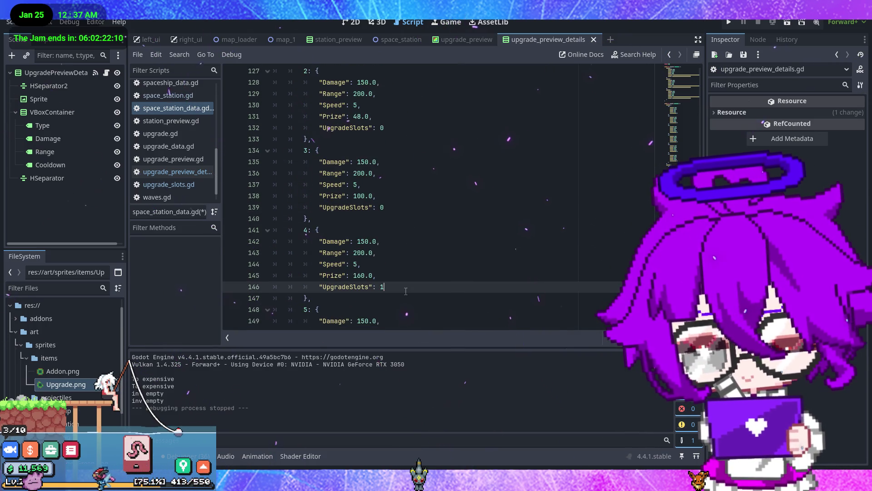
{"action": "scroll", "coordinate": [407, 286], "scroll_direction": "down", "scroll_amount": 5}
{"action": "left_click", "coordinate": [413, 276]}
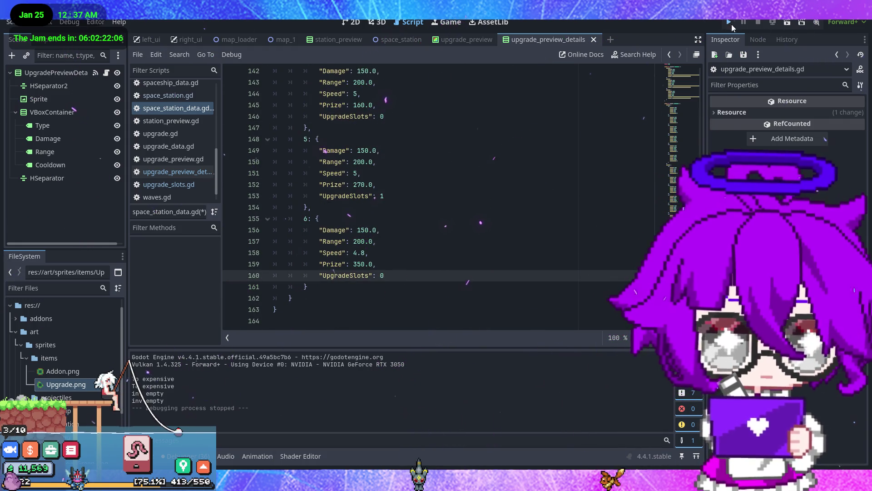
{"action": "key", "text": "F5"}
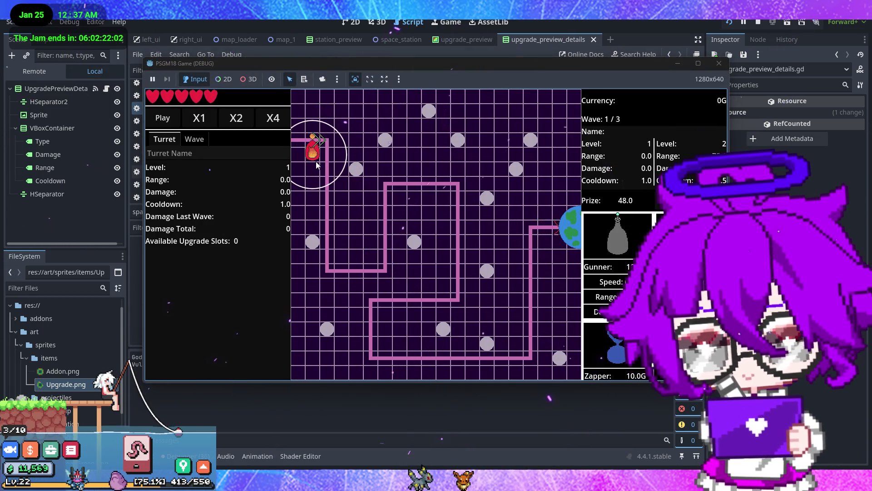
Place a zapper turret, start the first wave at 4x speed, and upgrade the fire turret three levels.
{"action": "left_click", "coordinate": [370, 148]}
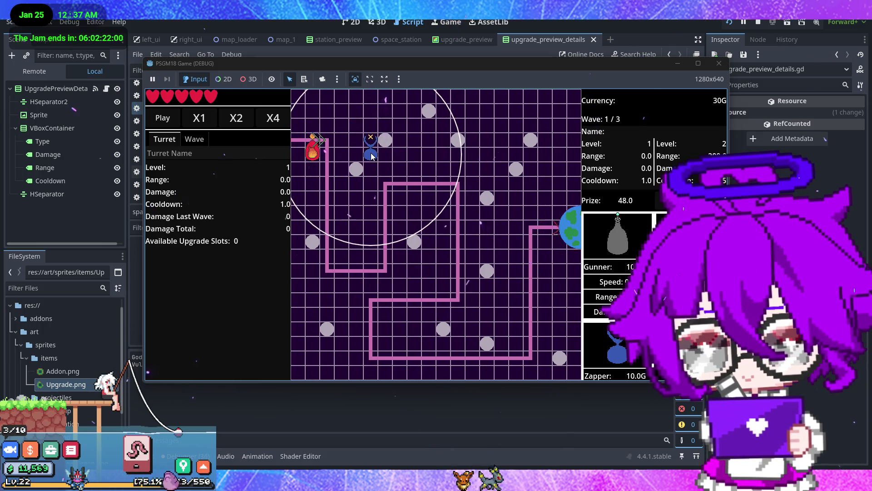
{"action": "left_click", "coordinate": [273, 119]}
{"action": "left_click", "coordinate": [163, 118]}
{"action": "left_click", "coordinate": [172, 123]}
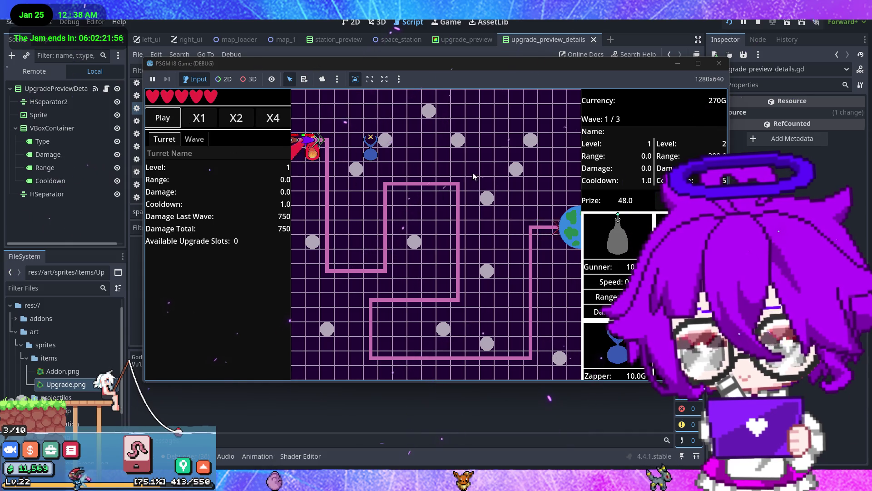
{"action": "left_click", "coordinate": [312, 152]}
{"action": "left_click", "coordinate": [666, 200]}
{"action": "left_click", "coordinate": [666, 200]}
{"action": "left_click", "coordinate": [666, 200]}
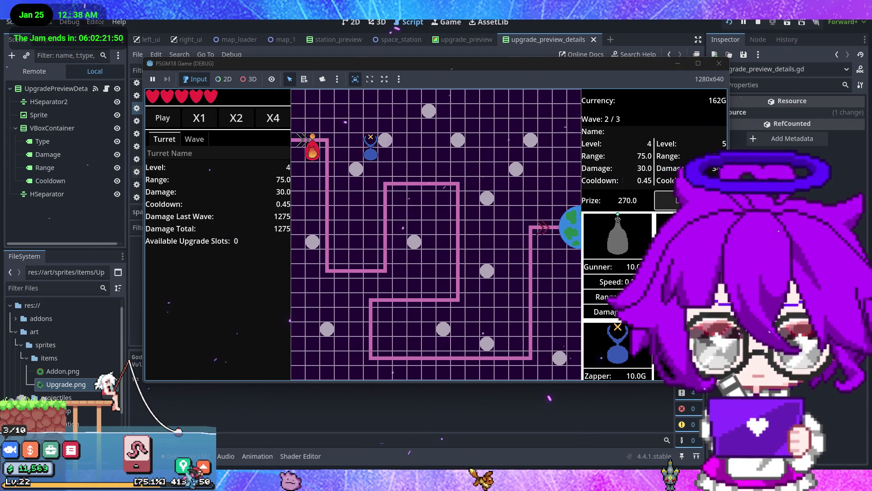
Play the remaining waves, raising the fire turret to level 5 and the zapper to level 4, then close the game.
{"action": "left_click", "coordinate": [166, 118]}
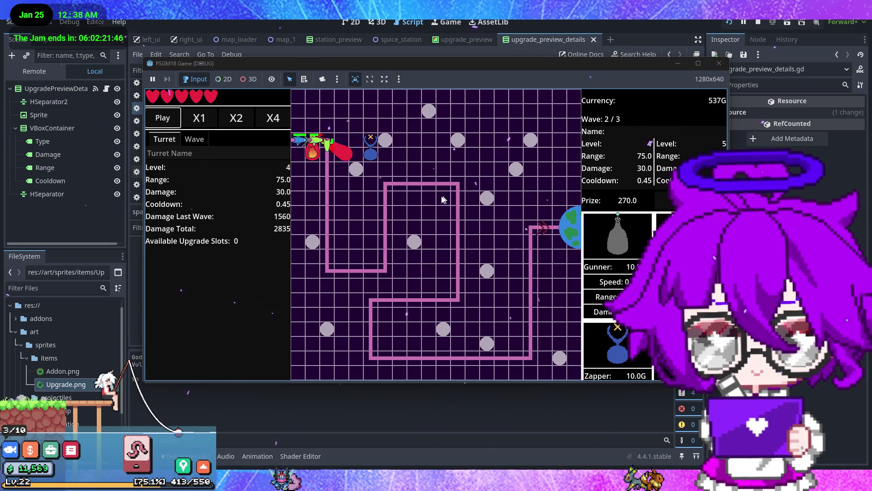
{"action": "left_click", "coordinate": [661, 201]}
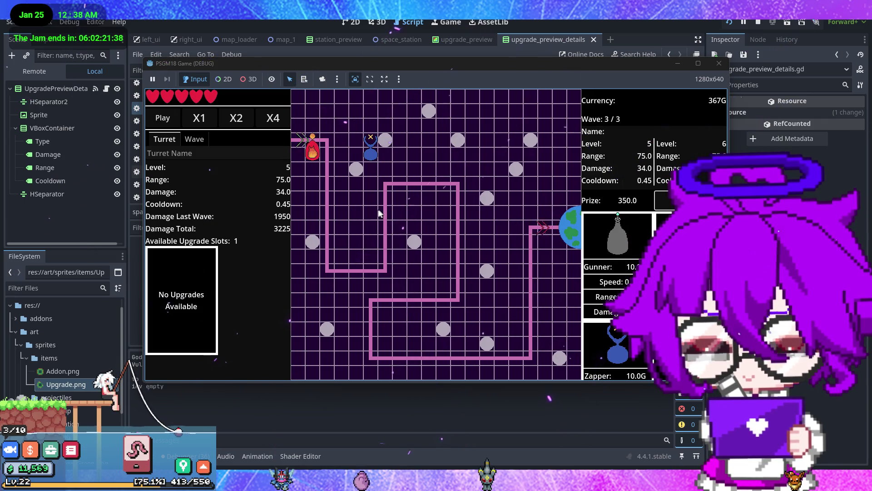
{"action": "left_click", "coordinate": [370, 150]}
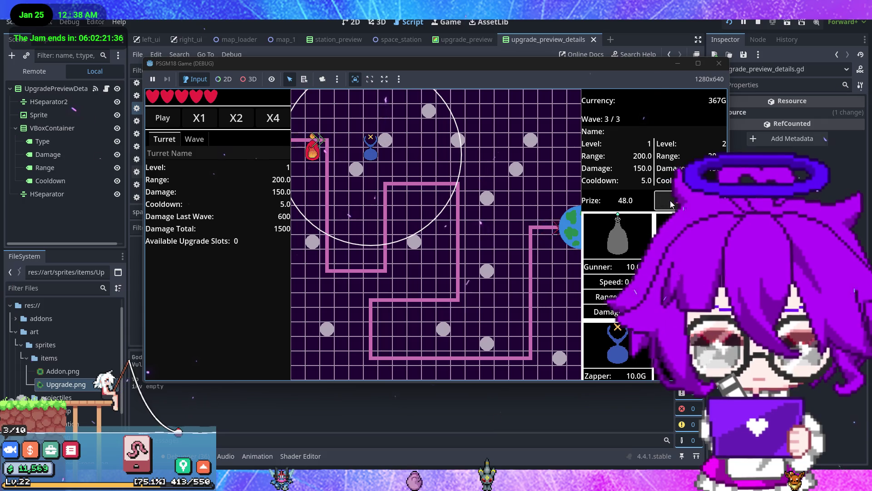
{"action": "left_click", "coordinate": [671, 203]}
{"action": "left_click", "coordinate": [671, 203]}
{"action": "left_click", "coordinate": [670, 203]}
{"action": "left_click", "coordinate": [671, 203]}
{"action": "left_click", "coordinate": [670, 202]}
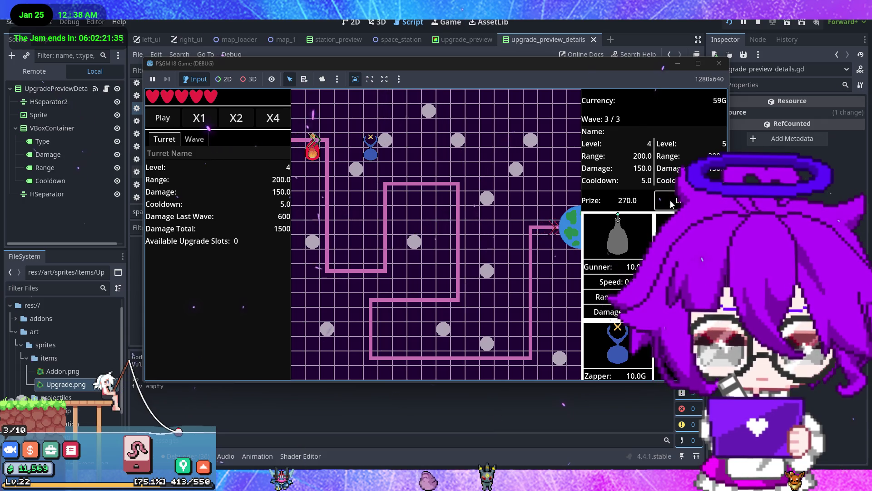
{"action": "left_click", "coordinate": [163, 119]}
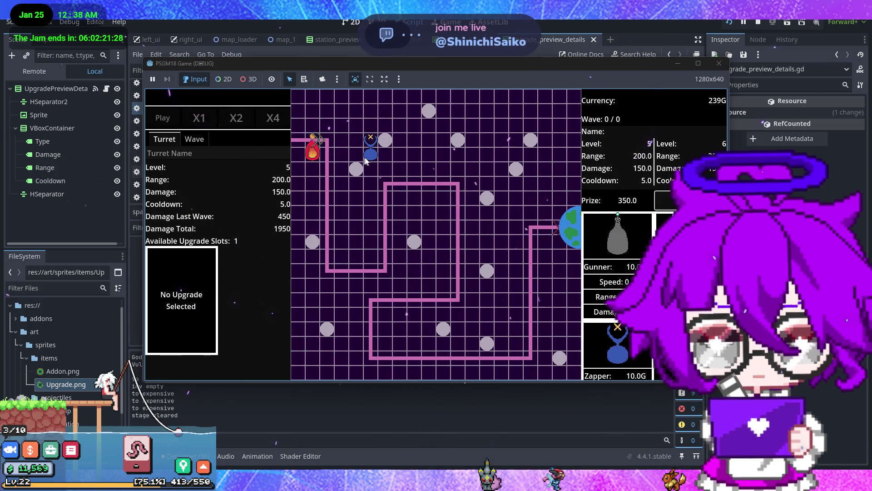
{"action": "left_click", "coordinate": [313, 150]}
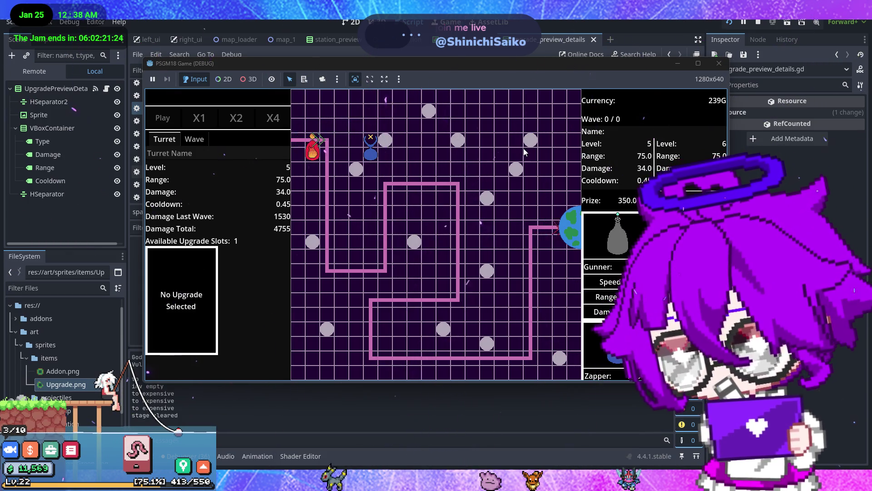
{"action": "left_click", "coordinate": [718, 64]}
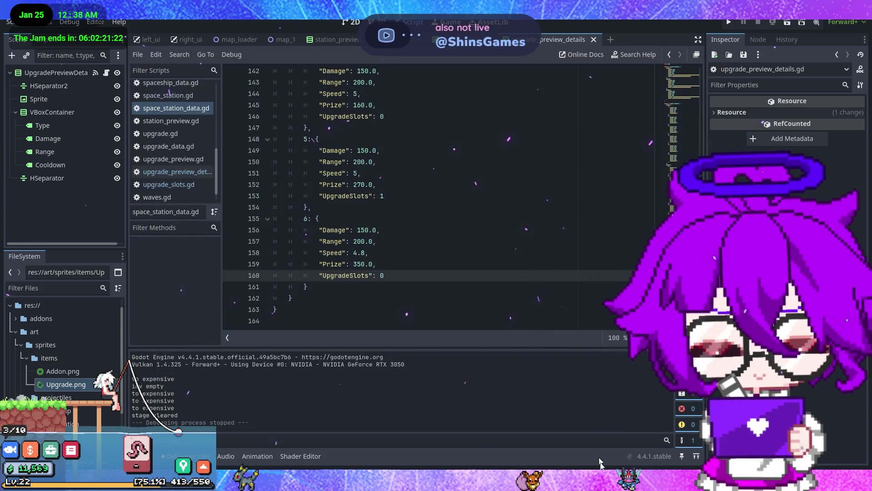
{"action": "key", "text": "alt+Tab"}
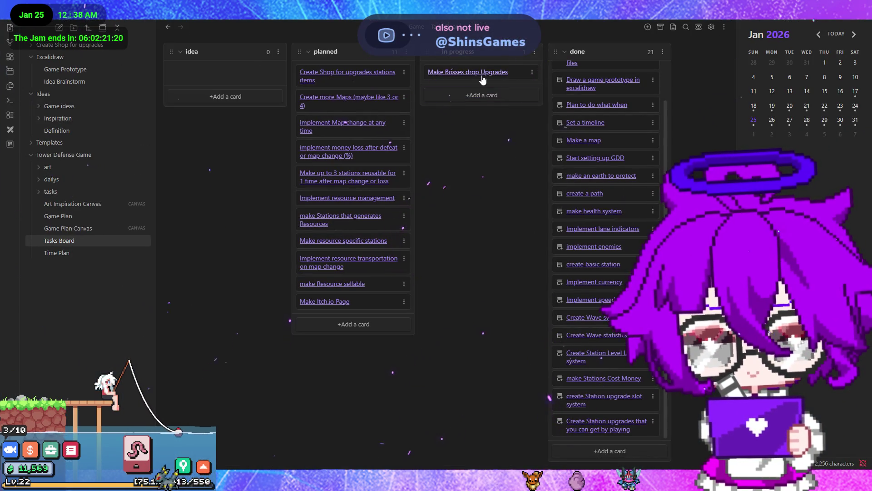
Open the Make Bosses drop Upgrades note and set its description to 'Create a boss Ship that drops upgrades'.
{"action": "left_click", "coordinate": [481, 74]}
{"action": "left_click_drag", "start_coordinate": [408, 99], "coordinate": [271, 99]}
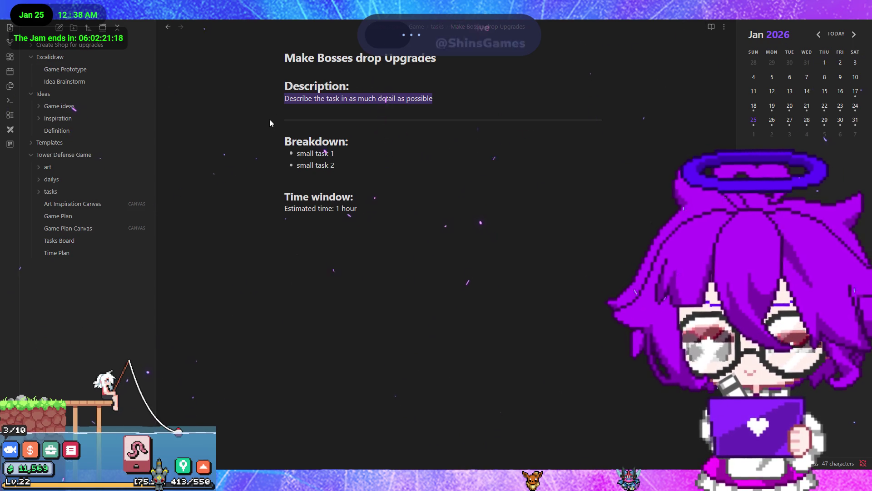
{"action": "type", "text": "Create a boss M"}
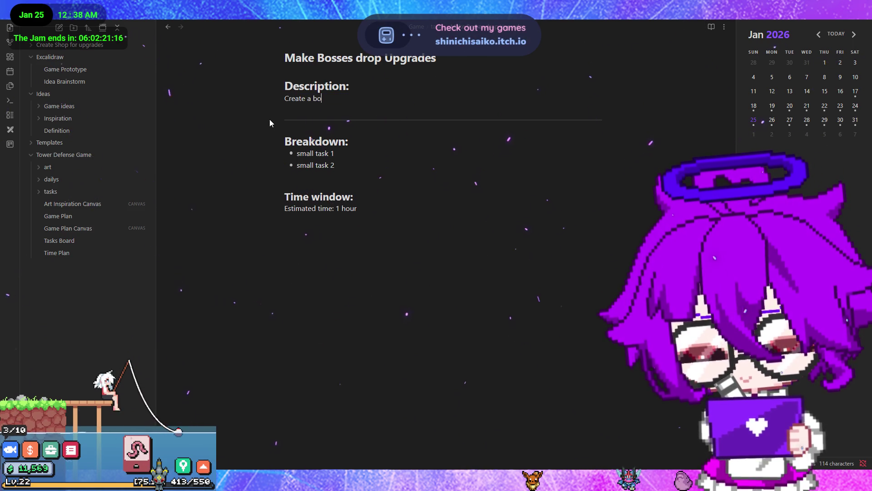
{"action": "type", "text": "ini"}
{"action": "key", "text": "BackSpace"}
{"action": "key", "text": "BackSpace"}
{"action": "key", "text": "BackSpace"}
{"action": "type", "text": "Ship that "}
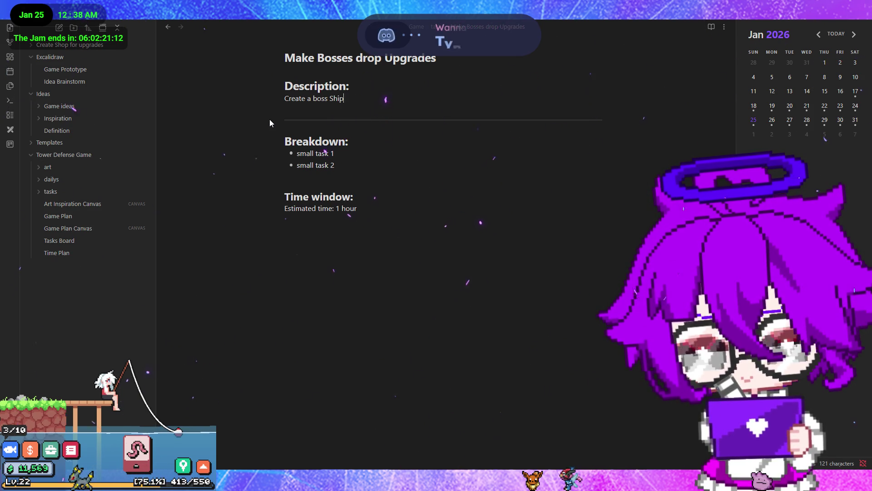
{"action": "type", "text": "drops "}
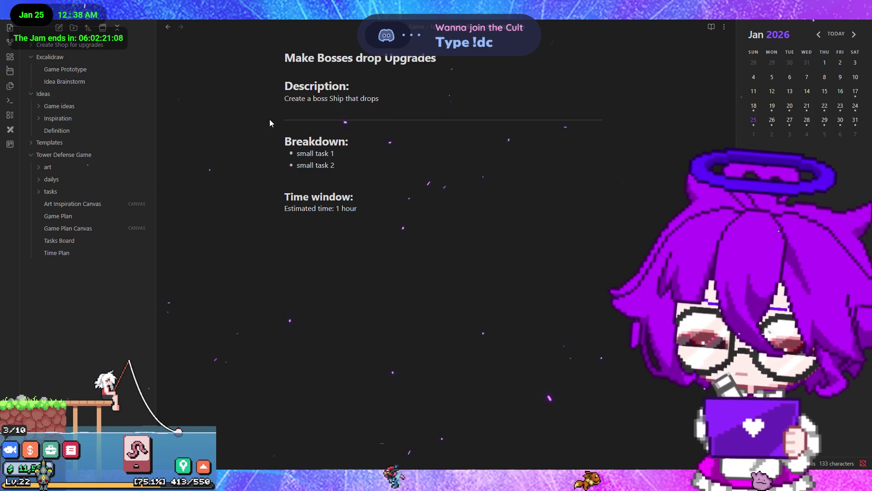
{"action": "type", "text": "upg"}
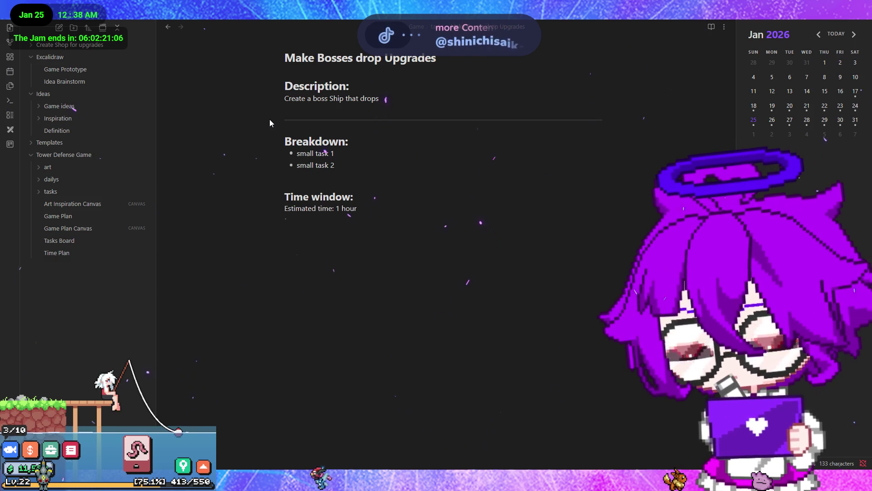
{"action": "type", "text": "rea"}
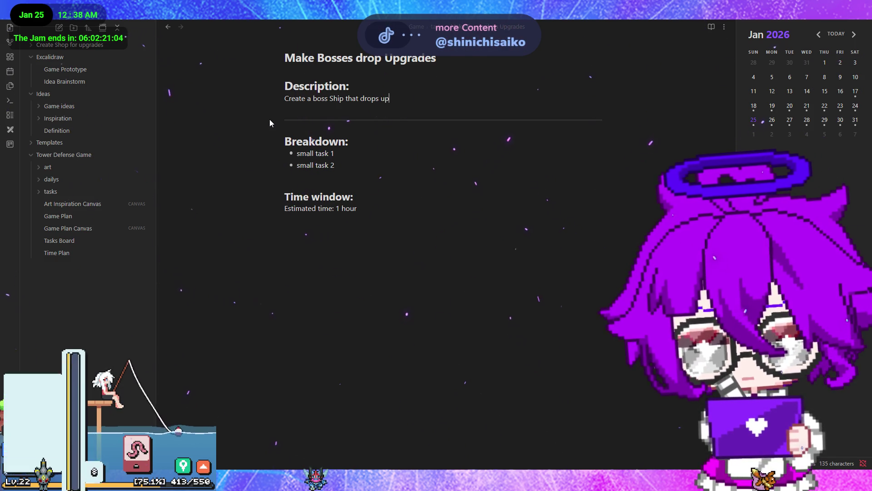
{"action": "key", "text": "BackSpace"}
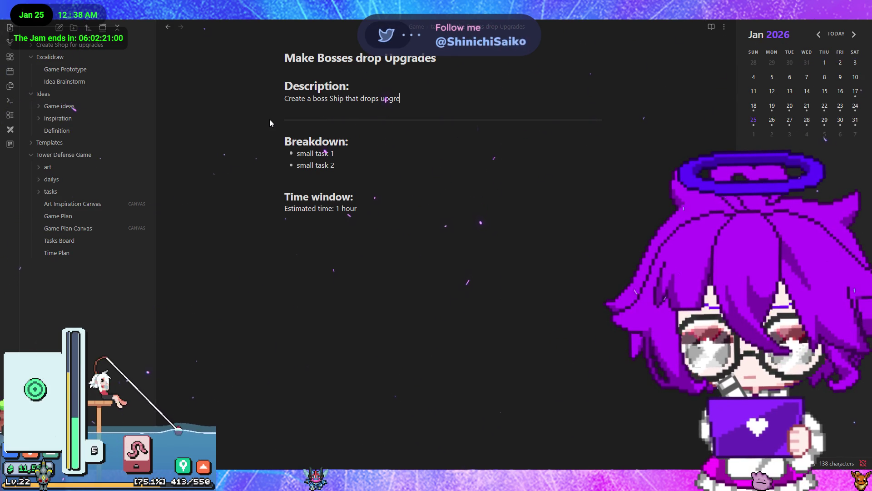
{"action": "type", "text": "ads"}
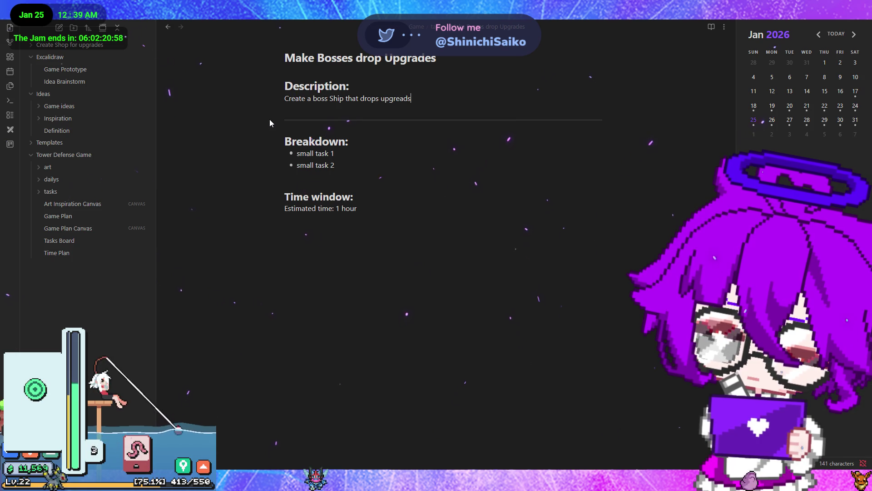
{"action": "right_click", "coordinate": [396, 100]}
{"action": "left_click", "coordinate": [432, 110]}
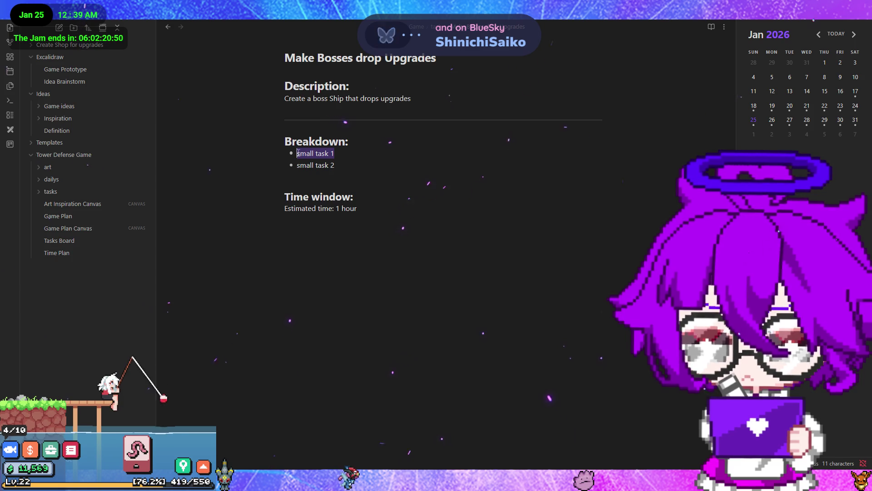
Fill the Breakdown with steps: create a boss Ship, make a loottable, drop loot after defeat.
{"action": "type", "text": "Create a boss Ship"}
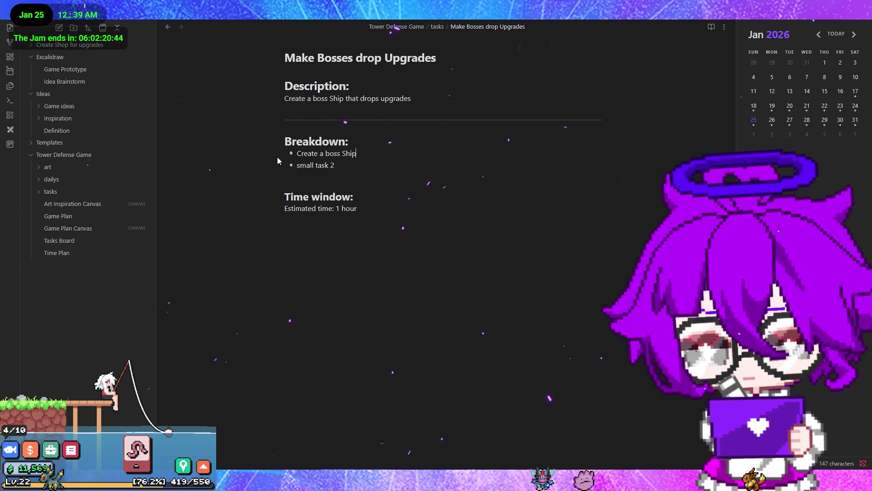
{"action": "mouse_move", "coordinate": [338, 165]}
{"action": "left_mouse_down"}
{"action": "mouse_move", "coordinate": [306, 165]}
{"action": "mouse_move", "coordinate": [320, 171]}
{"action": "left_mouse_up"}
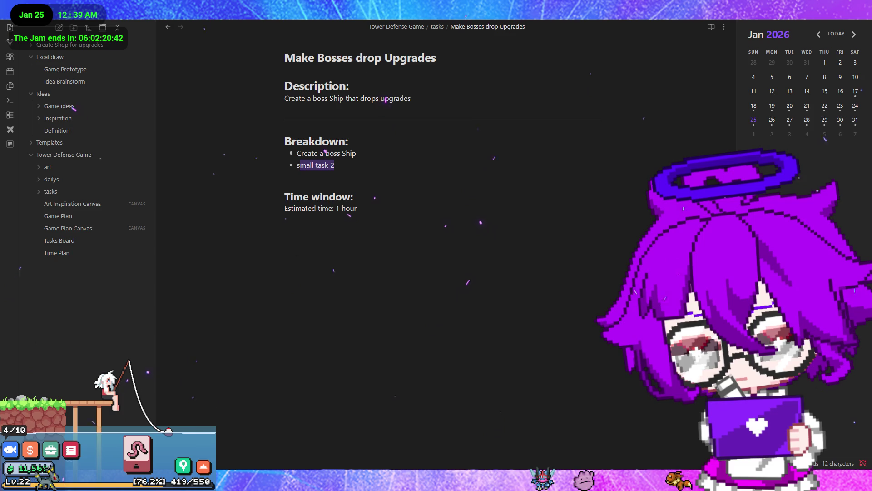
{"action": "type", "text": "Make a loottable"}
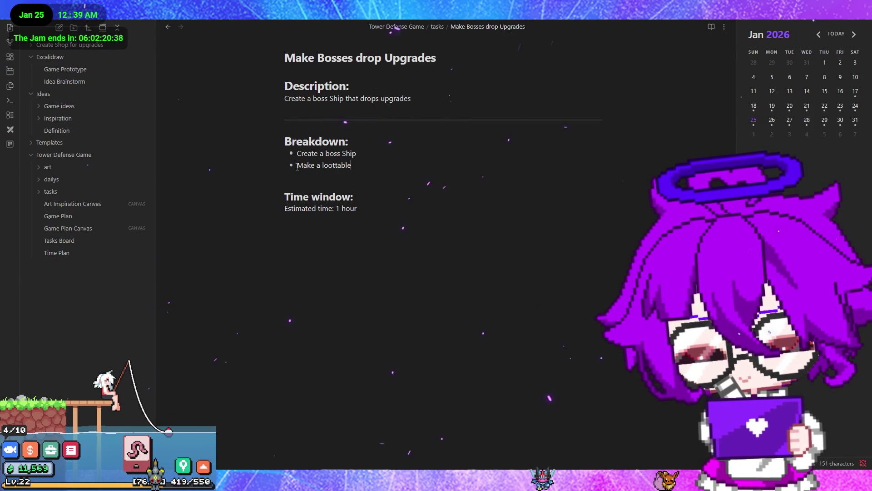
{"action": "key", "text": "Return"}
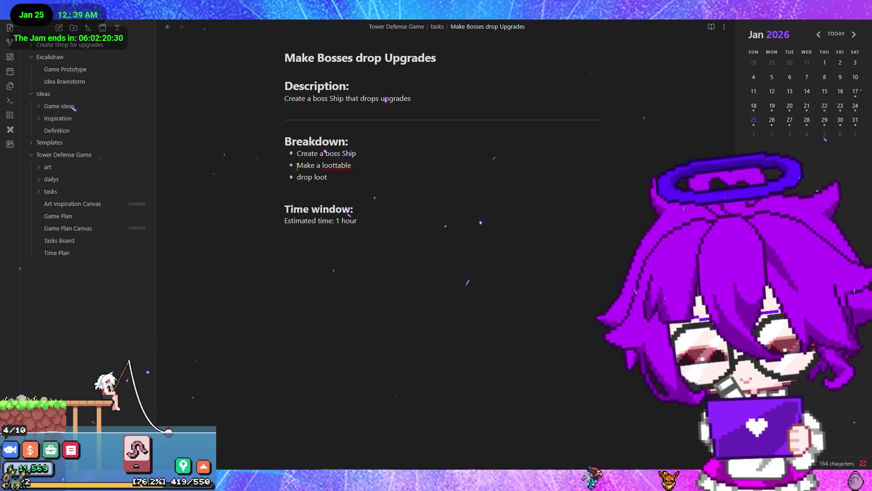
{"action": "type", "text": "after defeat"}
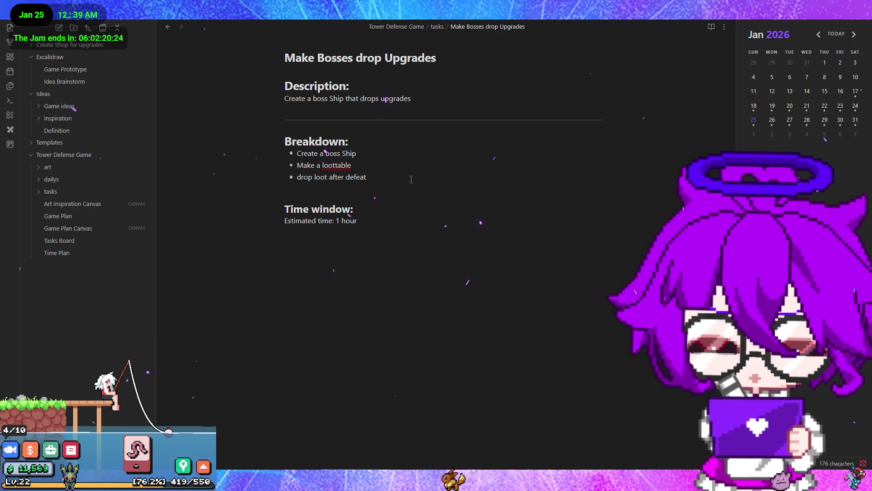
{"action": "key", "text": "alt+Tab"}
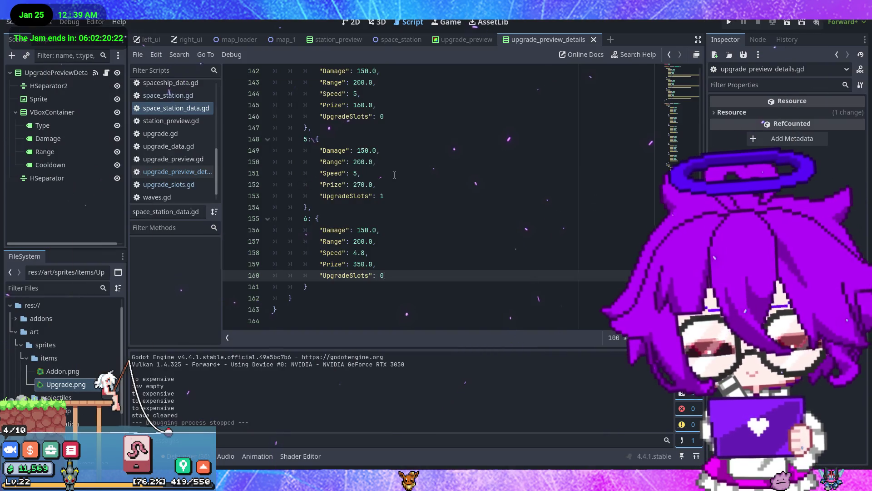
In spaceship_data.gd, copy the Regular ships' Green block into the empty Mother entry.
{"action": "left_click", "coordinate": [178, 109]}
{"action": "scroll", "coordinate": [181, 123], "scroll_direction": "up", "scroll_amount": 1}
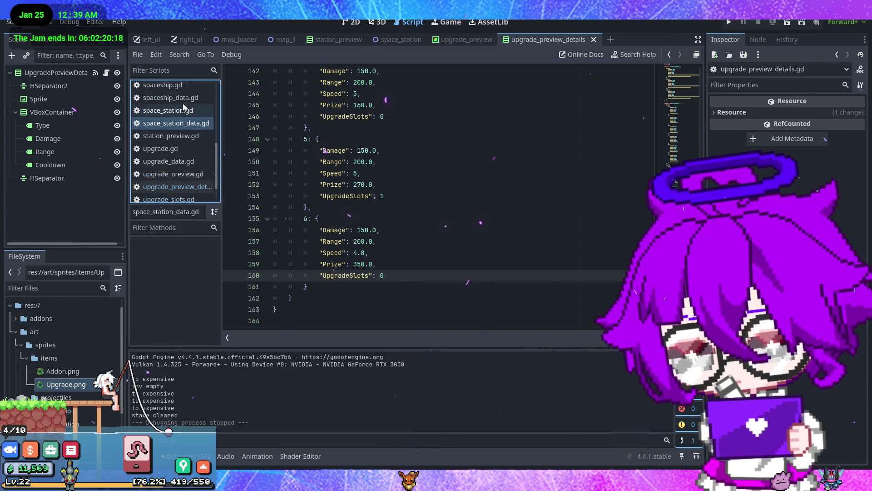
{"action": "left_click", "coordinate": [185, 103]}
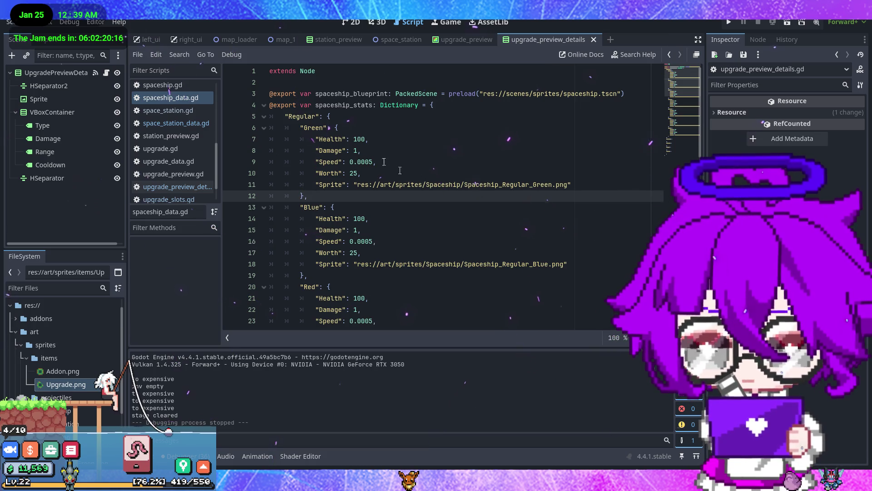
{"action": "left_click", "coordinate": [264, 117]}
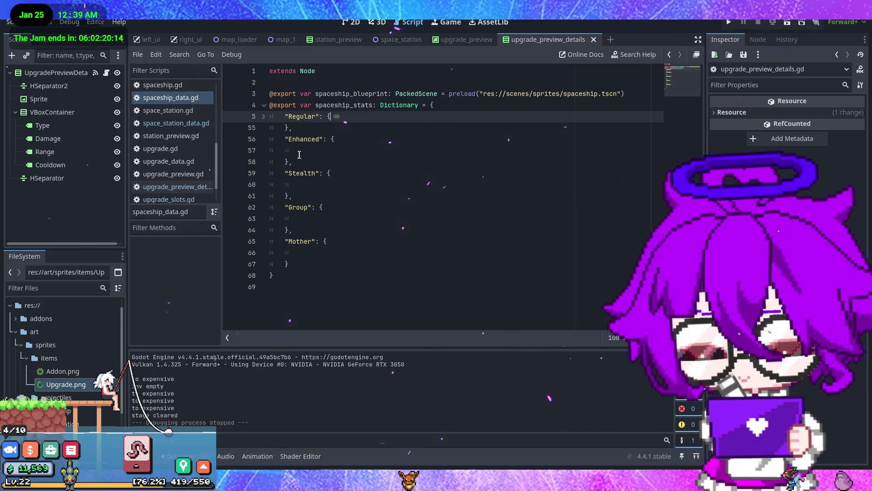
{"action": "left_click", "coordinate": [285, 241]}
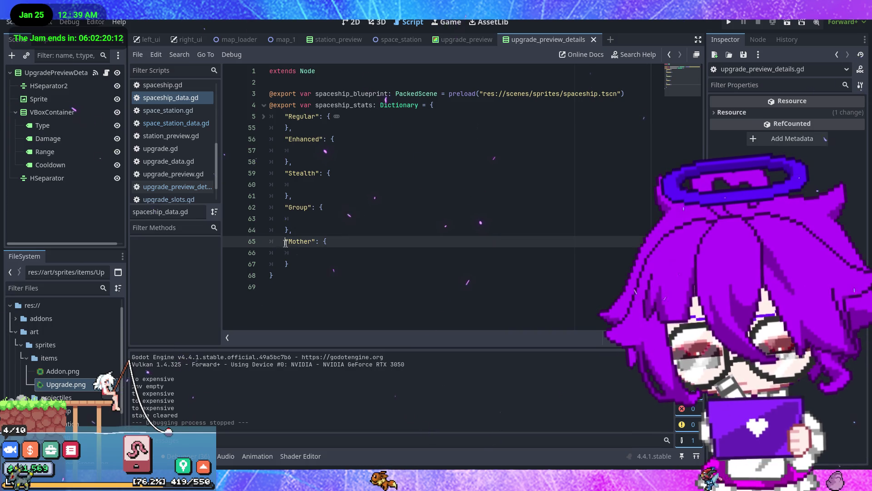
{"action": "left_click", "coordinate": [263, 116]}
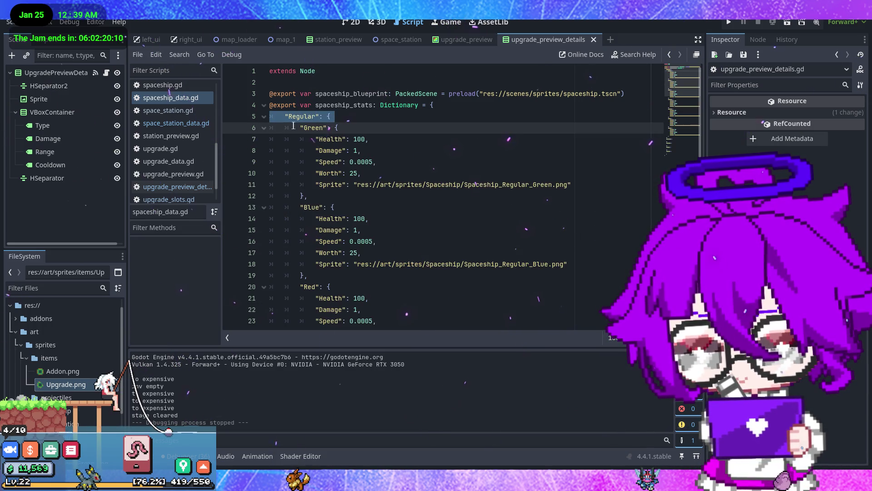
{"action": "left_click_drag", "start_coordinate": [300, 128], "coordinate": [308, 196]}
{"action": "key", "text": "ctrl+c"}
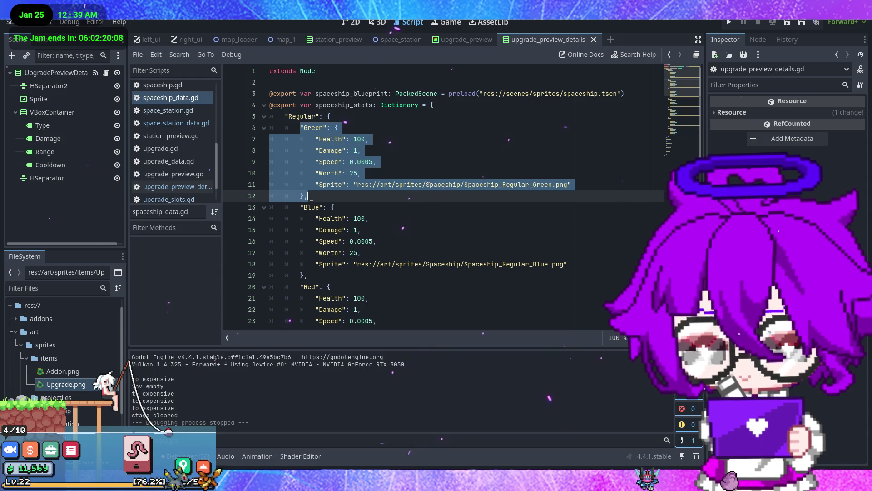
{"action": "left_click", "coordinate": [263, 117]}
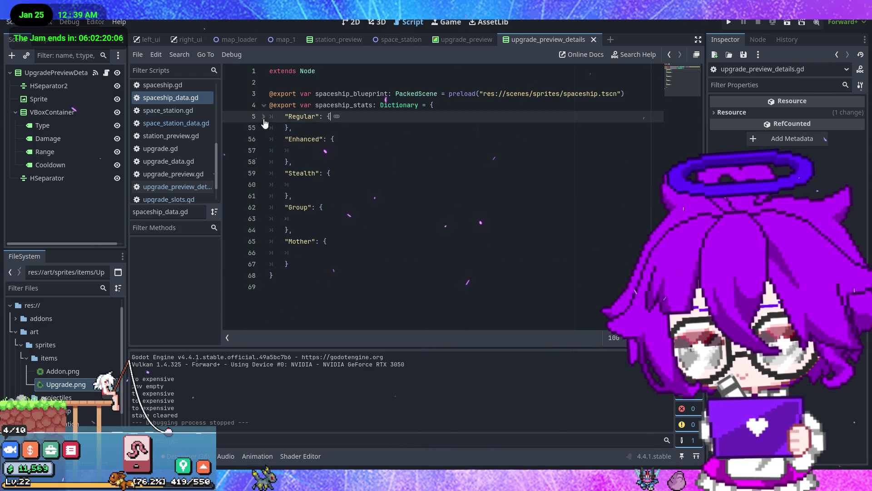
{"action": "left_click", "coordinate": [340, 251]}
{"action": "key", "text": "ctrl+v"}
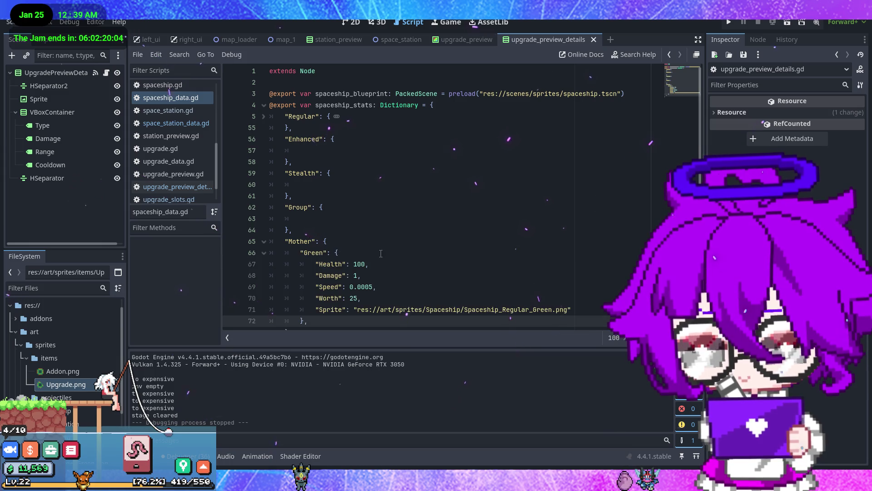
Set Mother's Health to 8000, Speed to 0.00025 and Worth to 600, then save.
{"action": "scroll", "coordinate": [381, 253], "scroll_direction": "down", "scroll_amount": 1}
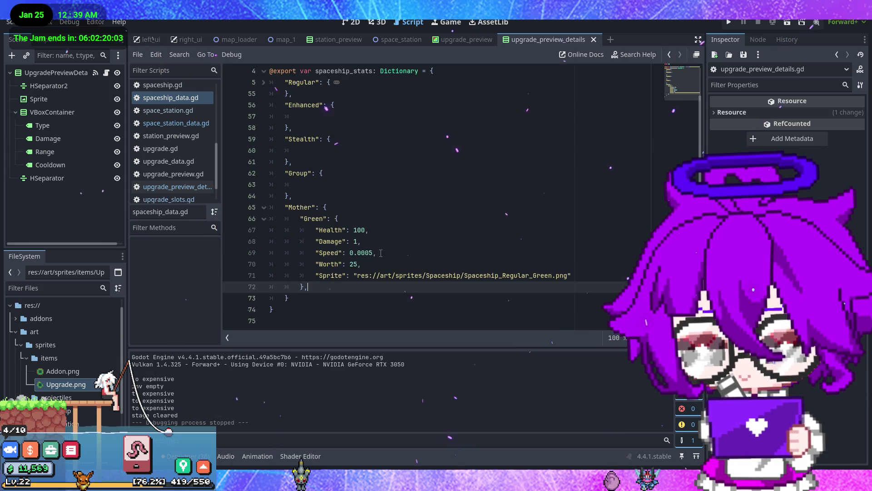
{"action": "left_click", "coordinate": [365, 228]}
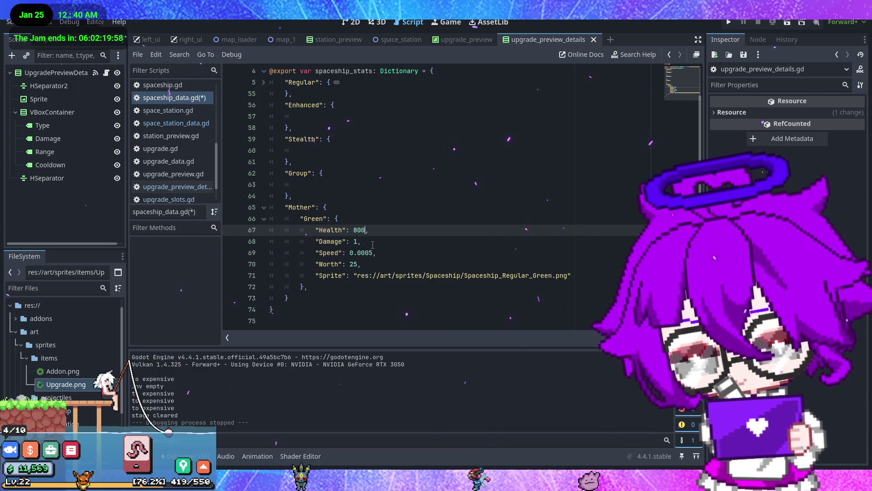
{"action": "left_click", "coordinate": [372, 245]}
{"action": "left_click", "coordinate": [375, 256]}
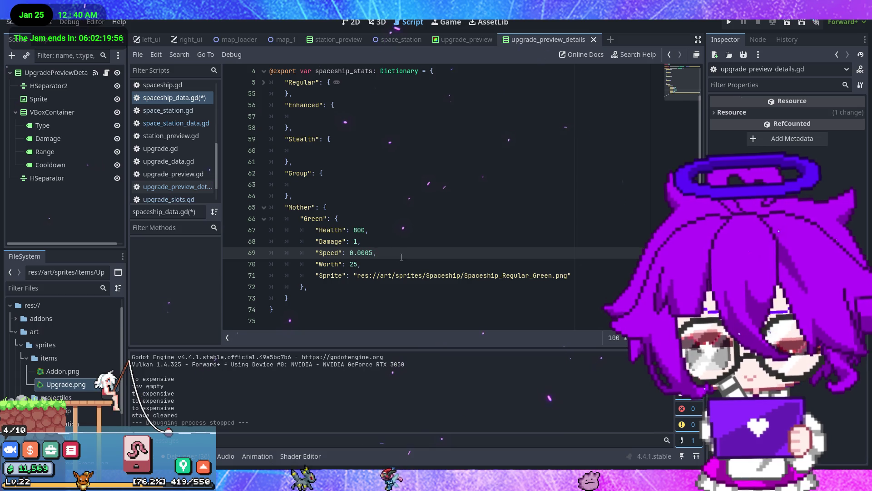
{"action": "key", "text": "Left"}
{"action": "key", "text": "BackSpace"}
{"action": "type", "text": "2"}
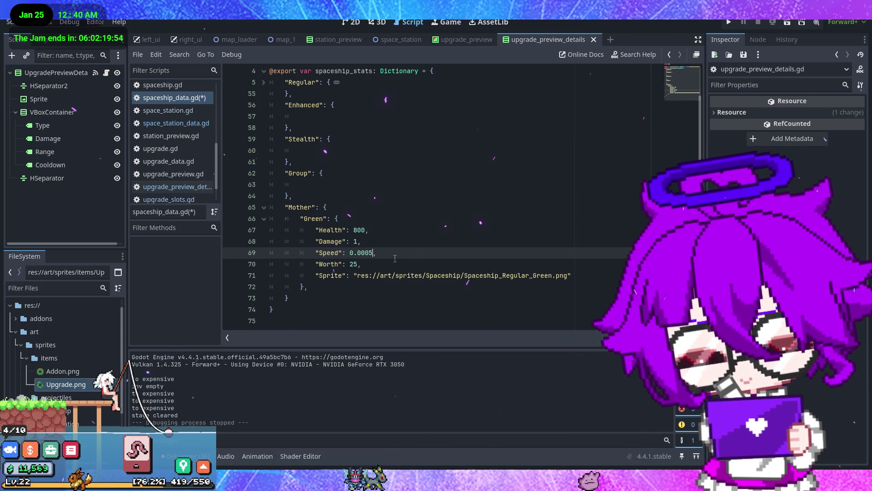
{"action": "type", "text": "5"}
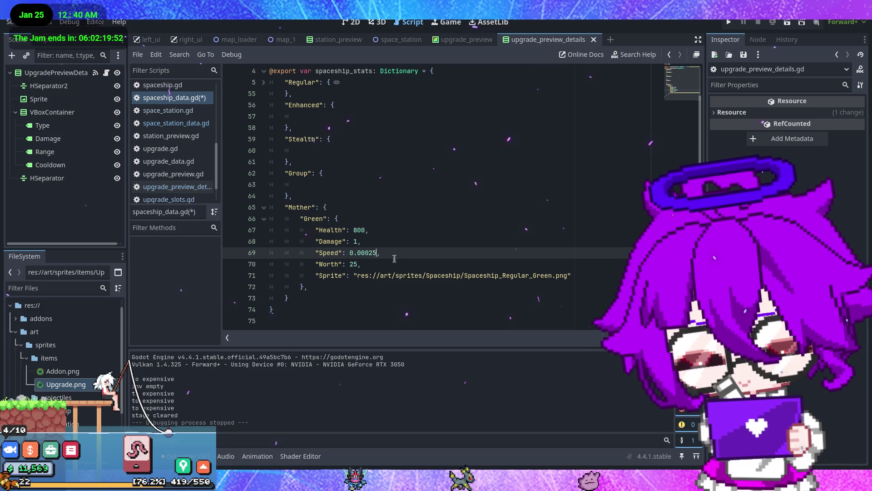
{"action": "left_click", "coordinate": [369, 231]}
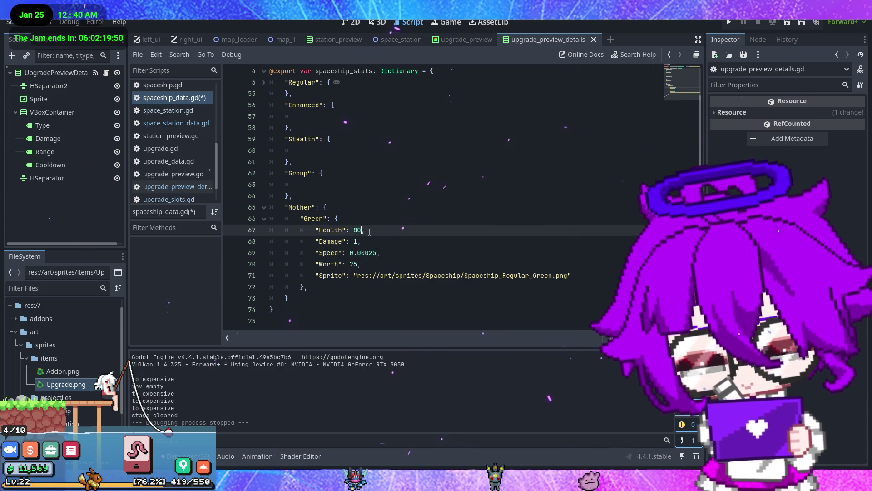
{"action": "type", "text": "00"}
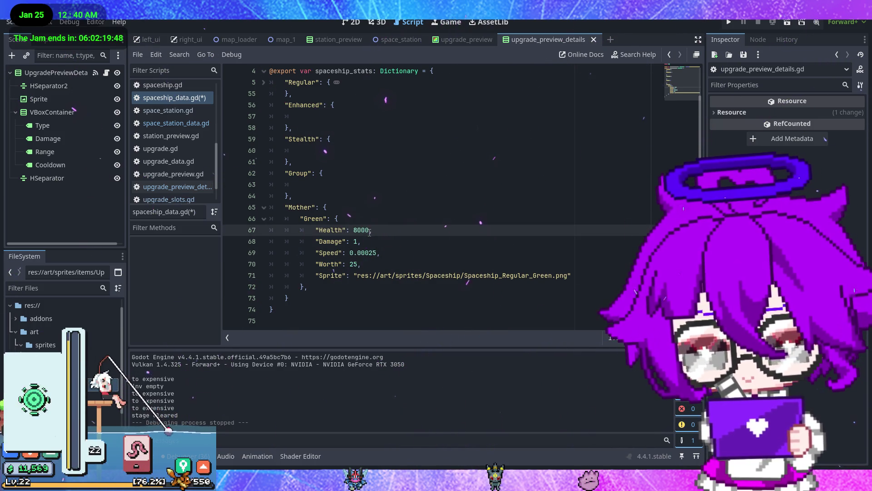
{"action": "left_click", "coordinate": [361, 264]}
{"action": "key", "text": "BackSpace"}
{"action": "key", "text": "BackSpace"}
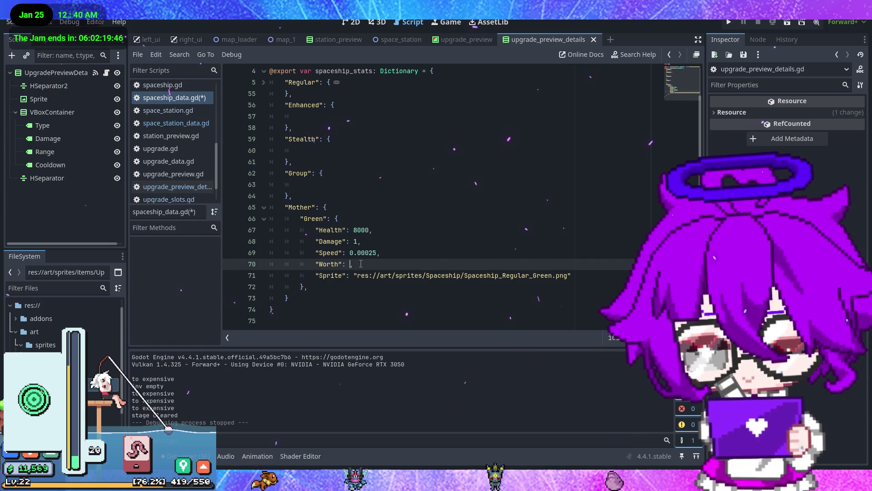
{"action": "type", "text": "600,"}
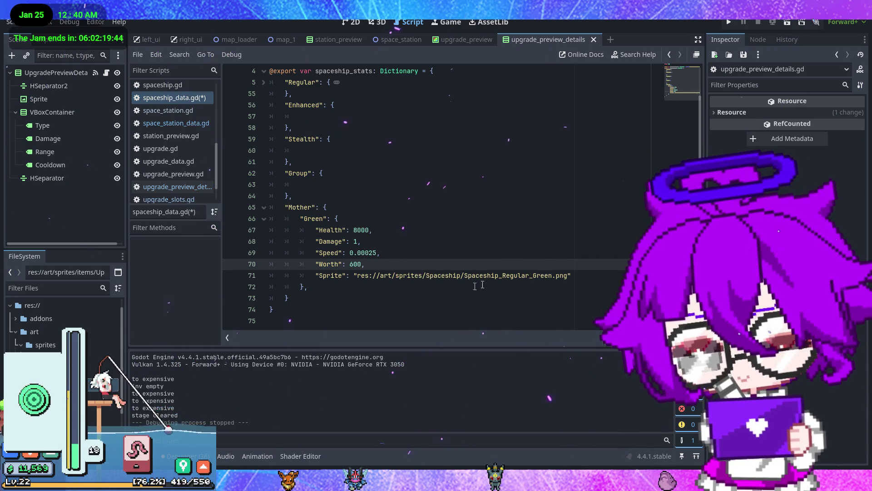
{"action": "left_click", "coordinate": [568, 275]}
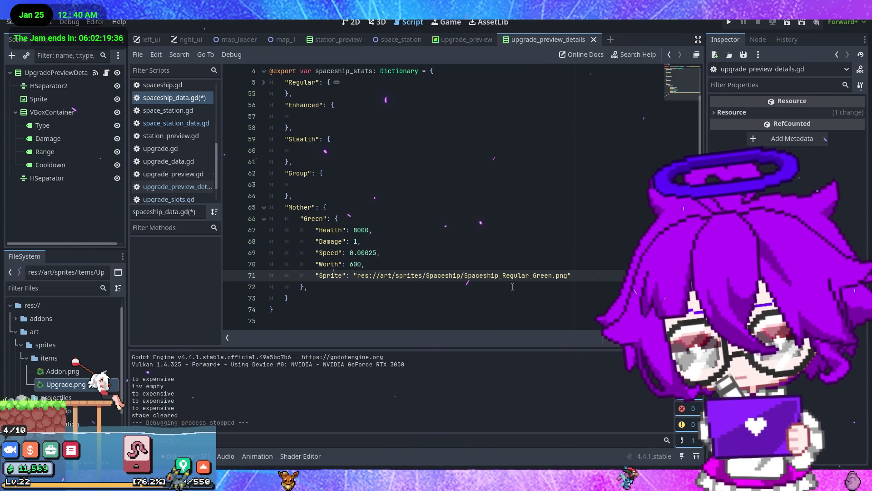
{"action": "key", "text": "ctrl+s"}
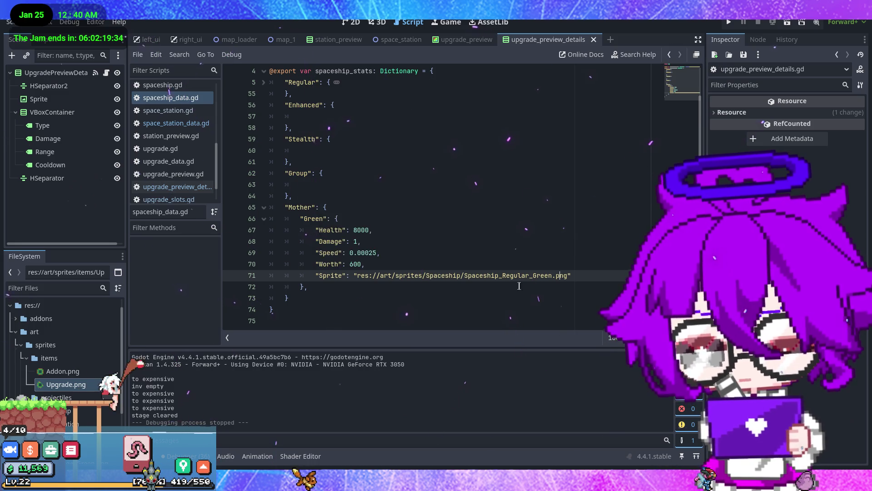
{"action": "key", "text": "Return"}
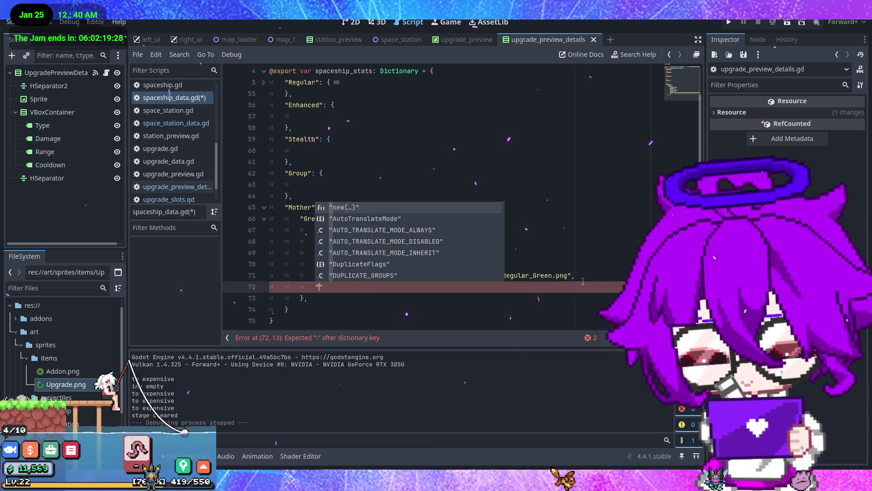
Add a "Loottable" dictionary to Mother's Green entry, starting with key 1.
{"action": "type", "text": "Loottable\":"}
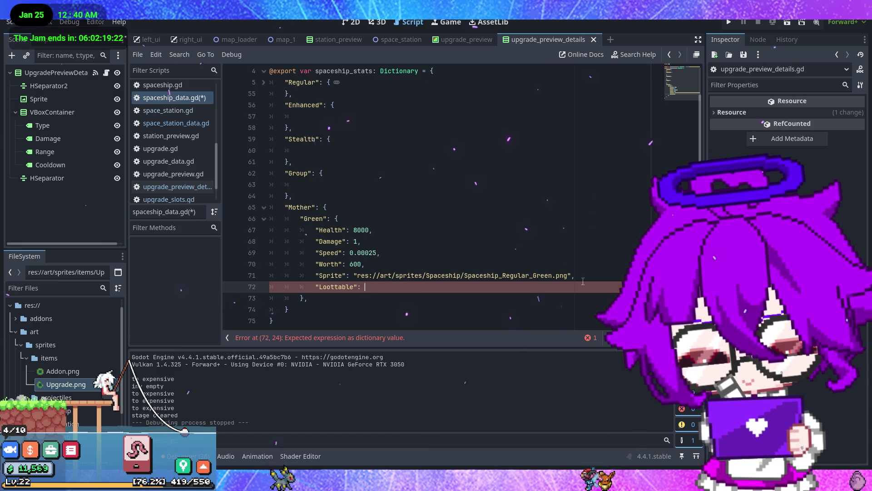
{"action": "type", "text": "{"}
{"action": "key", "text": "Return"}
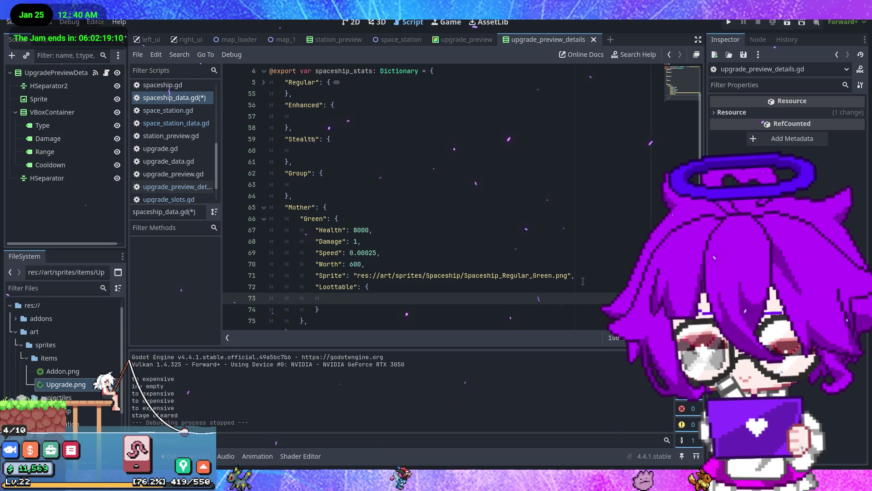
{"action": "type", "text": "1:"}
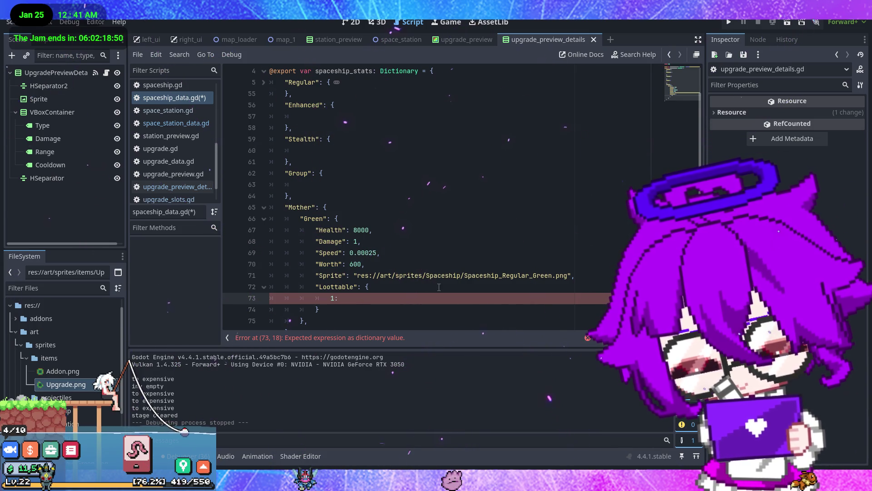
{"action": "scroll", "coordinate": [189, 159], "scroll_direction": "up", "scroll_amount": 2}
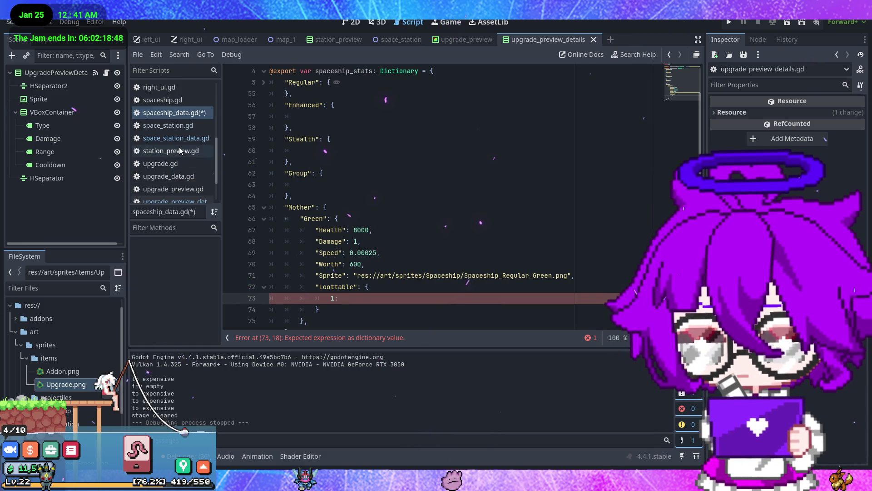
Review the upgrade_data.gd script.
{"action": "scroll", "coordinate": [188, 161], "scroll_direction": "down", "scroll_amount": 3}
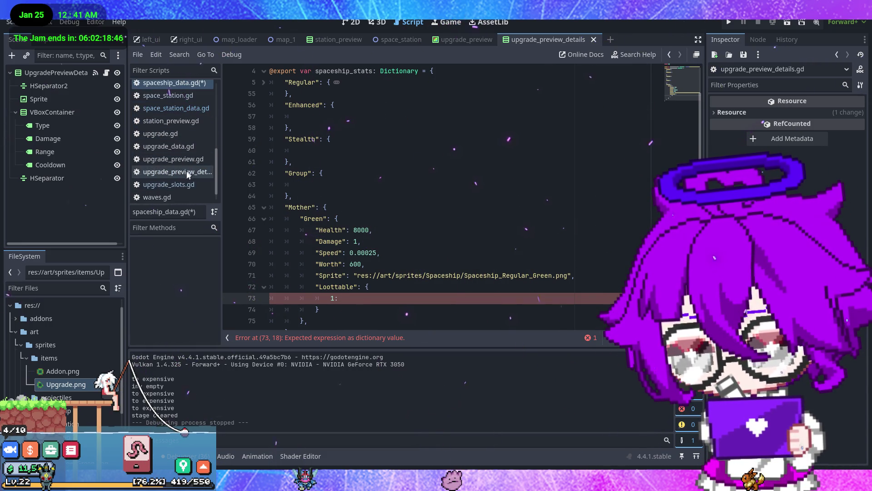
{"action": "left_click", "coordinate": [184, 148]}
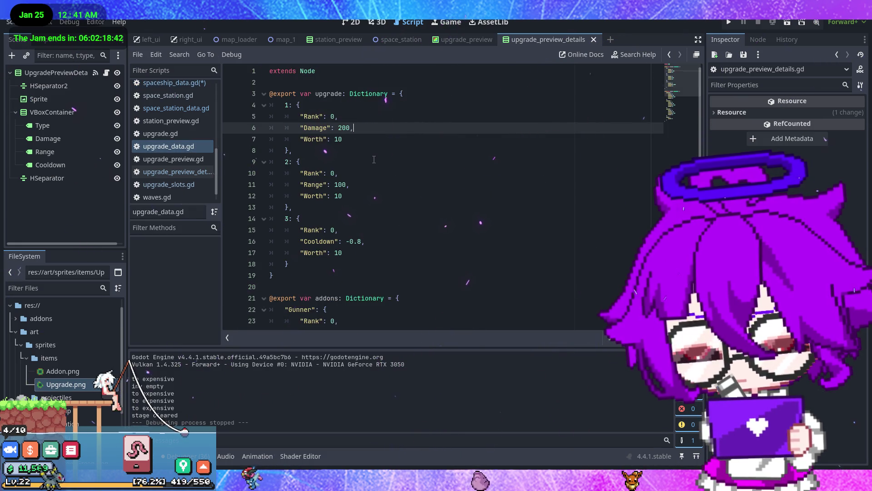
{"action": "scroll", "coordinate": [374, 160], "scroll_direction": "down", "scroll_amount": 2}
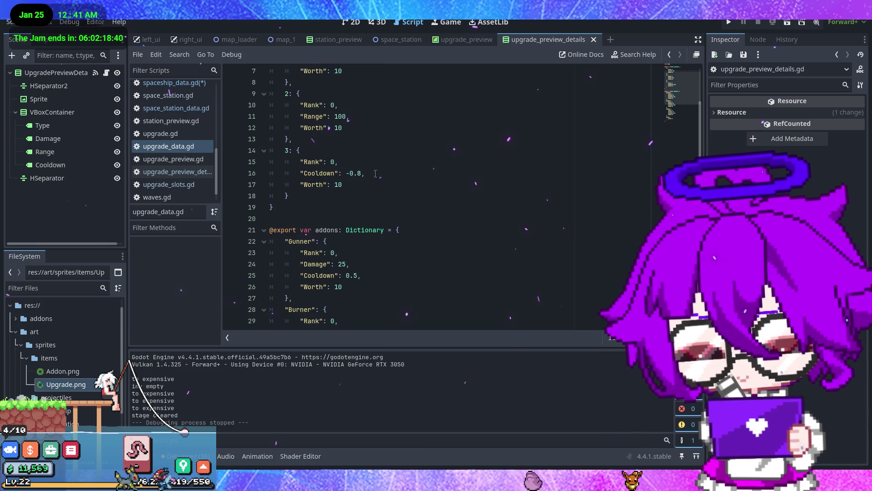
{"action": "scroll", "coordinate": [376, 173], "scroll_direction": "up", "scroll_amount": 1}
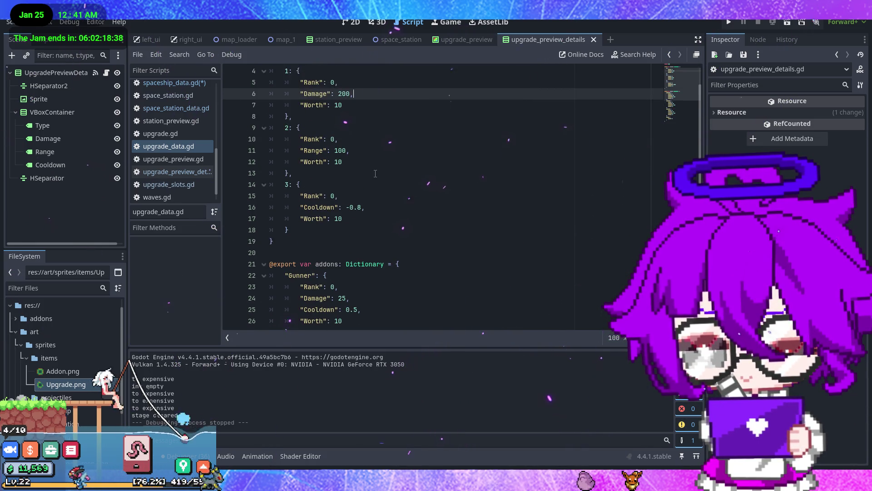
{"action": "scroll", "coordinate": [375, 173], "scroll_direction": "up", "scroll_amount": 1}
{"action": "scroll", "coordinate": [375, 173], "scroll_direction": "down", "scroll_amount": 3}
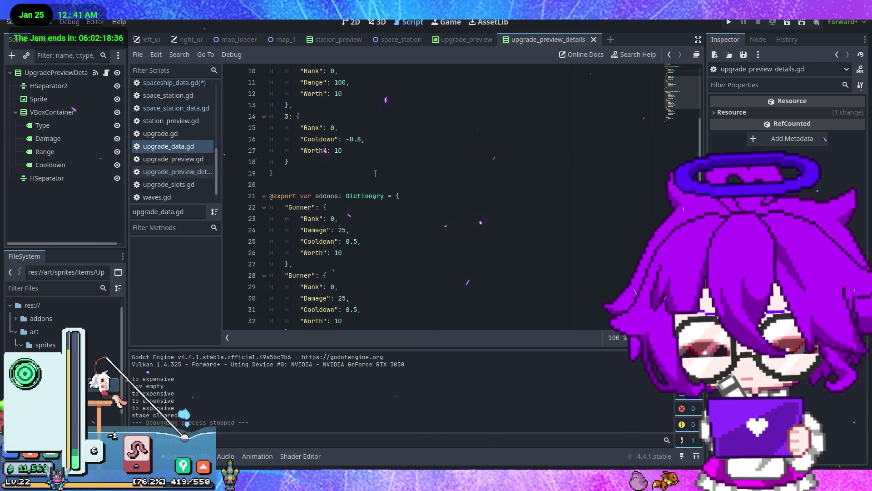
{"action": "scroll", "coordinate": [375, 173], "scroll_direction": "up", "scroll_amount": 2}
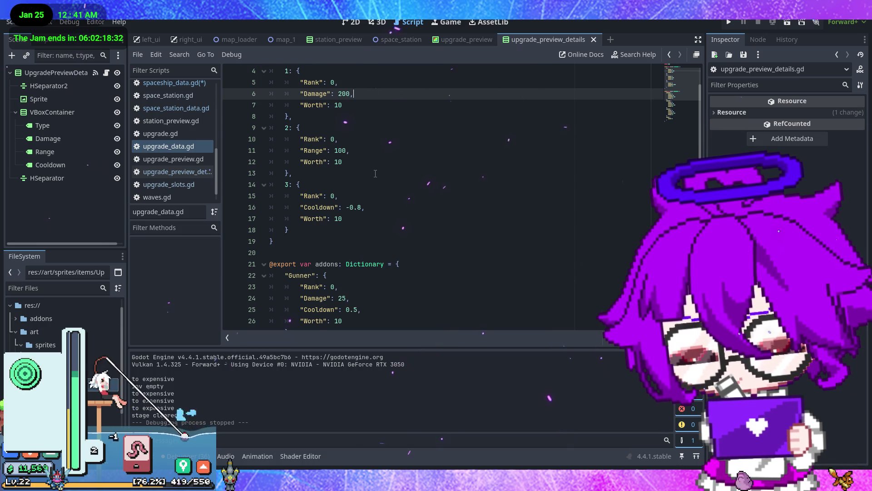
{"action": "scroll", "coordinate": [375, 173], "scroll_direction": "up", "scroll_amount": 1}
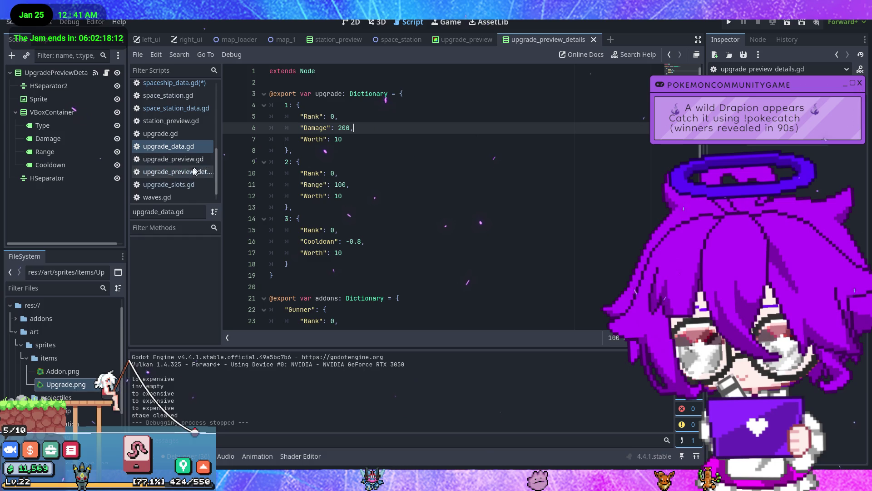
Check upgrade_slots.gd, then delete the 1 key from Mother's Loottable in spaceship_data.gd.
{"action": "left_click", "coordinate": [186, 184]}
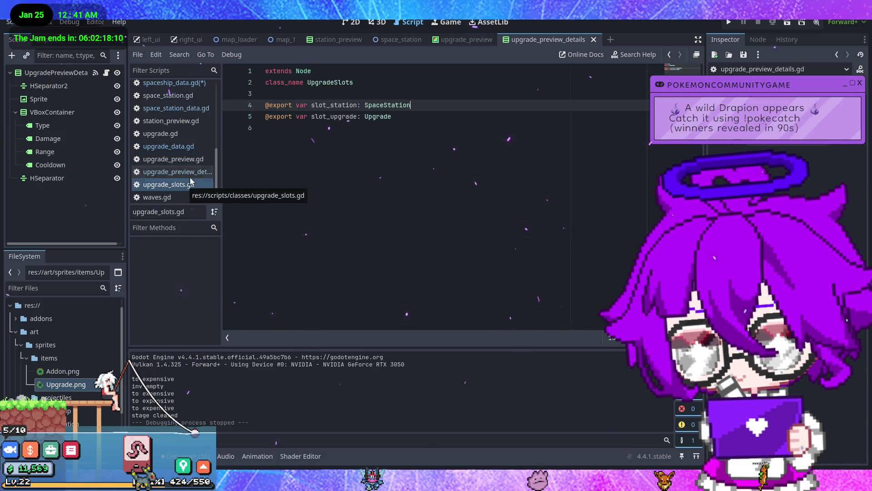
{"action": "scroll", "coordinate": [179, 127], "scroll_direction": "up", "scroll_amount": 1}
{"action": "left_click", "coordinate": [192, 99]}
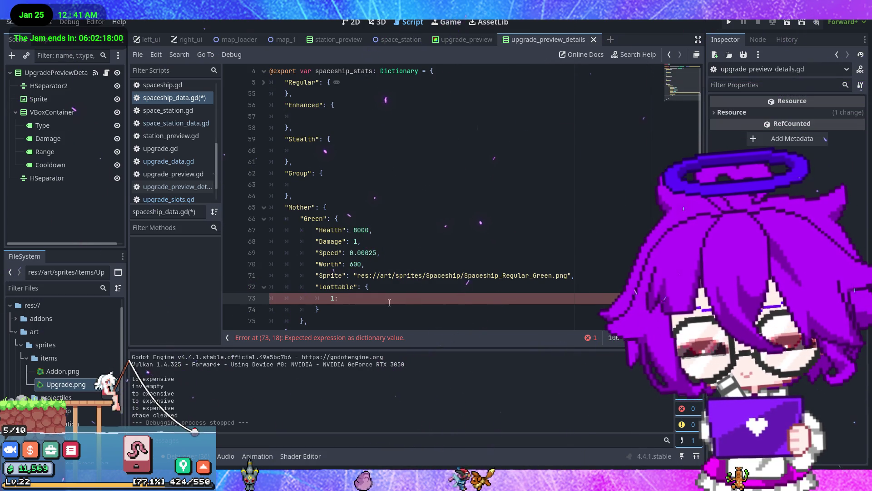
{"action": "key", "text": "BackSpace"}
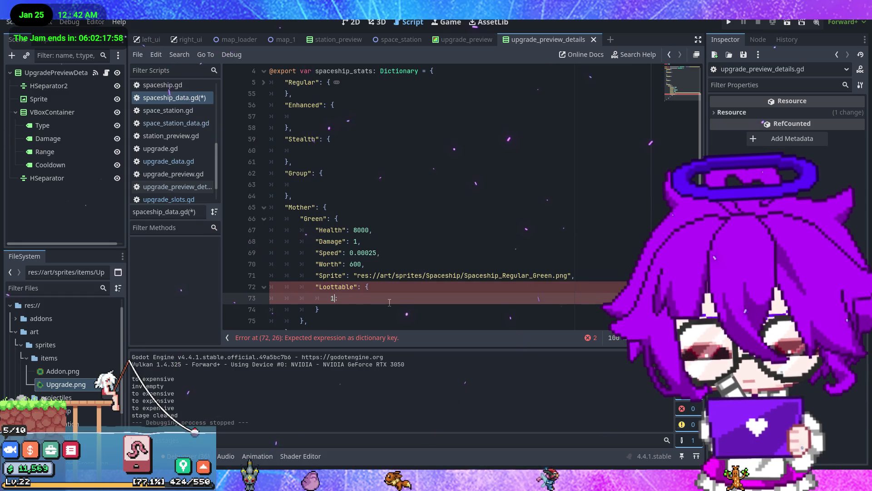
Restore the 1, then rewrite the Loottable entry as an "Upgrade" key holding 1 and save.
{"action": "type", "text": "1"}
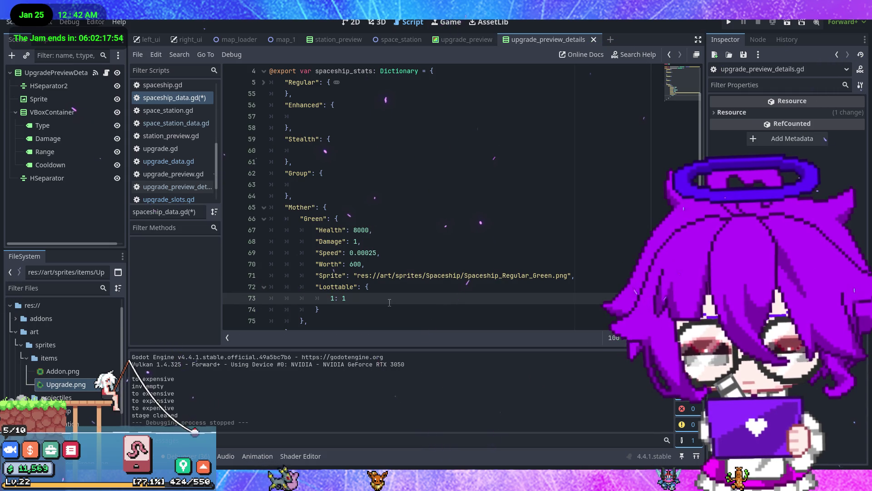
{"action": "key", "text": "ctrl+s"}
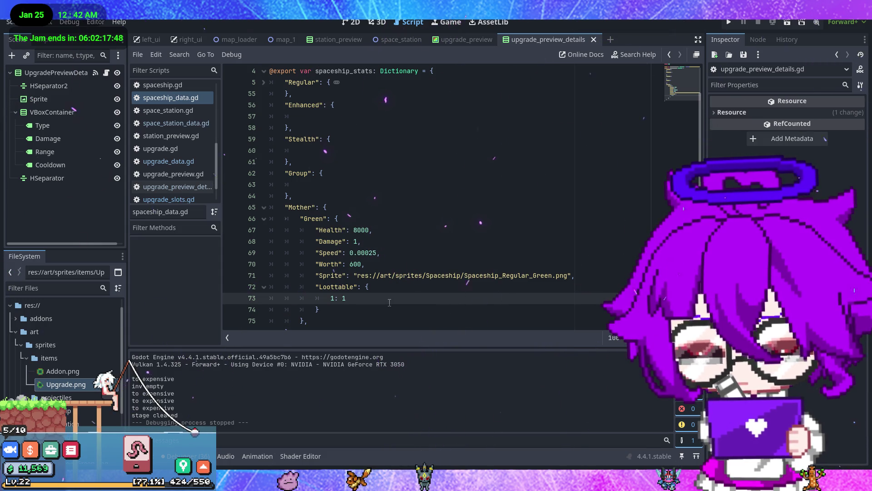
{"action": "key", "text": "BackSpace"}
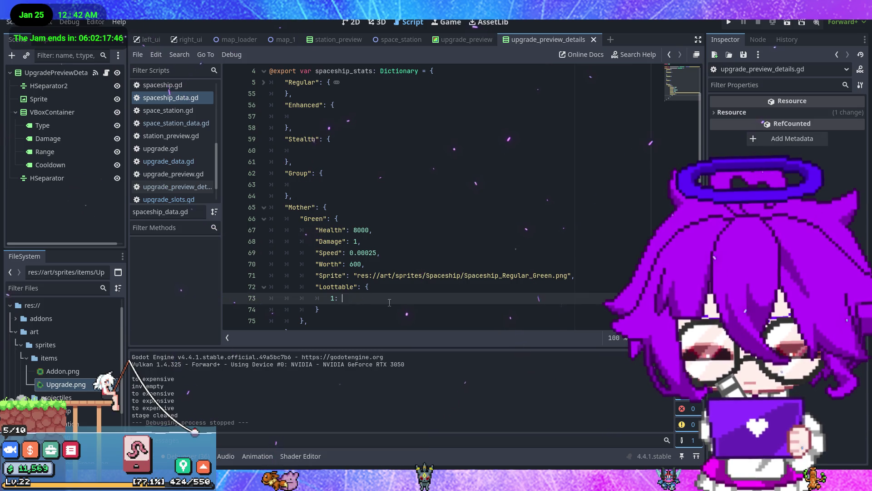
{"action": "key", "text": "BackSpace"}
{"action": "type", "text": "\"Up"}
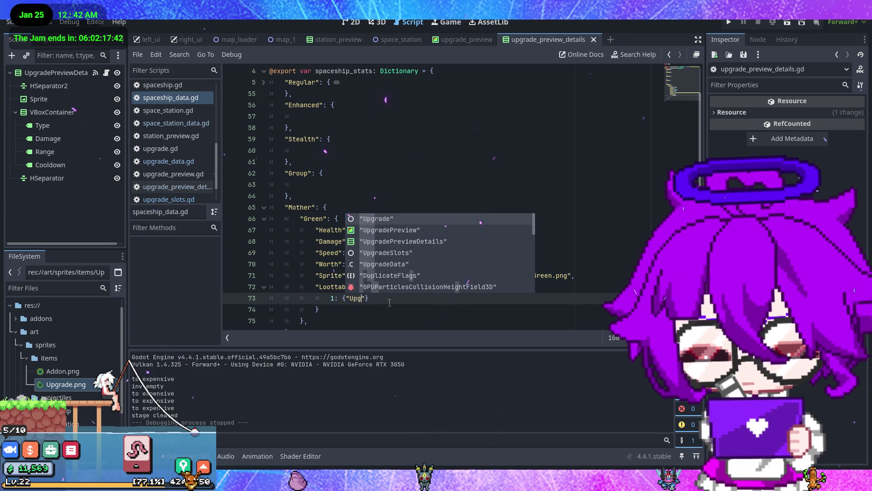
{"action": "type", "text": "grade"}
{"action": "key", "text": "Return"}
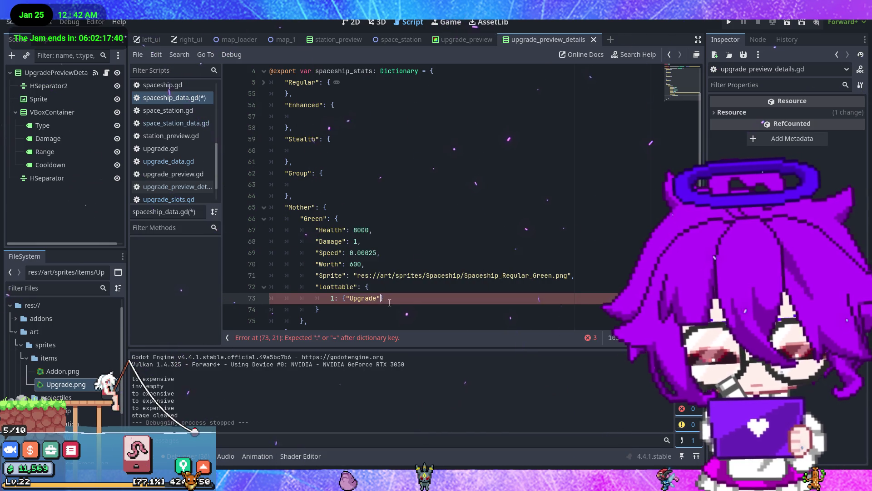
{"action": "type", "text": "1}"}
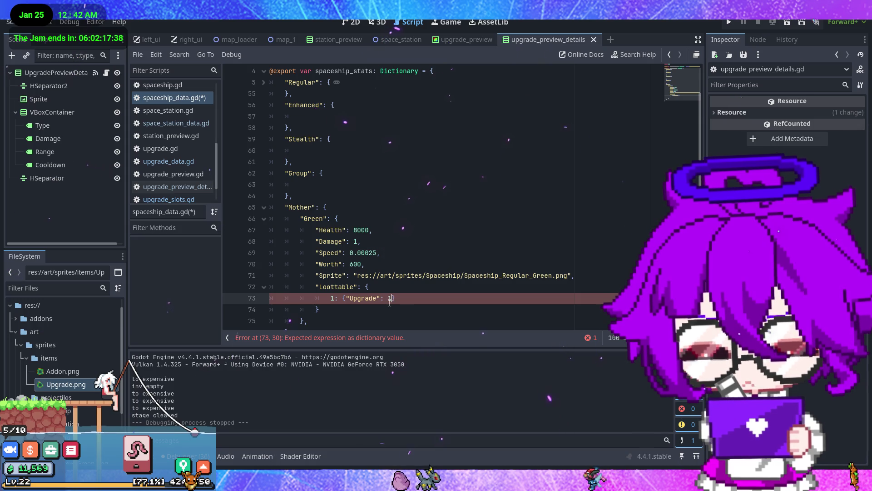
{"action": "key", "text": "ctrl+s"}
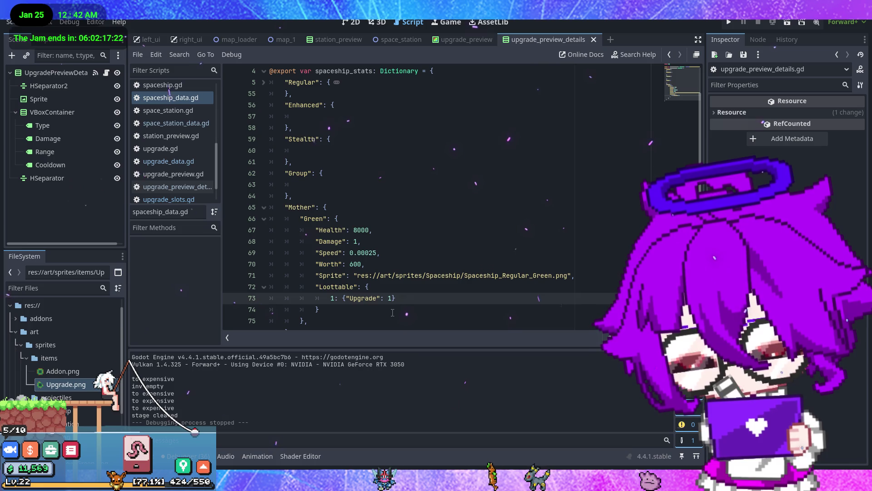
Turn the Loottable key into the quoted string "Upgrade", leaving the value {1}.
{"action": "key", "text": "BackSpace"}
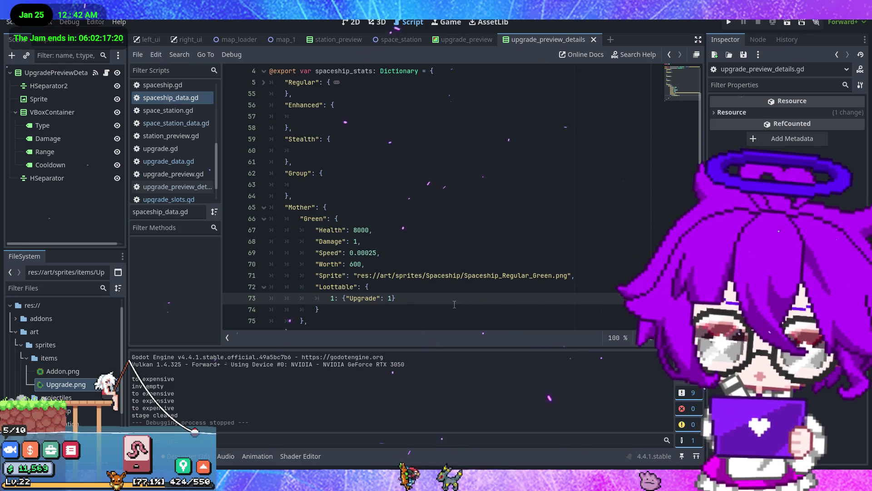
{"action": "type", "text": "Upgrade"}
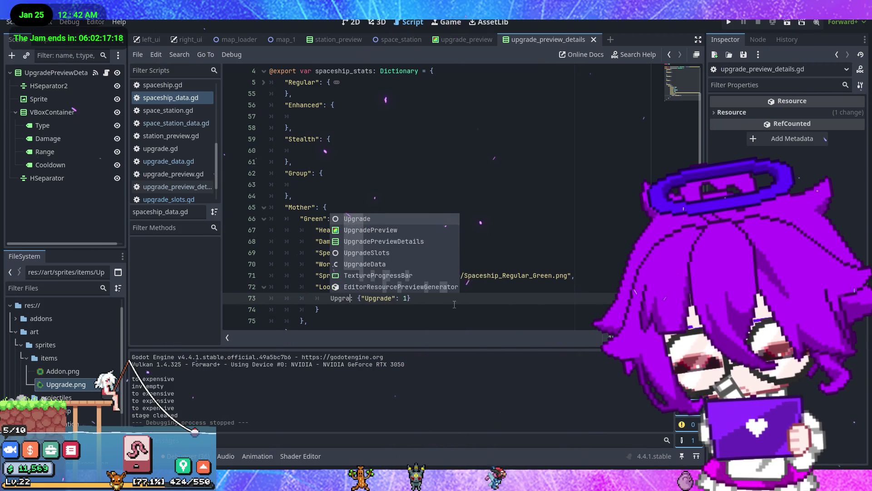
{"action": "key", "text": "BackSpace"}
{"action": "key", "text": "BackSpace"}
{"action": "key", "text": "BackSpace"}
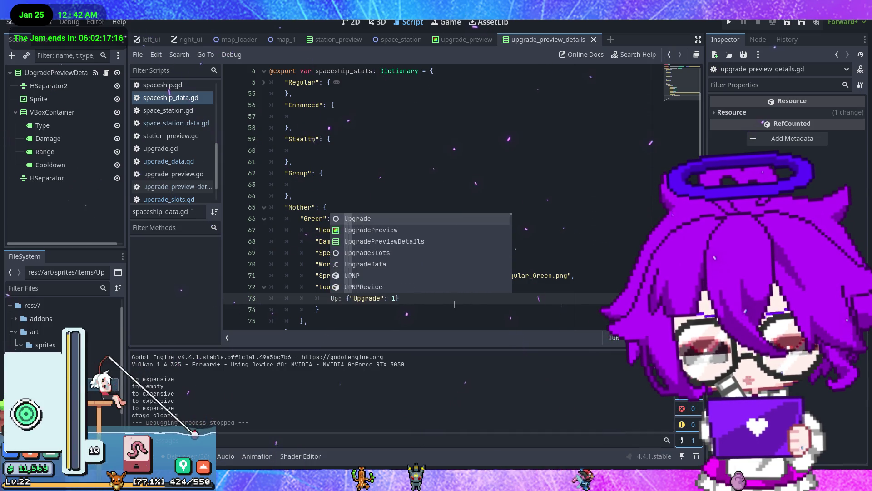
{"action": "type", "text": "\"Upgrade"}
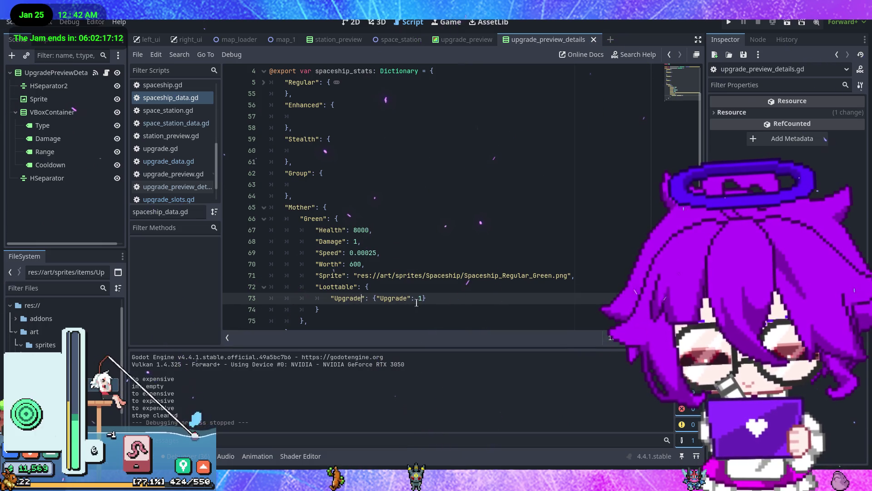
{"action": "left_click_drag", "start_coordinate": [416, 302], "coordinate": [376, 300]}
{"action": "key", "text": "BackSpace"}
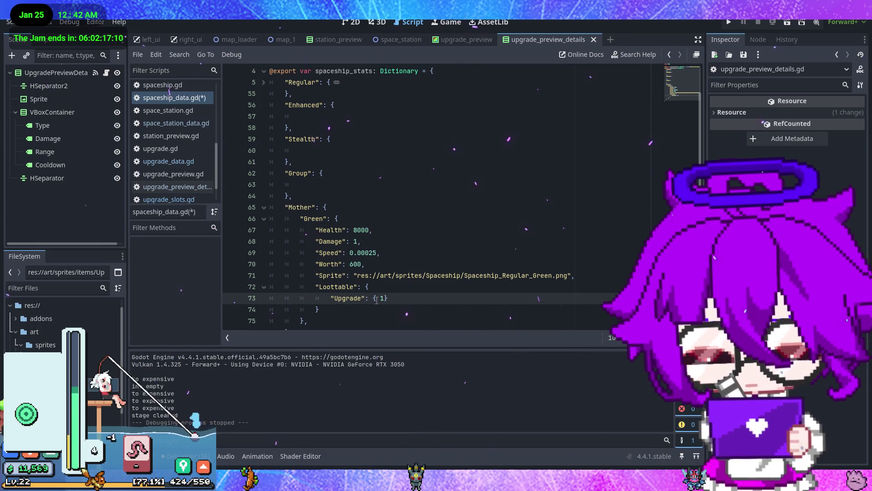
Extend the Upgrade value to the list [1, 2, 3] and save spaceship_data.gd.
{"action": "left_click", "coordinate": [411, 300]}
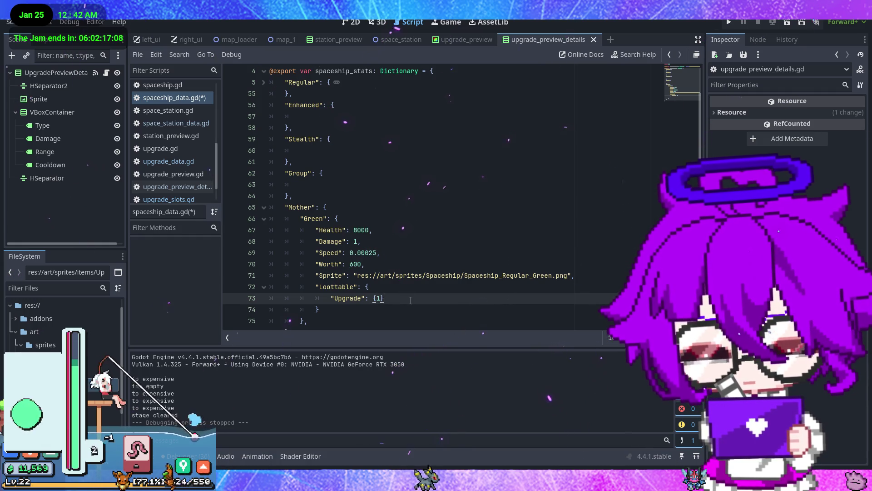
{"action": "key", "text": "Left"}
{"action": "type", "text": ", "}
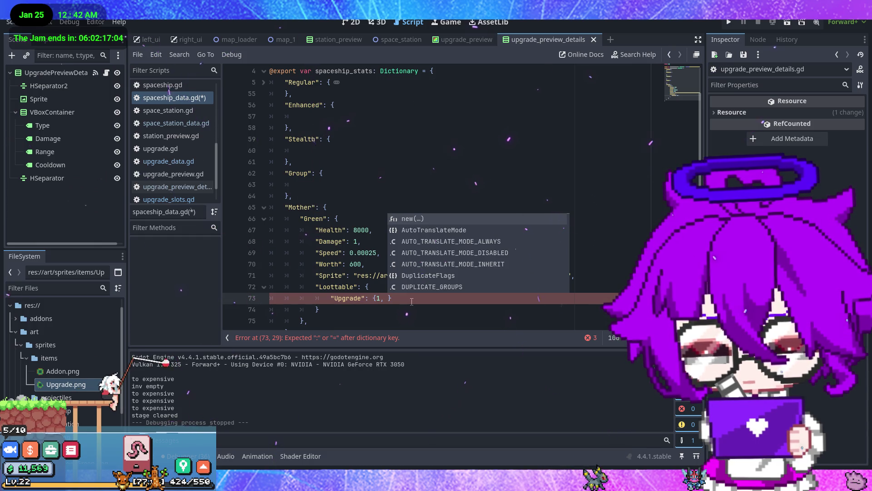
{"action": "type", "text": "2, 3"}
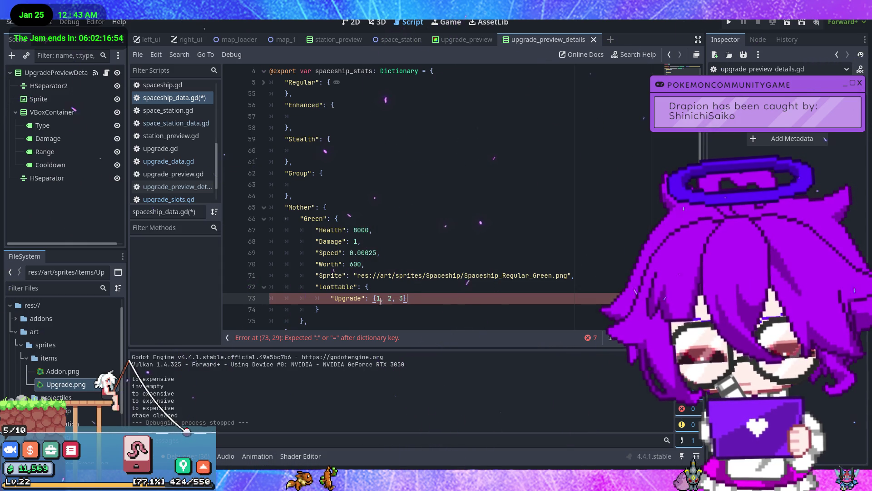
{"action": "type", "text": "["}
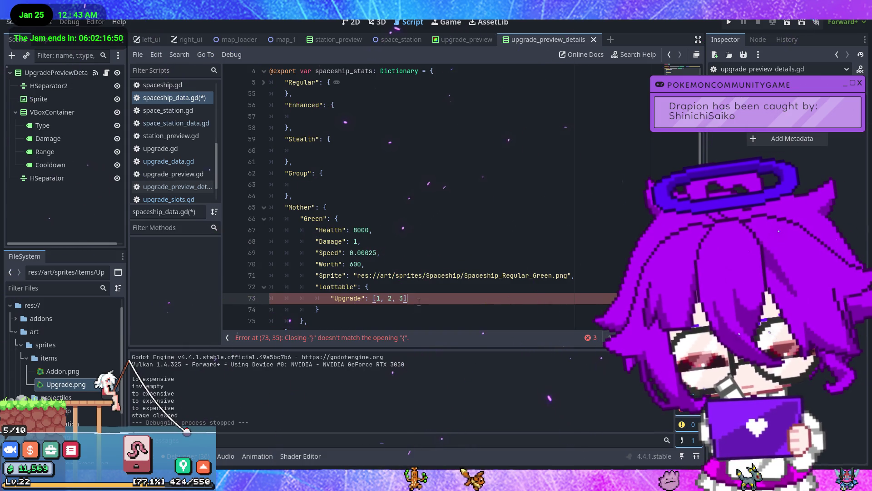
{"action": "type", "text": "]"}
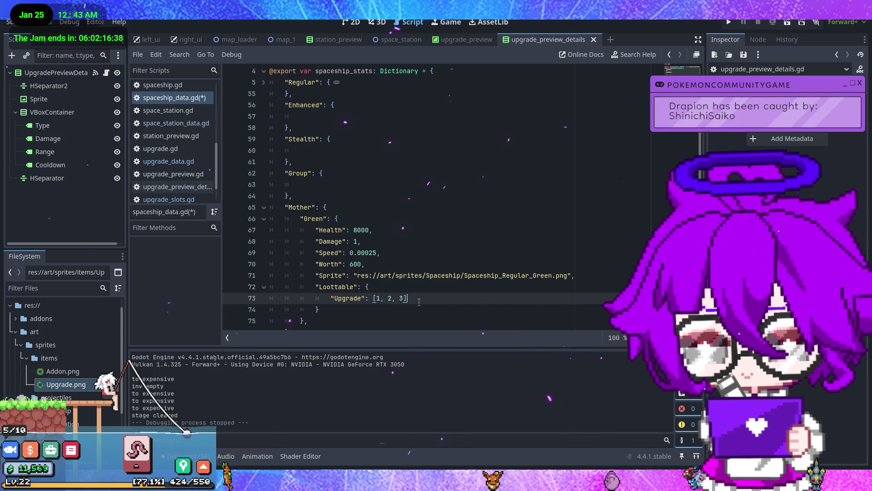
{"action": "key", "text": "ctrl+s"}
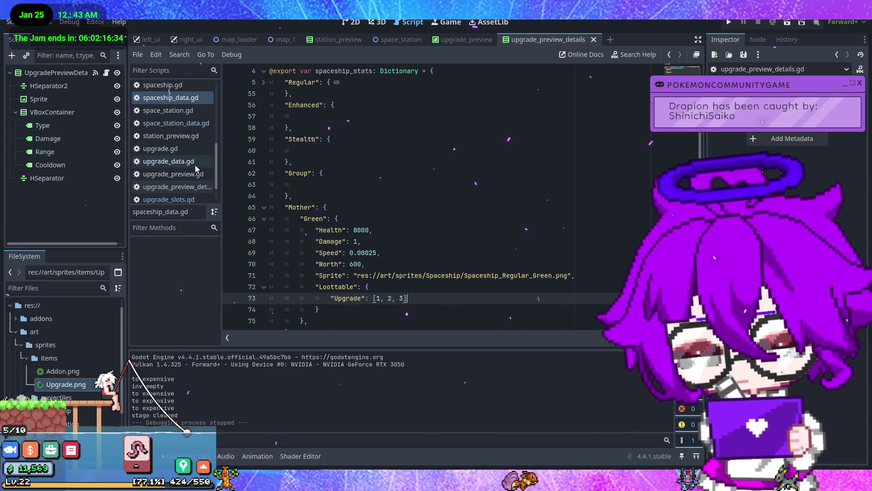
{"action": "scroll", "coordinate": [173, 173], "scroll_direction": "down", "scroll_amount": 2}
{"action": "left_click", "coordinate": [181, 183]}
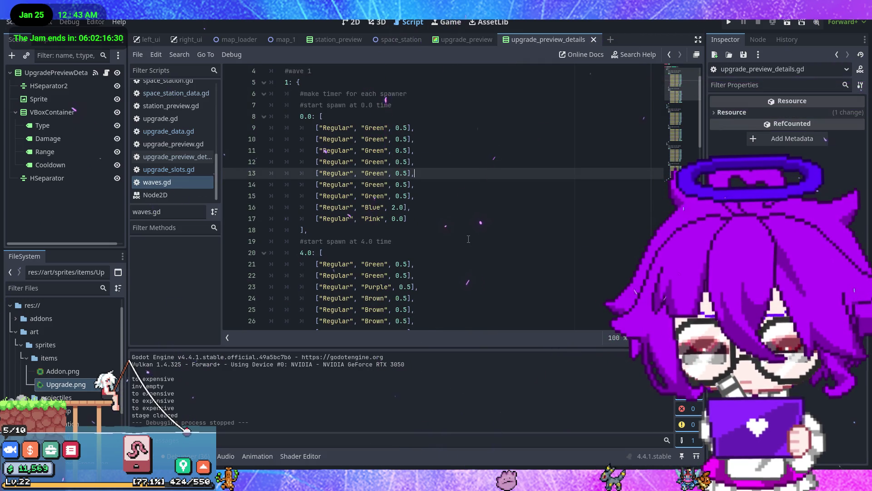
Duplicate wave 1's 4.0 spawn group below itself and retime the copy to 20.0.
{"action": "scroll", "coordinate": [469, 243], "scroll_direction": "down", "scroll_amount": 4}
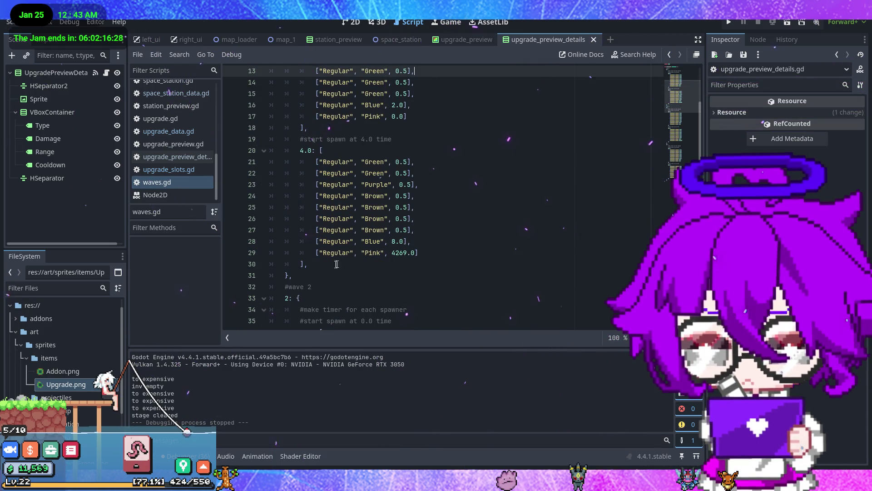
{"action": "mouse_move", "coordinate": [317, 266]}
{"action": "left_mouse_down"}
{"action": "mouse_move", "coordinate": [291, 153]}
{"action": "mouse_move", "coordinate": [273, 151]}
{"action": "mouse_move", "coordinate": [301, 145]}
{"action": "left_mouse_up"}
{"action": "key", "text": "ctrl+c"}
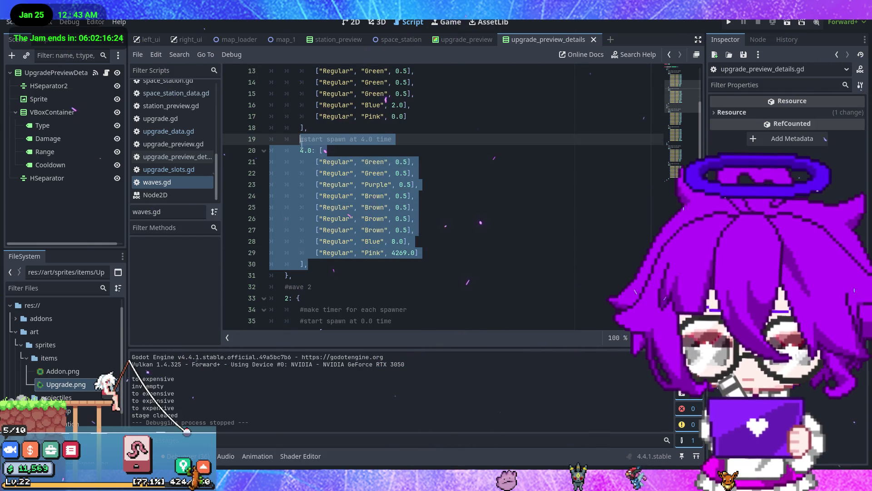
{"action": "left_click", "coordinate": [333, 264]}
{"action": "key", "text": "Return"}
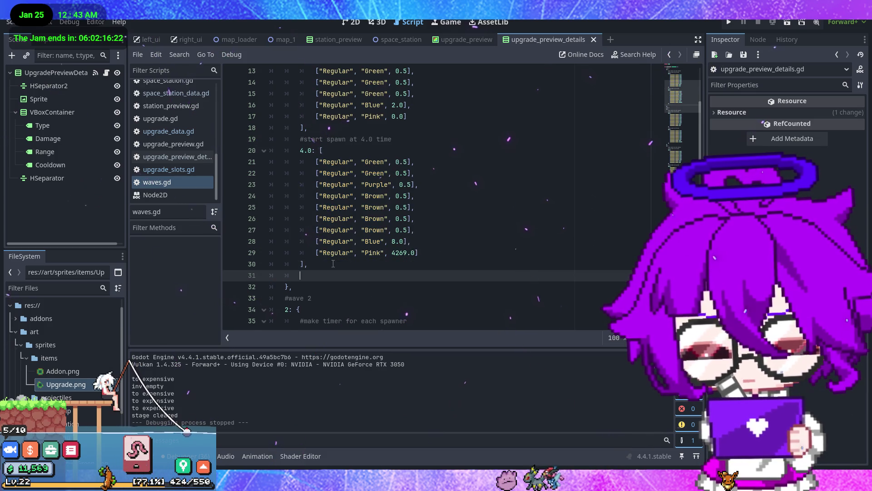
{"action": "key", "text": "ctrl+v"}
{"action": "scroll", "coordinate": [333, 263], "scroll_direction": "down", "scroll_amount": 1}
{"action": "left_click", "coordinate": [309, 243]}
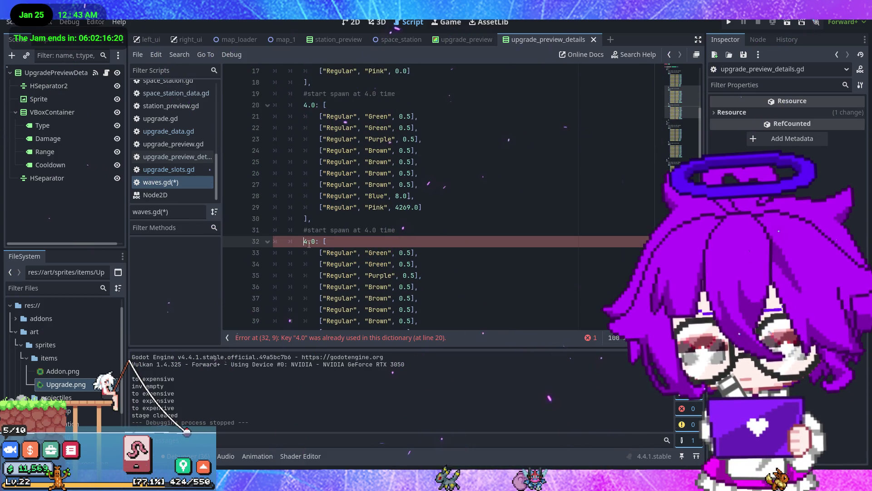
{"action": "key", "text": "BackSpace"}
Move 4269.0 into the copy's first ship entry and delete its other entries.
{"action": "scroll", "coordinate": [309, 244], "scroll_direction": "down", "scroll_amount": 3}
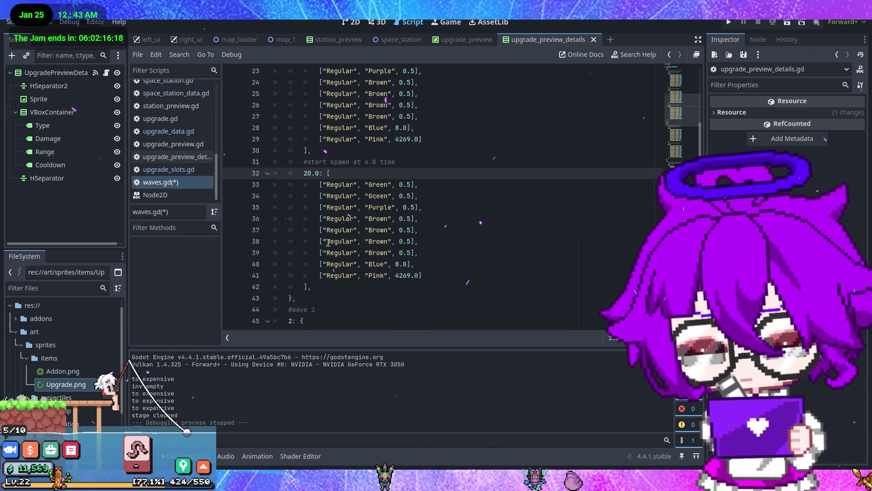
{"action": "mouse_move", "coordinate": [423, 241]}
{"action": "left_mouse_down"}
{"action": "mouse_move", "coordinate": [321, 241]}
{"action": "mouse_move", "coordinate": [333, 164]}
{"action": "left_mouse_up"}
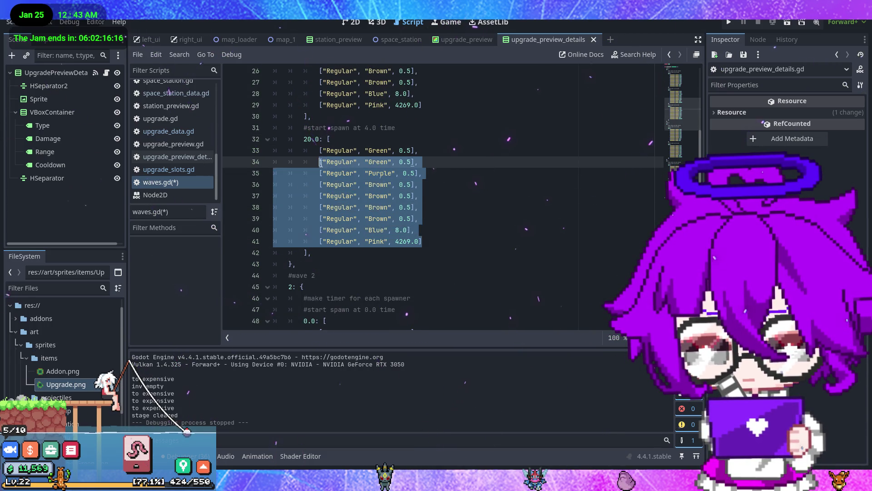
{"action": "left_click", "coordinate": [417, 245]}
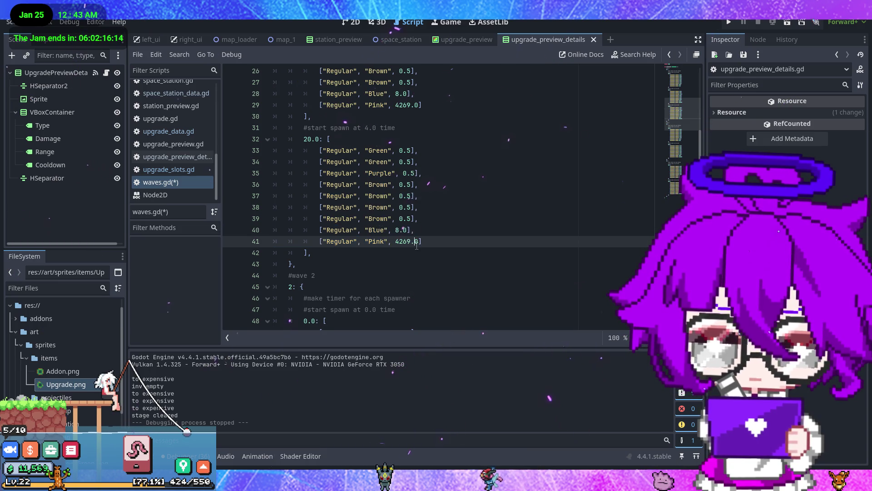
{"action": "left_click_drag", "start_coordinate": [404, 242], "coordinate": [398, 243]}
{"action": "key", "text": "BackSpace"}
{"action": "left_click_drag", "start_coordinate": [411, 152], "coordinate": [401, 151]}
{"action": "type", "text": "4269.0"}
{"action": "left_click_drag", "start_coordinate": [399, 242], "coordinate": [430, 151]}
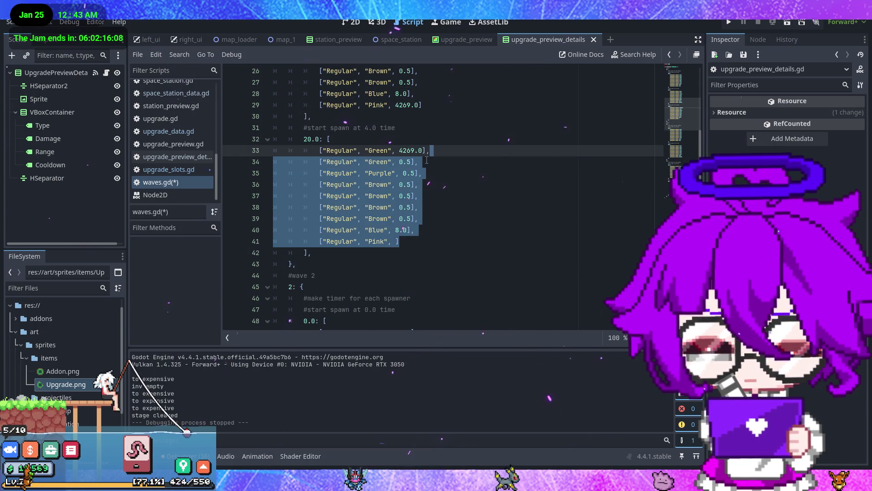
{"action": "key", "text": "BackSpace"}
Make the remaining entry a Mother ship and save waves.gd.
{"action": "left_click_drag", "start_coordinate": [351, 151], "coordinate": [322, 151]}
{"action": "type", "text": "Moth"}
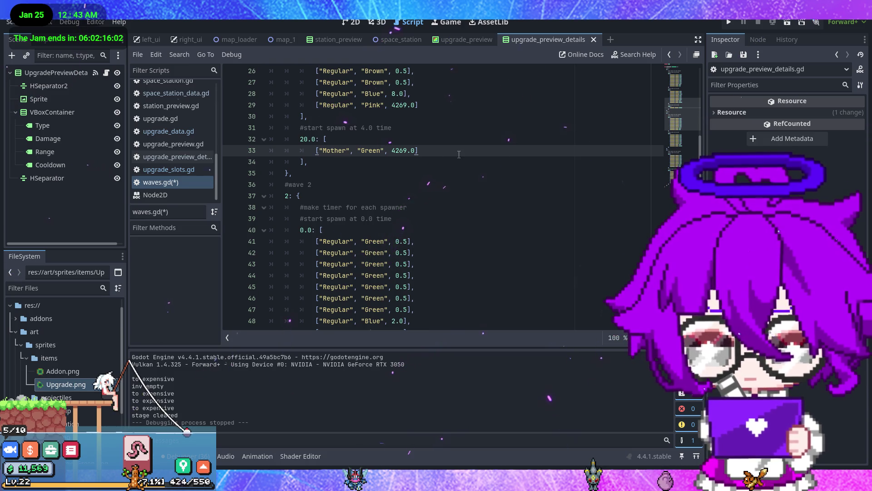
{"action": "key", "text": "ctrl+s"}
{"action": "scroll", "coordinate": [202, 141], "scroll_direction": "up", "scroll_amount": 3}
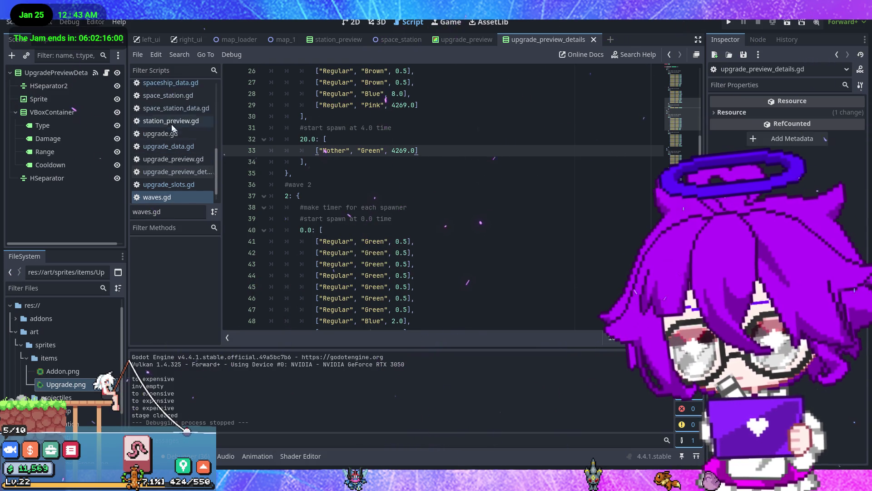
{"action": "left_click", "coordinate": [189, 101]}
{"action": "left_click", "coordinate": [181, 85]}
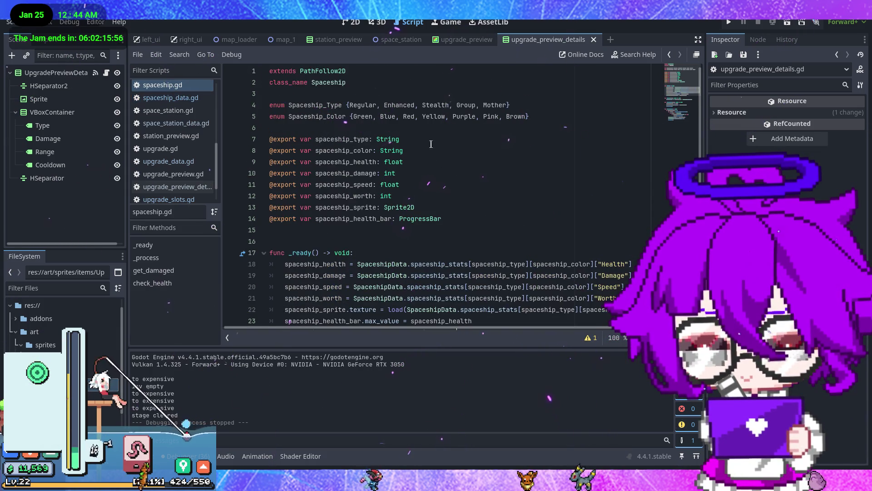
Look through spaceship.gd and select the Spaceship_Type enum names on line 4.
{"action": "scroll", "coordinate": [439, 155], "scroll_direction": "down", "scroll_amount": 1}
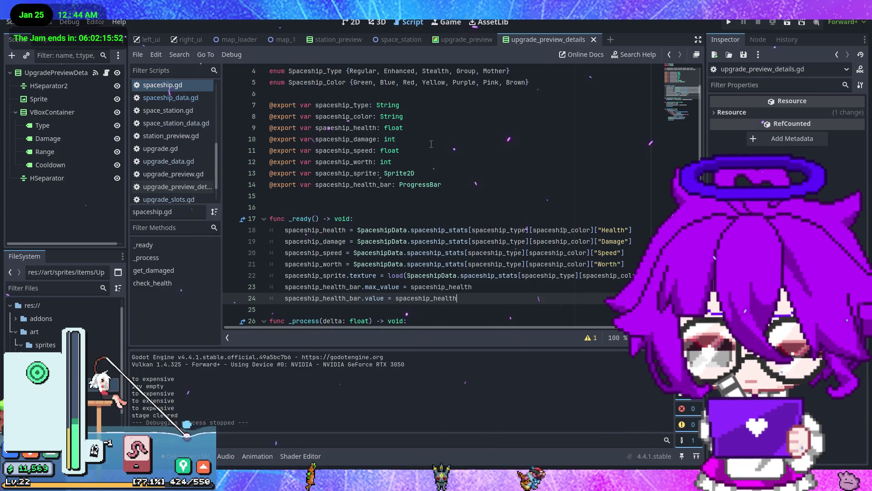
{"action": "scroll", "coordinate": [427, 199], "scroll_direction": "down", "scroll_amount": 1}
{"action": "scroll", "coordinate": [426, 199], "scroll_direction": "down", "scroll_amount": 2}
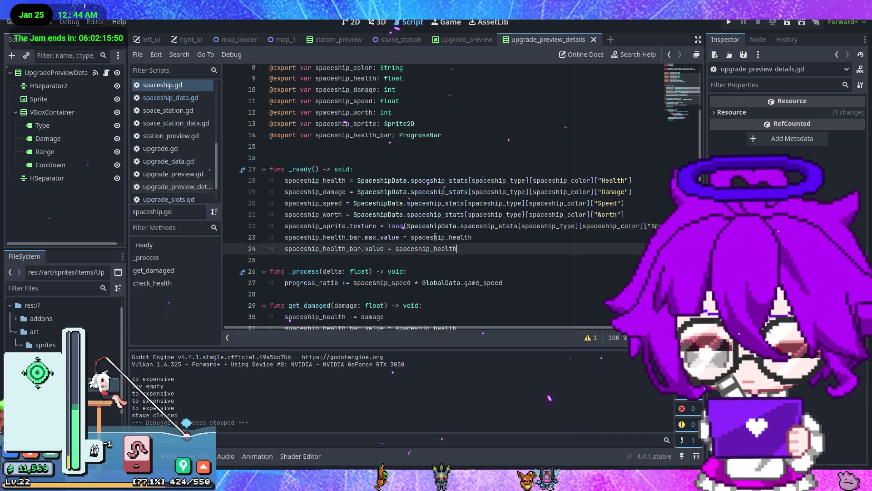
{"action": "scroll", "coordinate": [437, 236], "scroll_direction": "down", "scroll_amount": 3}
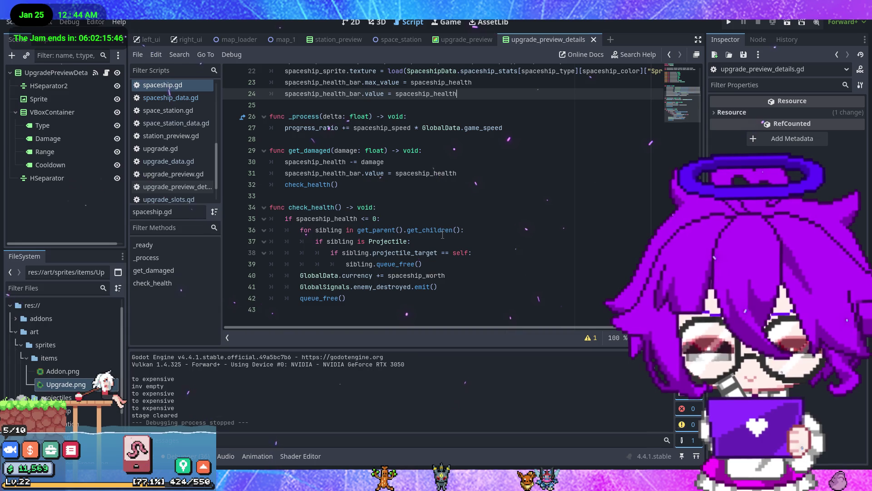
{"action": "scroll", "coordinate": [443, 235], "scroll_direction": "up", "scroll_amount": 3}
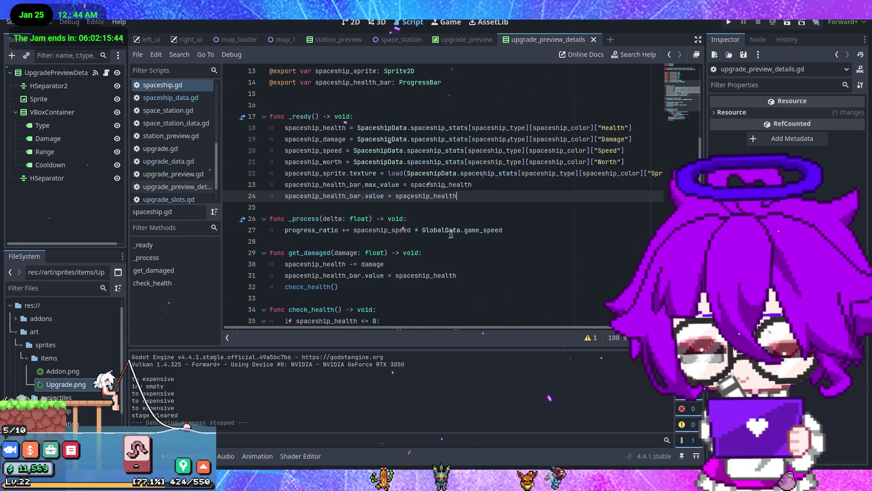
{"action": "scroll", "coordinate": [514, 218], "scroll_direction": "up", "scroll_amount": 2}
{"action": "scroll", "coordinate": [508, 214], "scroll_direction": "up", "scroll_amount": 1}
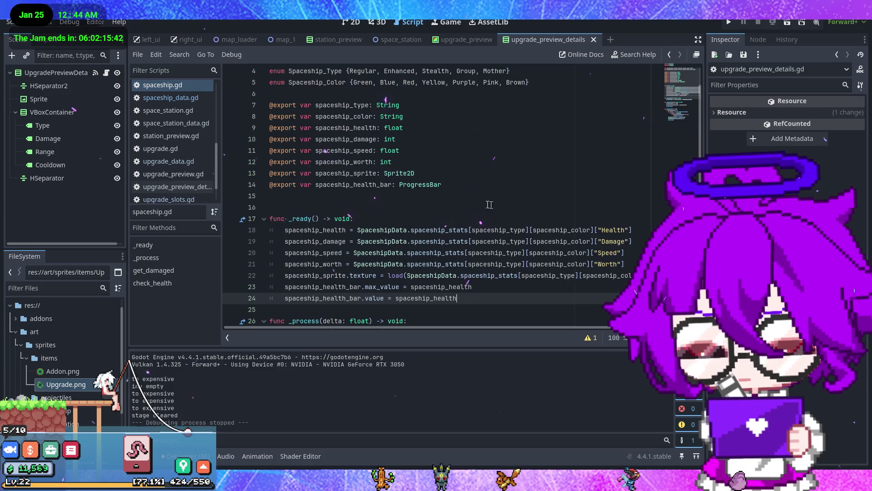
{"action": "scroll", "coordinate": [451, 202], "scroll_direction": "up", "scroll_amount": 1}
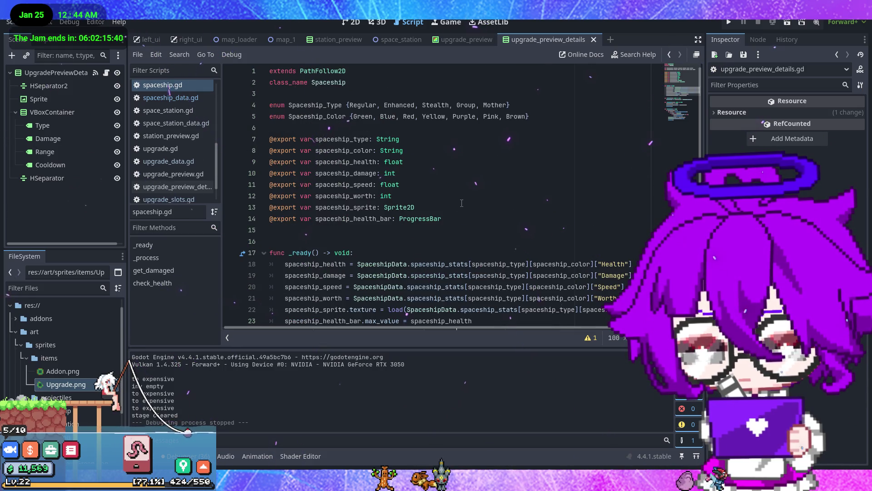
{"action": "left_click_drag", "start_coordinate": [504, 105], "coordinate": [374, 105]}
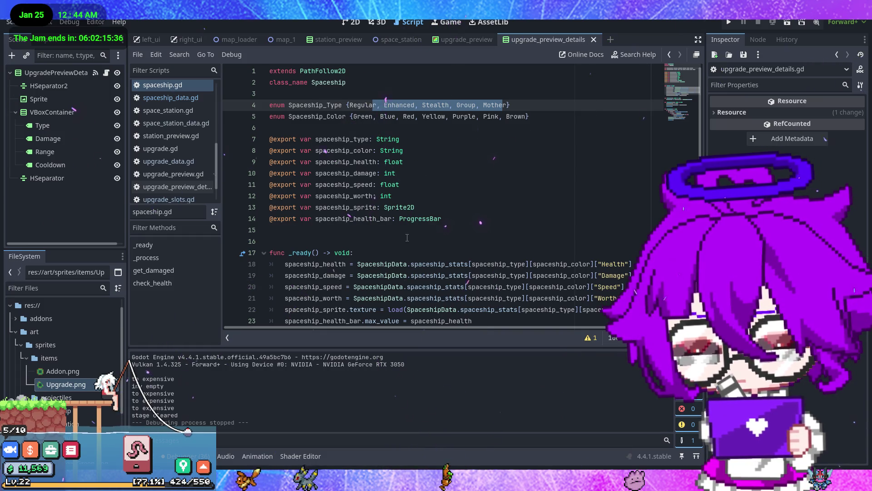
Return to spaceship_data.gd to view Mother's Upgrade [1, 2, 3] Loottable.
{"action": "scroll", "coordinate": [408, 237], "scroll_direction": "down", "scroll_amount": 1}
{"action": "scroll", "coordinate": [408, 237], "scroll_direction": "down", "scroll_amount": 2}
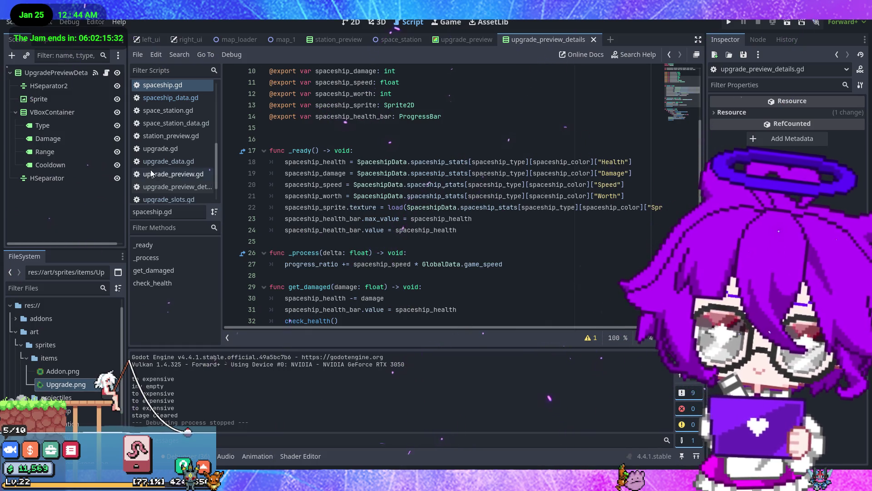
{"action": "scroll", "coordinate": [183, 179], "scroll_direction": "down", "scroll_amount": 2}
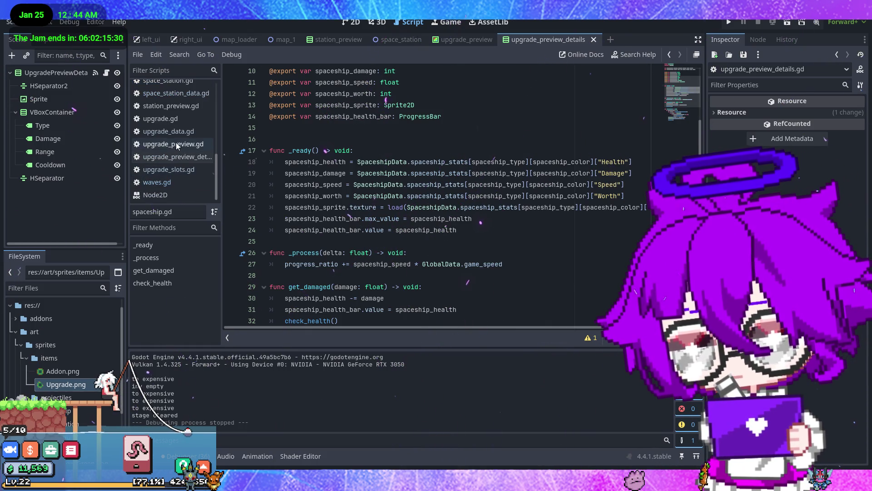
{"action": "scroll", "coordinate": [183, 177], "scroll_direction": "up", "scroll_amount": 3}
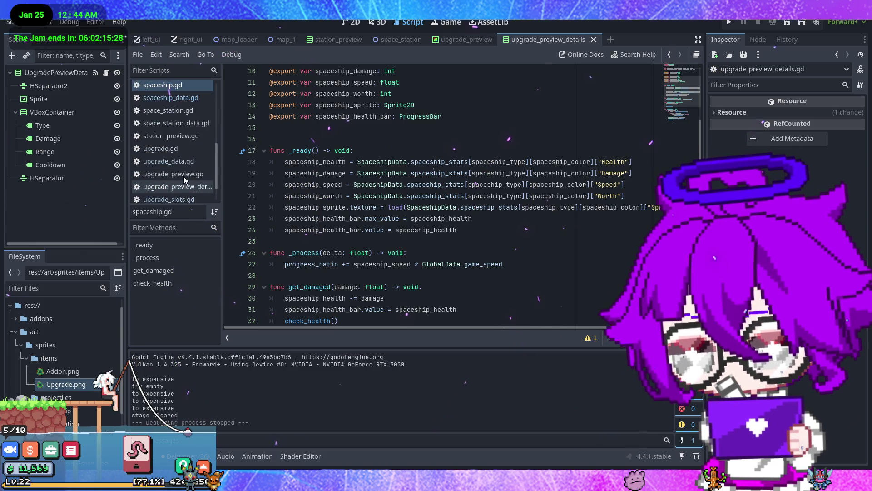
{"action": "left_click", "coordinate": [175, 114]}
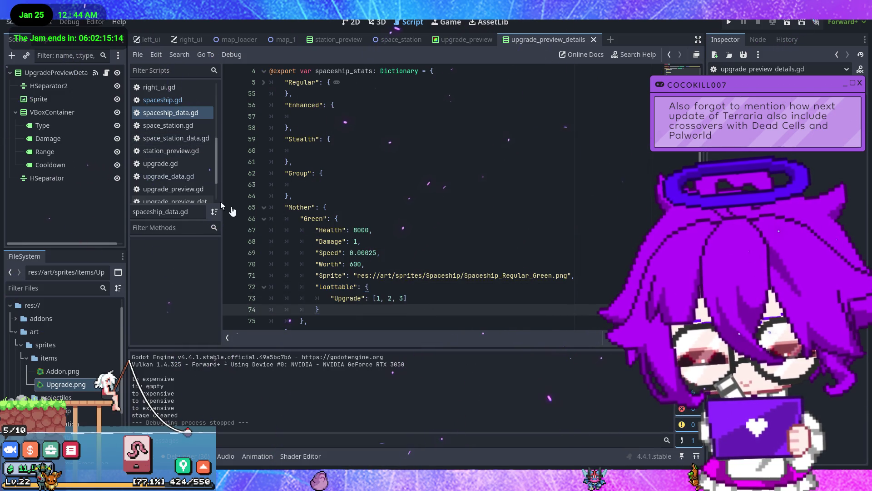
Review upgrade_data.gd, spaceship_data.gd and spaceship.gd in turn.
{"action": "left_click", "coordinate": [170, 176]}
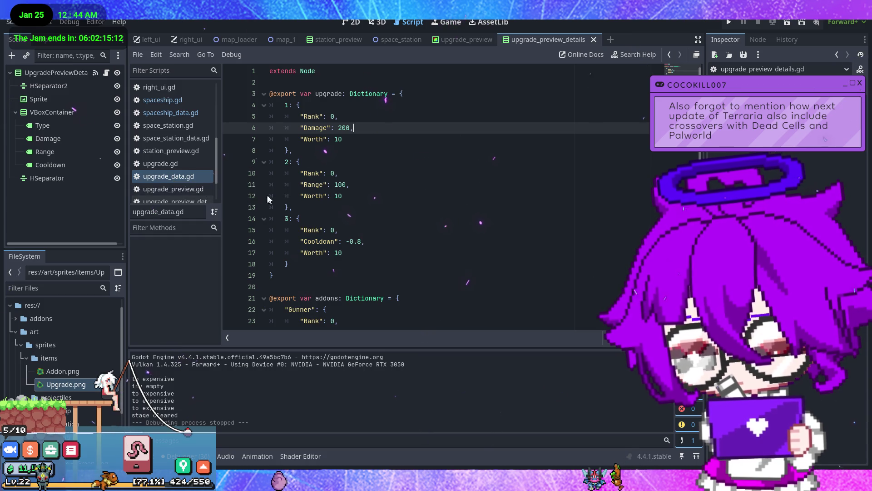
{"action": "scroll", "coordinate": [176, 169], "scroll_direction": "up", "scroll_amount": 2}
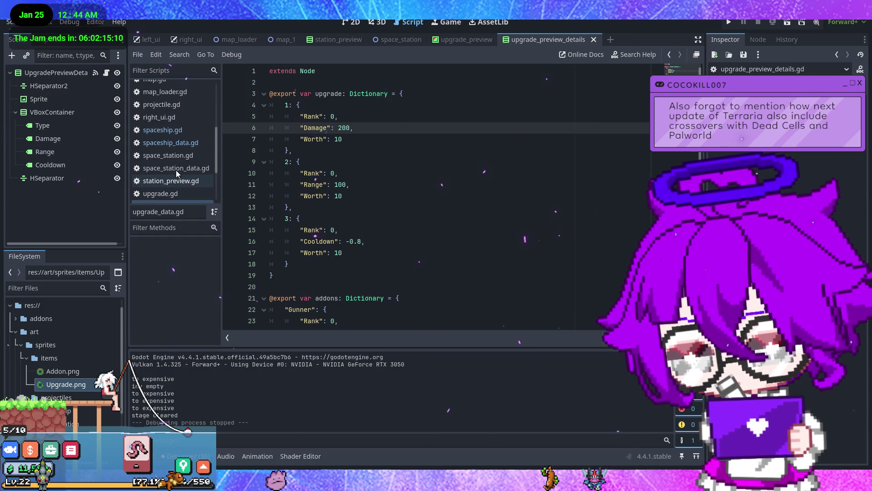
{"action": "left_click", "coordinate": [181, 148]}
{"action": "left_click", "coordinate": [168, 130]}
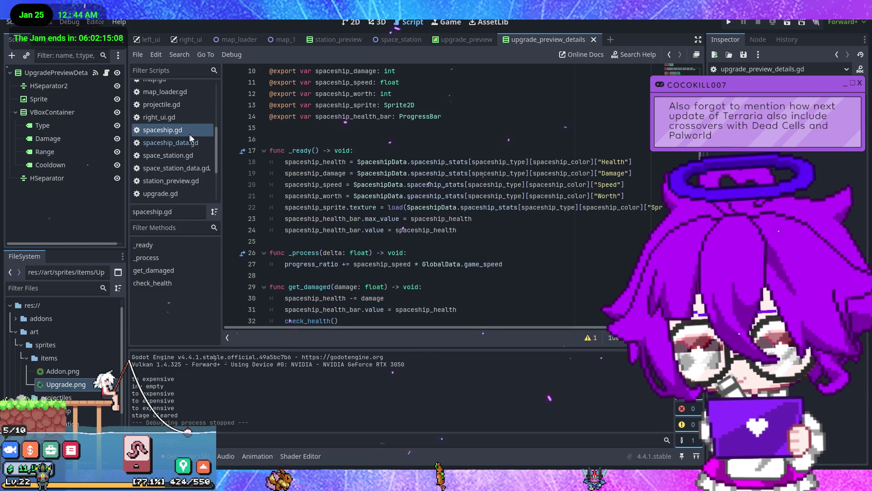
{"action": "scroll", "coordinate": [396, 202], "scroll_direction": "up", "scroll_amount": 3}
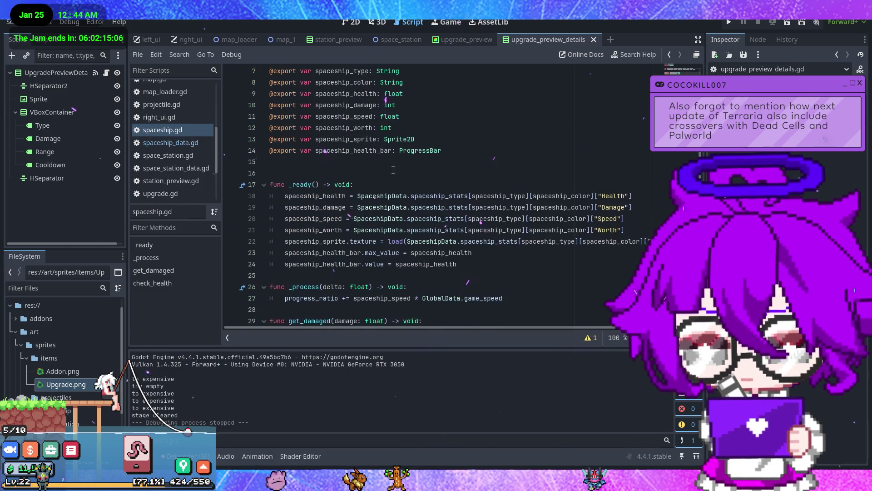
{"action": "scroll", "coordinate": [405, 227], "scroll_direction": "down", "scroll_amount": 1}
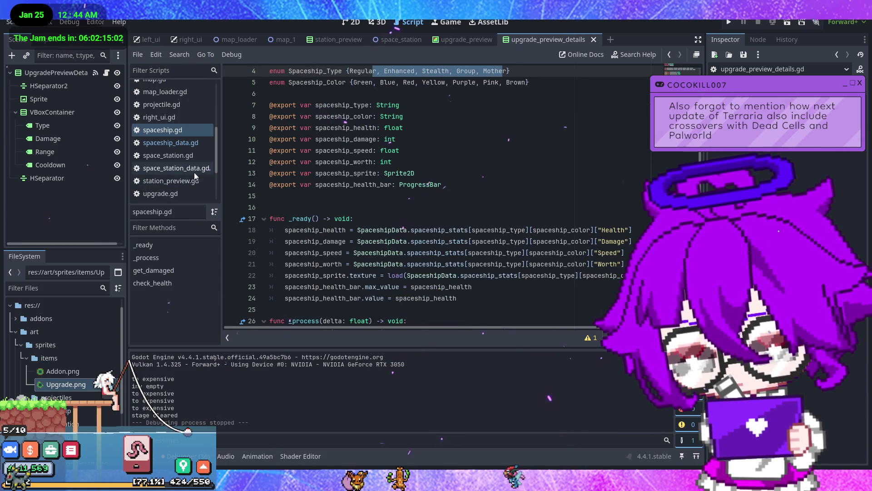
{"action": "scroll", "coordinate": [184, 168], "scroll_direction": "down", "scroll_amount": 3}
{"action": "scroll", "coordinate": [189, 178], "scroll_direction": "up", "scroll_amount": 4}
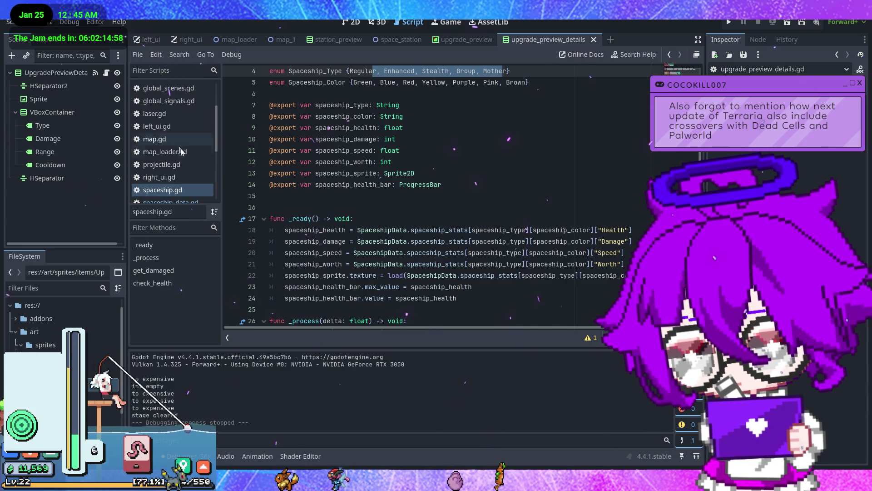
Review map.gd and map_loader.gd's _ready, trigger_game_over and trigger_stage_clear functions.
{"action": "left_click", "coordinate": [177, 140]}
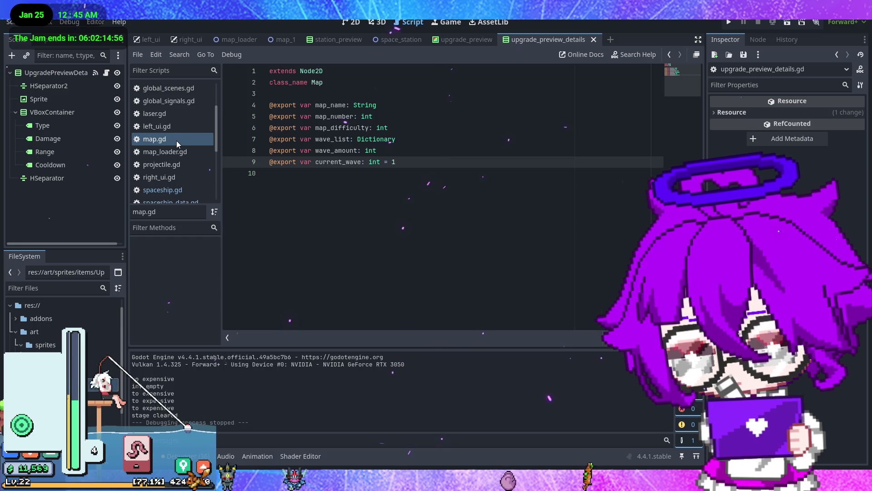
{"action": "left_click", "coordinate": [178, 151]}
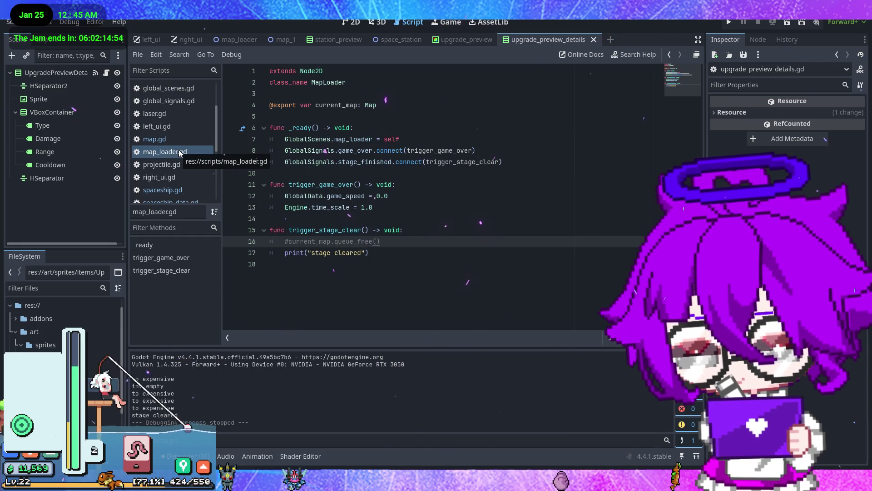
{"action": "scroll", "coordinate": [191, 173], "scroll_direction": "up", "scroll_amount": 2}
{"action": "scroll", "coordinate": [189, 173], "scroll_direction": "up", "scroll_amount": 3}
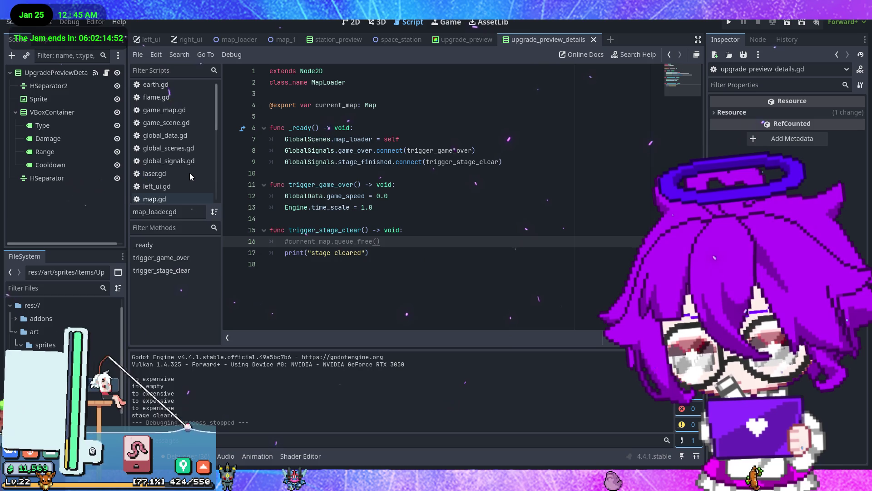
{"action": "left_click", "coordinate": [184, 114]}
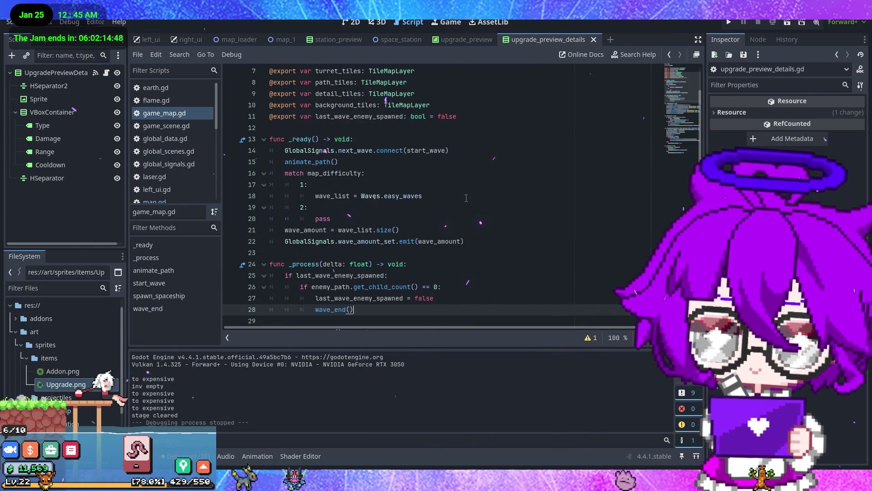
Inspect lines 15 to 22 of game_map.gd.
{"action": "left_click", "coordinate": [450, 151]}
{"action": "left_click", "coordinate": [448, 164]}
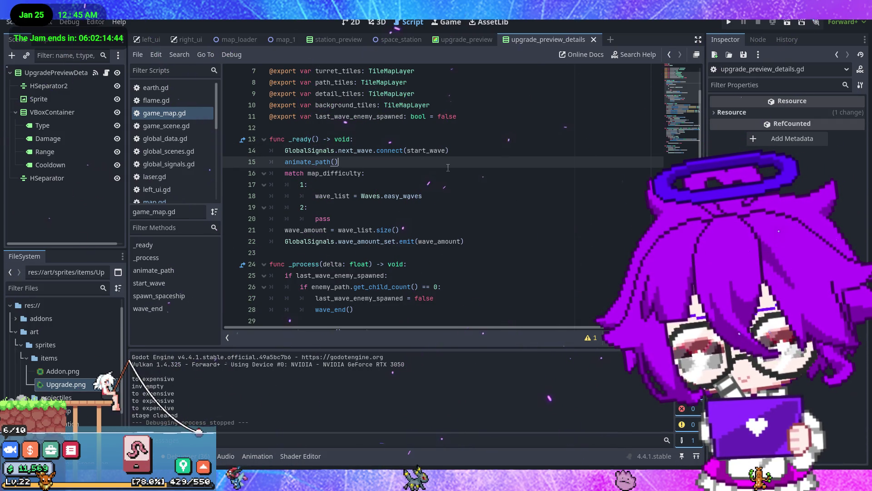
{"action": "left_click", "coordinate": [452, 173]}
{"action": "left_click", "coordinate": [463, 196]}
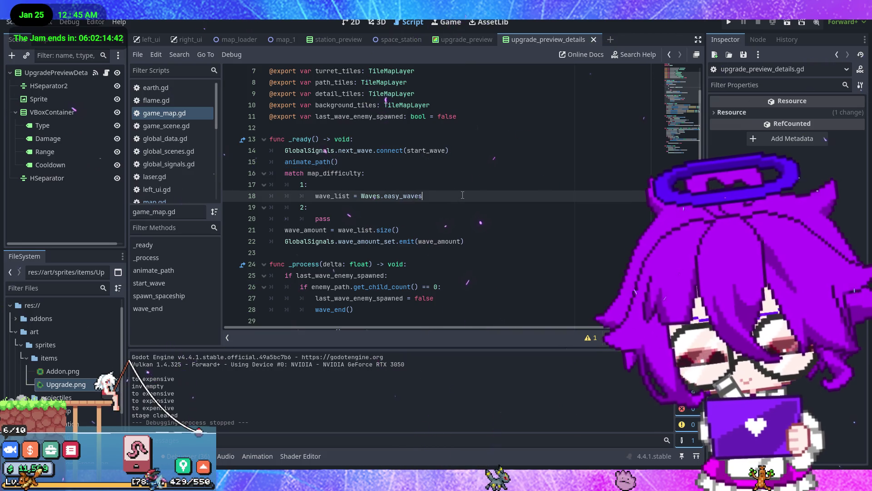
{"action": "scroll", "coordinate": [460, 193], "scroll_direction": "down", "scroll_amount": 1}
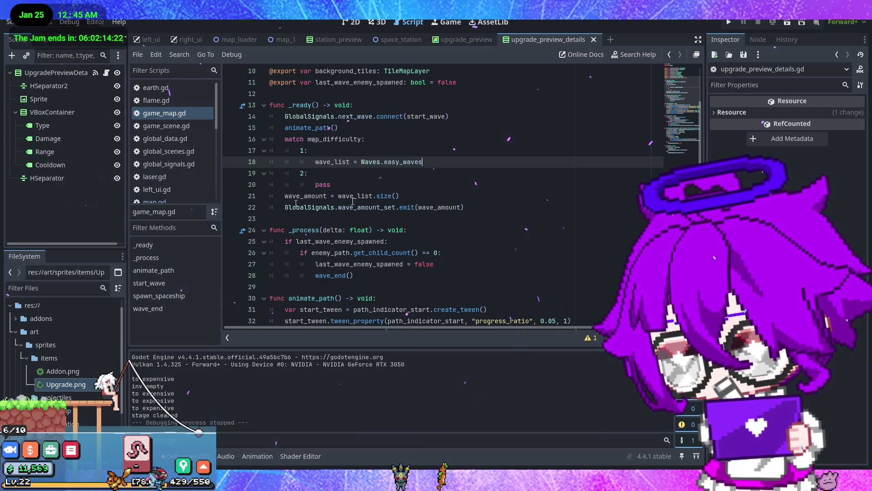
{"action": "left_click", "coordinate": [480, 207]}
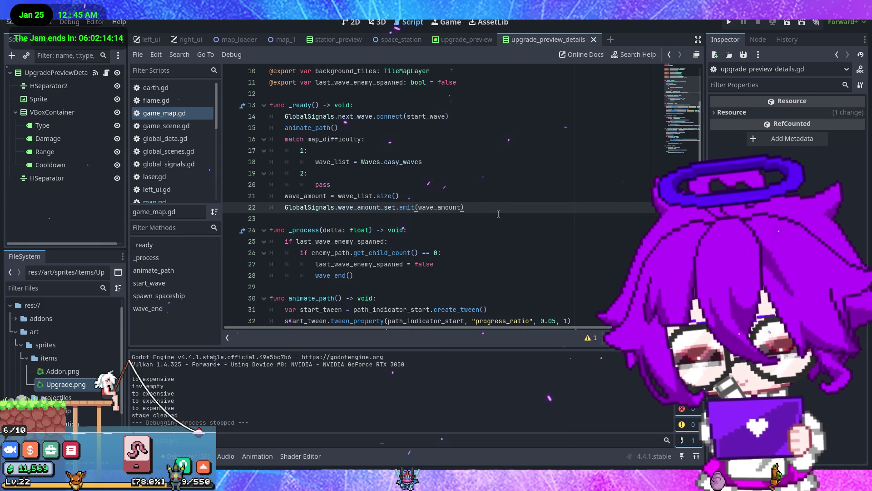
{"action": "scroll", "coordinate": [498, 214], "scroll_direction": "down", "scroll_amount": 1}
Collapse the _process, animate_path and start_wave functions in game_map.gd.
{"action": "left_click", "coordinate": [265, 197]}
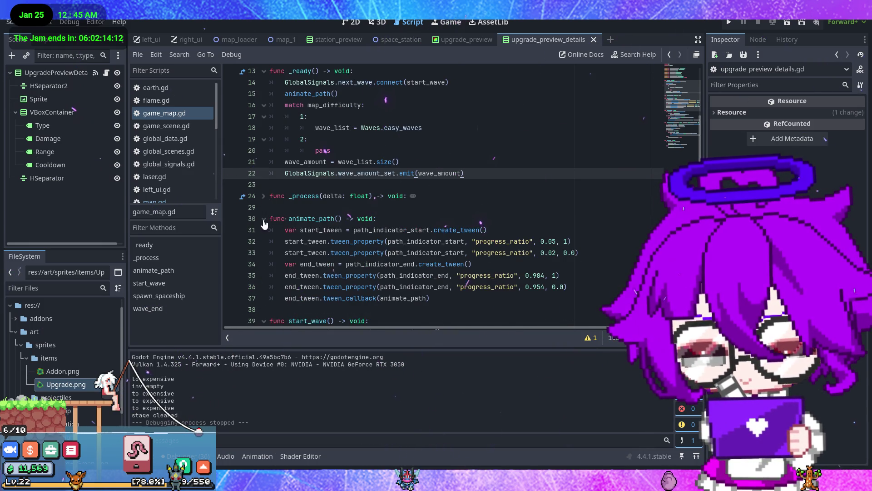
{"action": "left_click", "coordinate": [264, 219]}
{"action": "scroll", "coordinate": [268, 244], "scroll_direction": "down", "scroll_amount": 1}
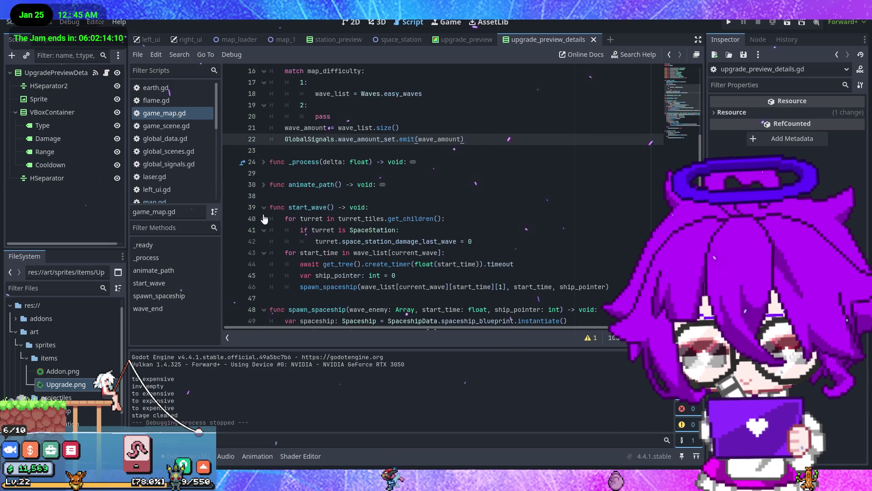
{"action": "left_click", "coordinate": [264, 208]}
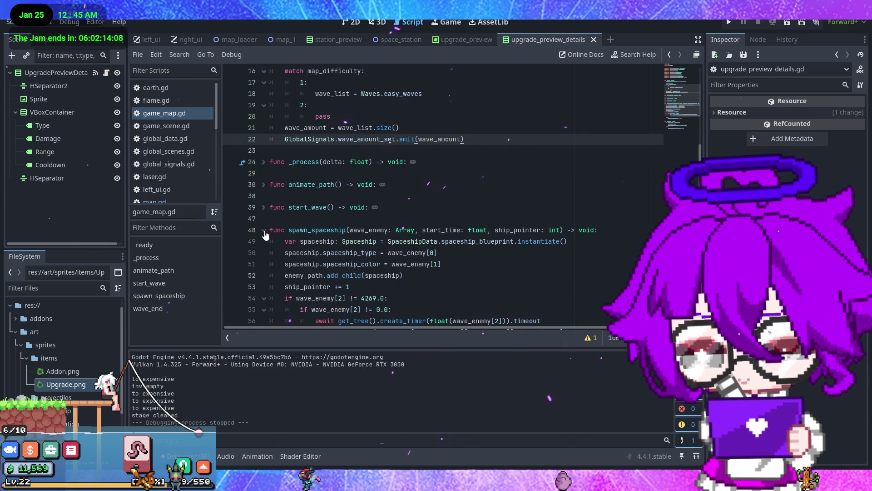
{"action": "scroll", "coordinate": [468, 222], "scroll_direction": "down", "scroll_amount": 1}
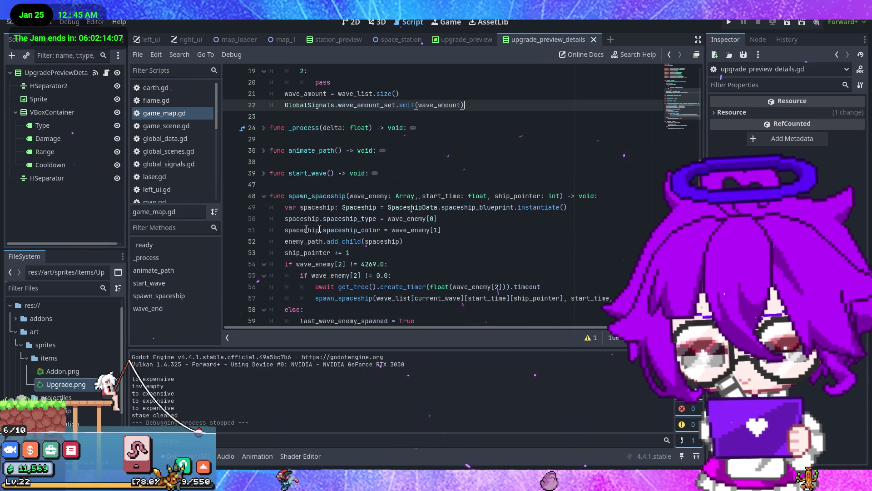
{"action": "left_click", "coordinate": [470, 221]}
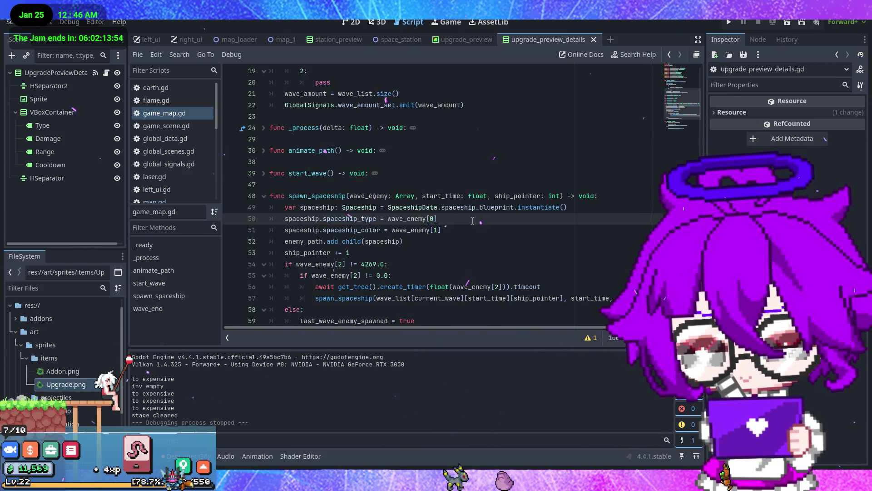
{"action": "scroll", "coordinate": [175, 150], "scroll_direction": "down", "scroll_amount": 1}
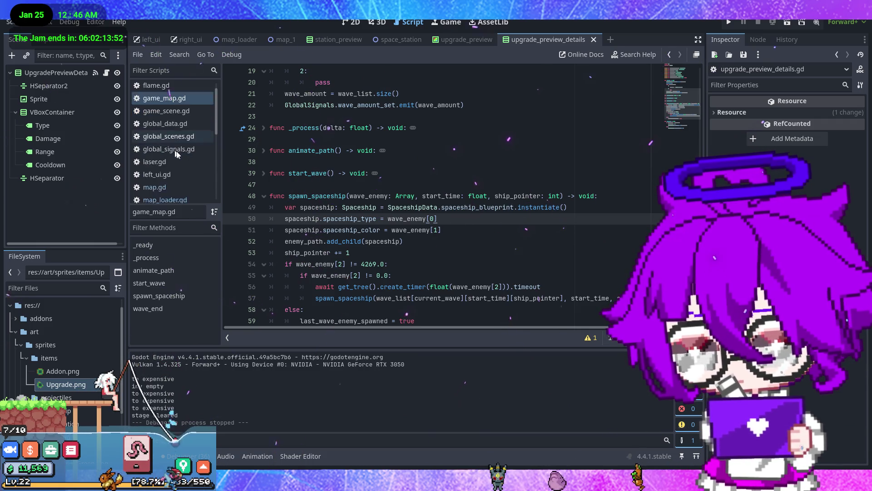
{"action": "scroll", "coordinate": [177, 152], "scroll_direction": "down", "scroll_amount": 5}
{"action": "left_click", "coordinate": [187, 177]}
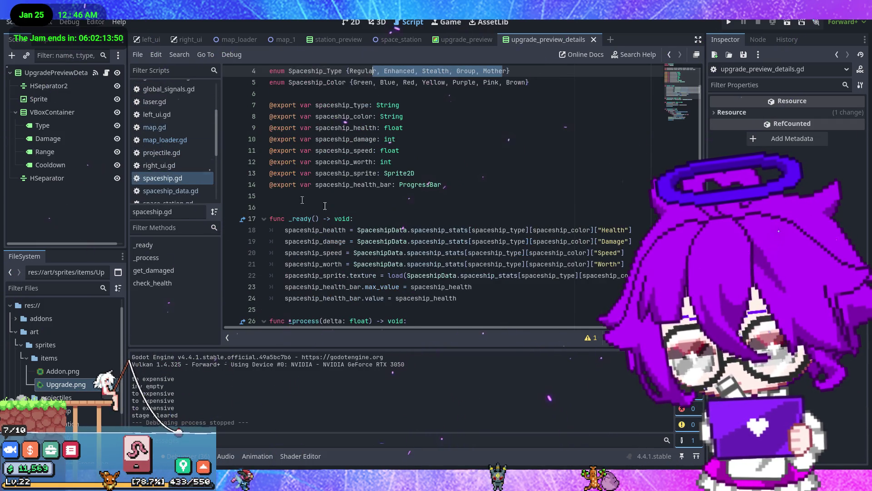
Add print(spaceship_type) at the start of _ready and save spaceship.gd.
{"action": "left_click", "coordinate": [374, 217]}
{"action": "key", "text": "Return"}
{"action": "type", "text": "p"}
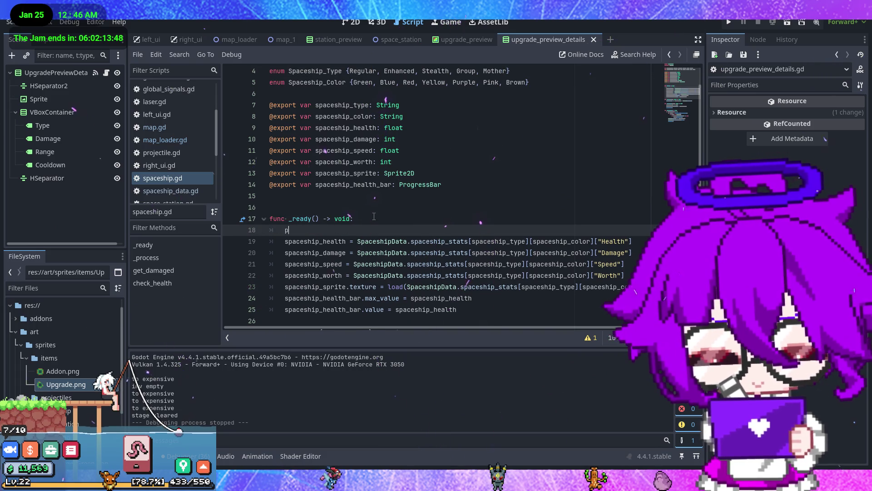
{"action": "type", "text": "rint(spa"}
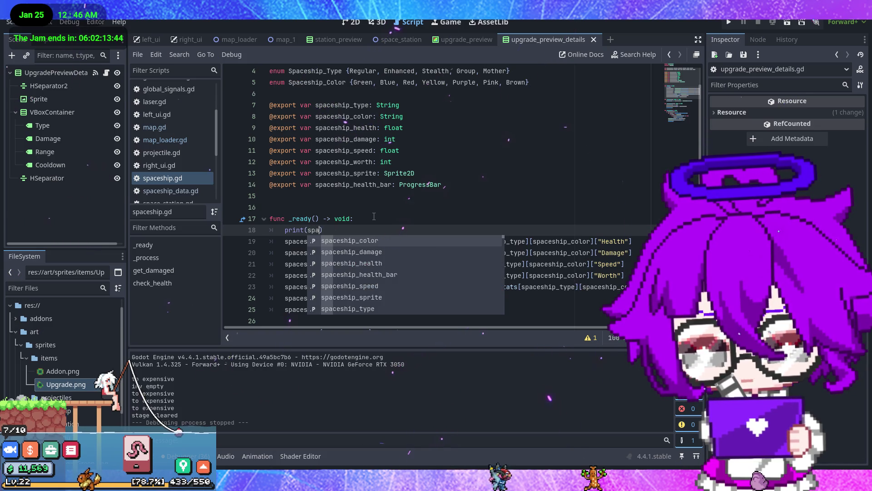
{"action": "key", "text": "Down"}
{"action": "key", "text": "Down"}
{"action": "key", "text": "Down"}
{"action": "key", "text": "Down"}
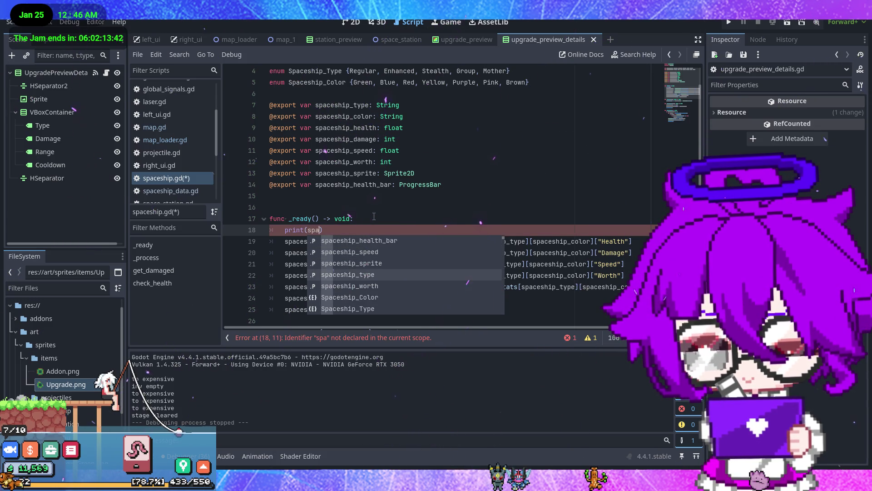
{"action": "key", "text": "Return"}
{"action": "key", "text": "ctrl+s"}
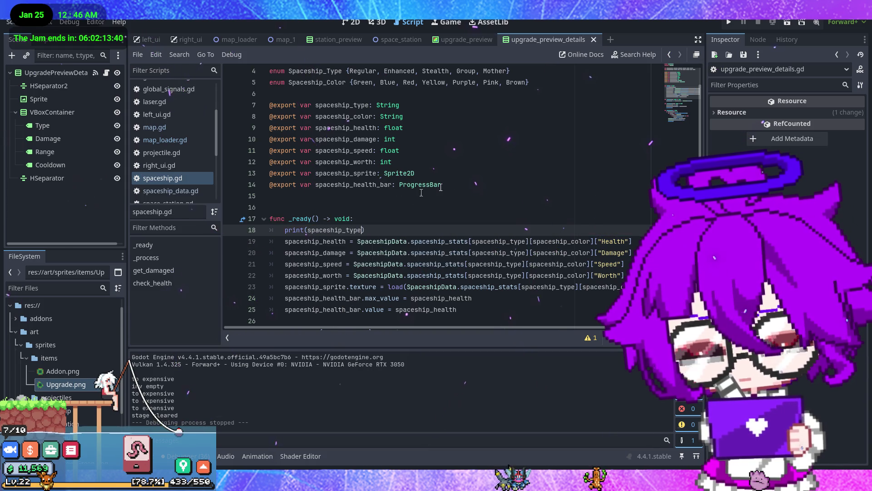
Run the game and start the first wave to see Regular printed for spawned ships.
{"action": "key", "text": "F6"}
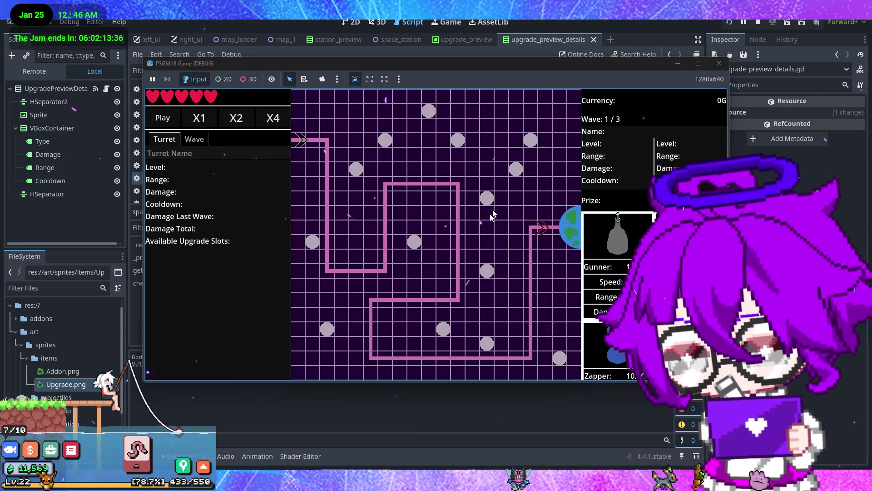
{"action": "left_click", "coordinate": [166, 117]}
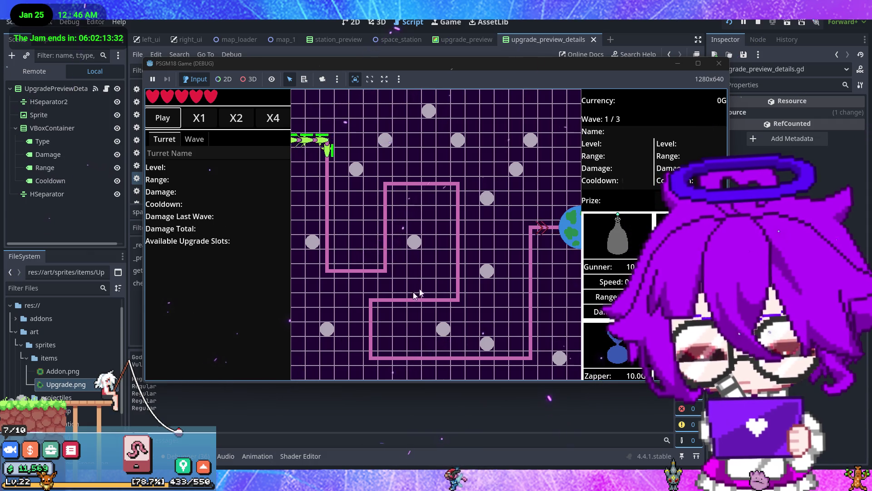
{"action": "left_click", "coordinate": [719, 64]}
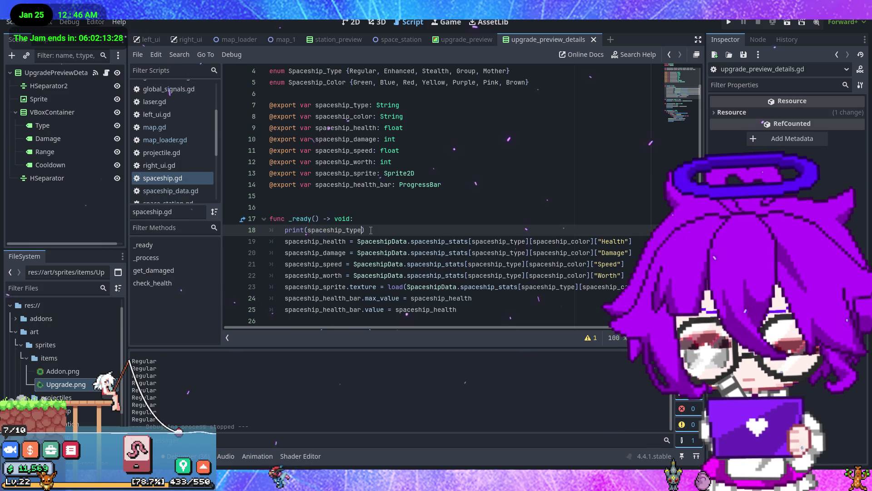
Delete the debug print(spaceship_type) line from _ready.
{"action": "left_click_drag", "start_coordinate": [380, 230], "coordinate": [278, 231]}
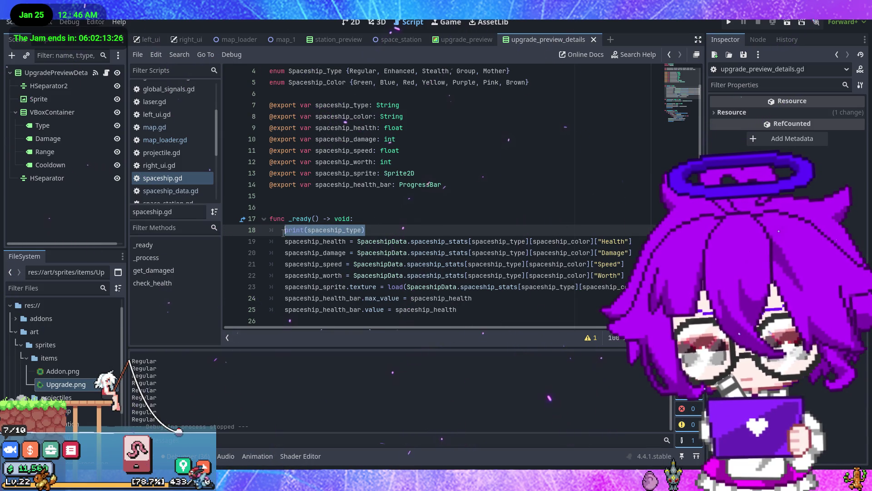
{"action": "key", "text": "BackSpace"}
{"action": "key", "text": "BackSpace"}
{"action": "scroll", "coordinate": [300, 232], "scroll_direction": "down", "scroll_amount": 6}
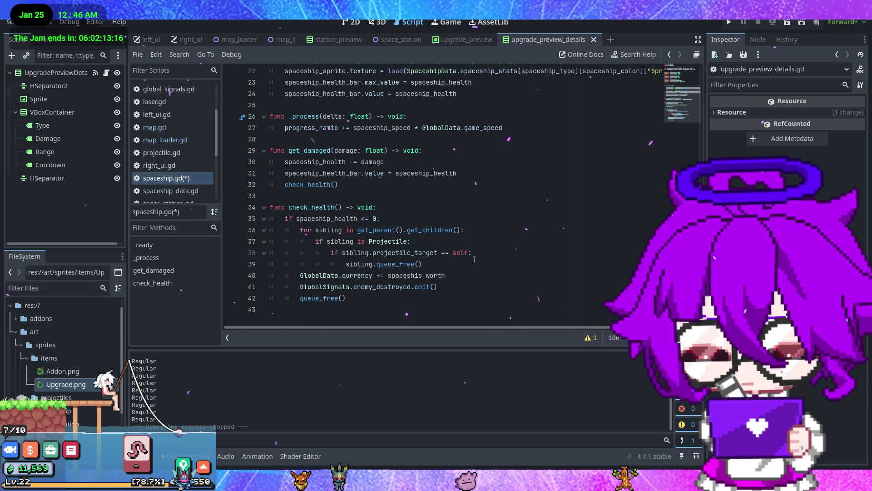
Add if spaceship_type == "Mother": after the currency reward line in check_health.
{"action": "left_click", "coordinate": [468, 286]}
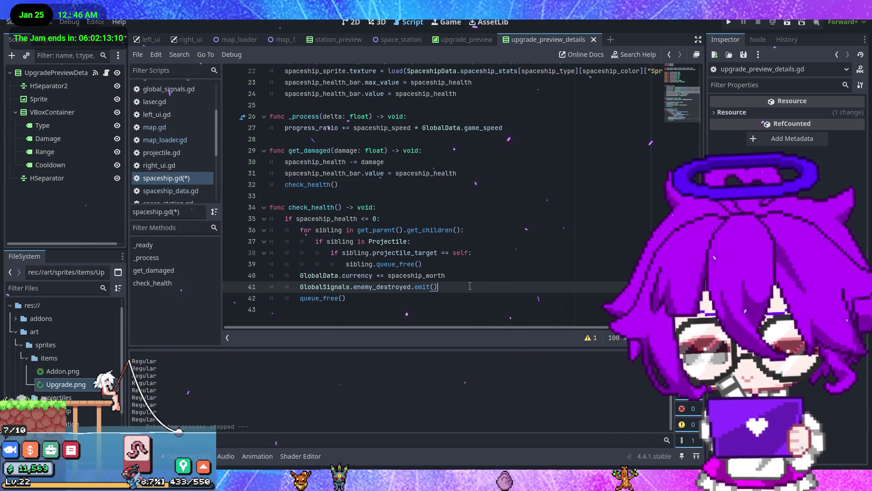
{"action": "left_click", "coordinate": [499, 279]}
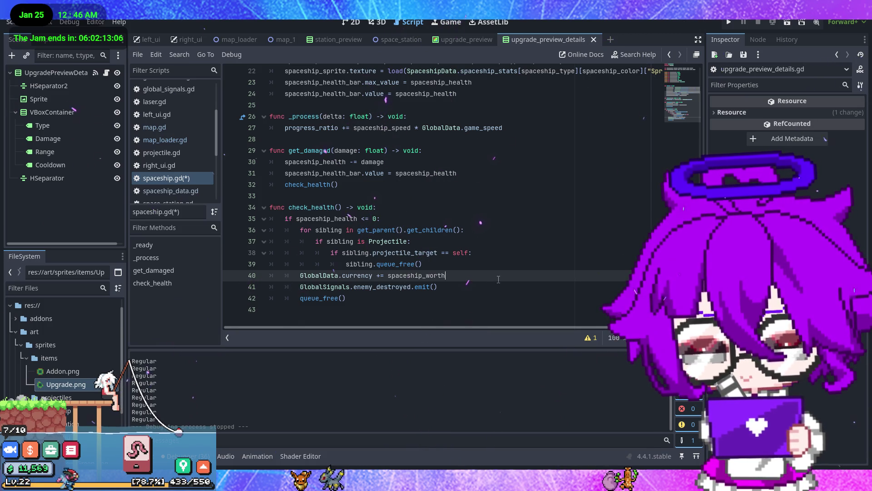
{"action": "key", "text": "Return"}
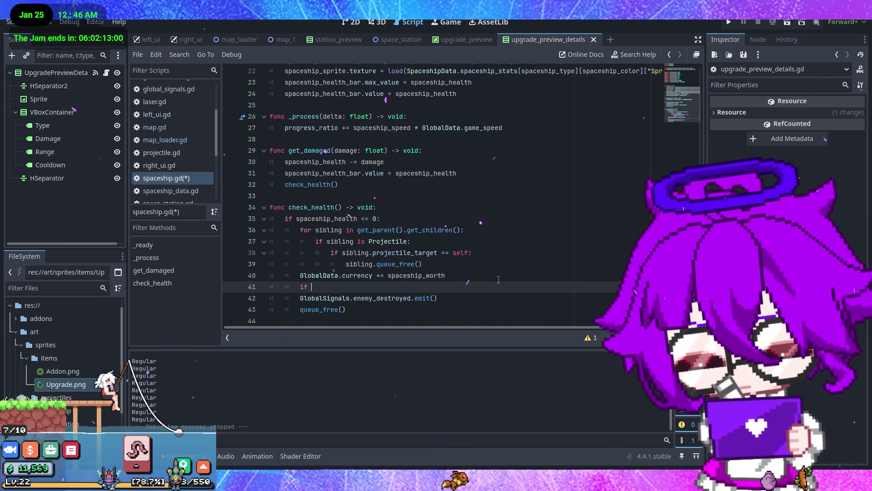
{"action": "type", "text": "space"}
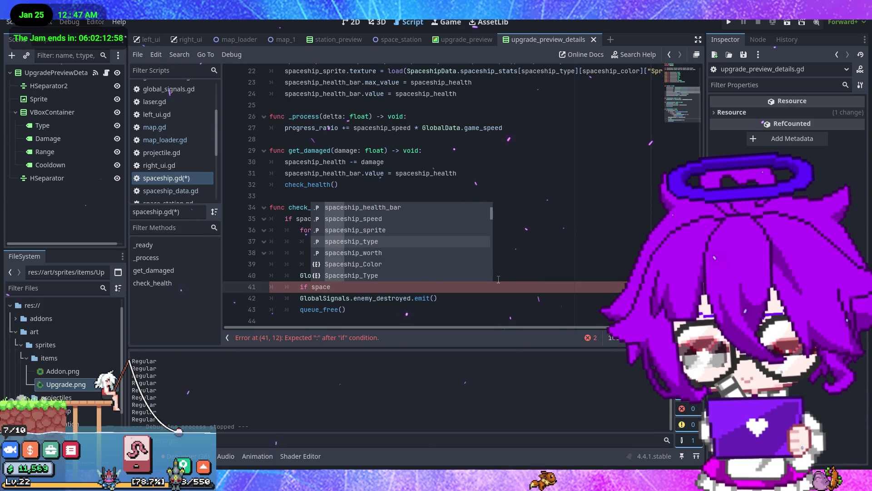
{"action": "key", "text": "Return"}
{"action": "type", "text": "== \"Mother\":"}
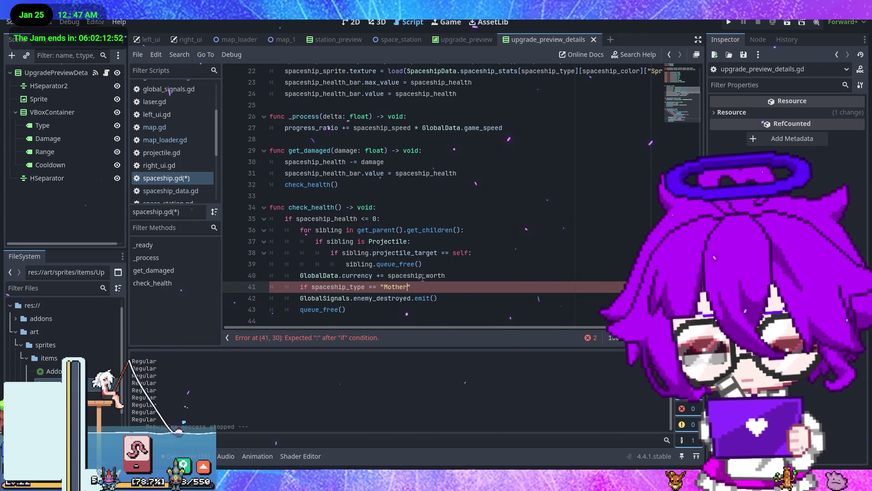
{"action": "key", "text": "Return"}
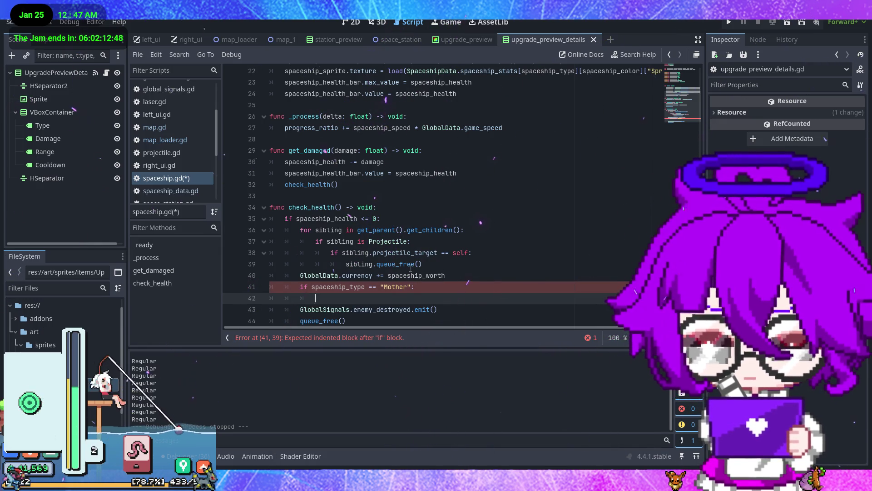
Give the Mother check a placeholder pass body and save spaceship.gd.
{"action": "scroll", "coordinate": [409, 267], "scroll_direction": "up", "scroll_amount": 3}
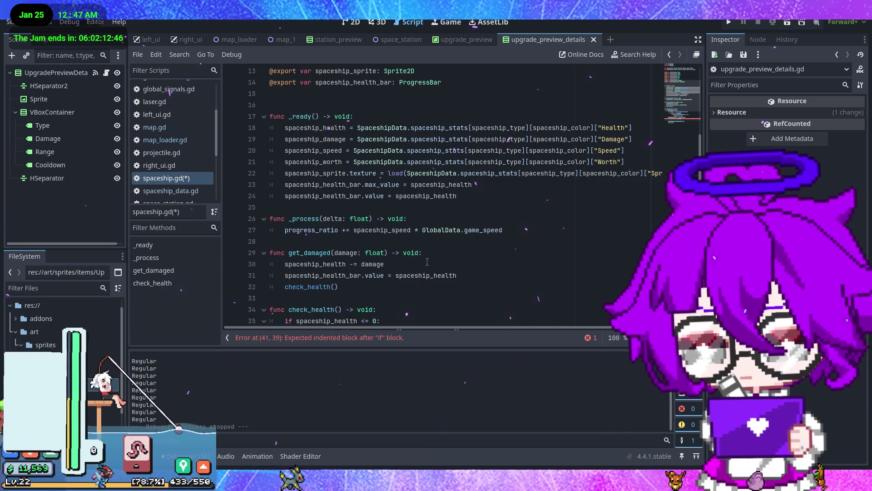
{"action": "scroll", "coordinate": [434, 259], "scroll_direction": "up", "scroll_amount": 3}
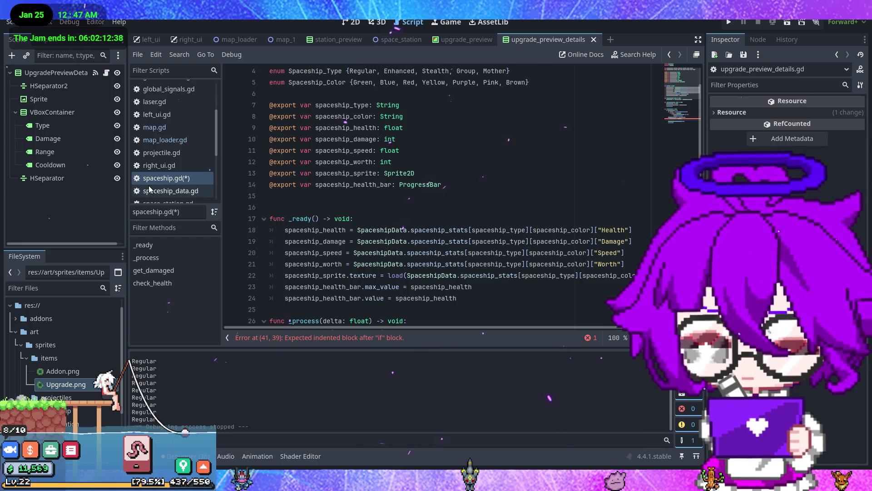
{"action": "scroll", "coordinate": [309, 205], "scroll_direction": "down", "scroll_amount": 6}
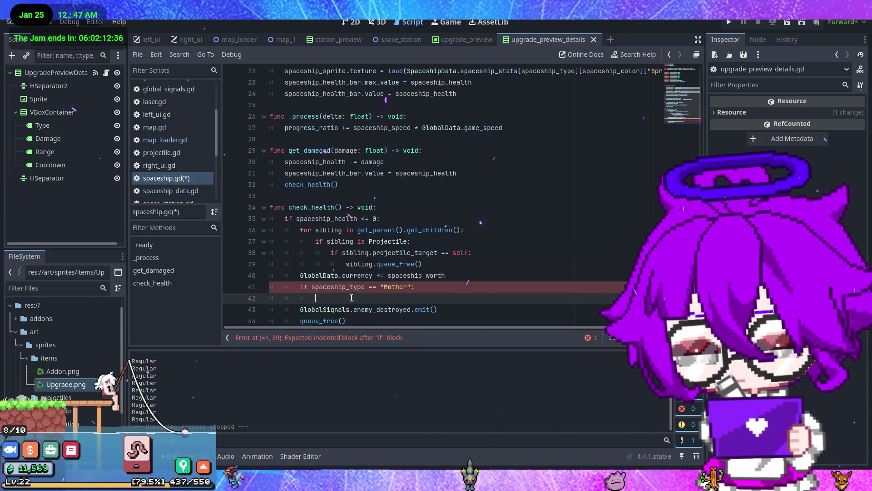
{"action": "type", "text": "ss"}
{"action": "key", "text": "ctrl+s"}
{"action": "scroll", "coordinate": [177, 126], "scroll_direction": "up", "scroll_amount": 3}
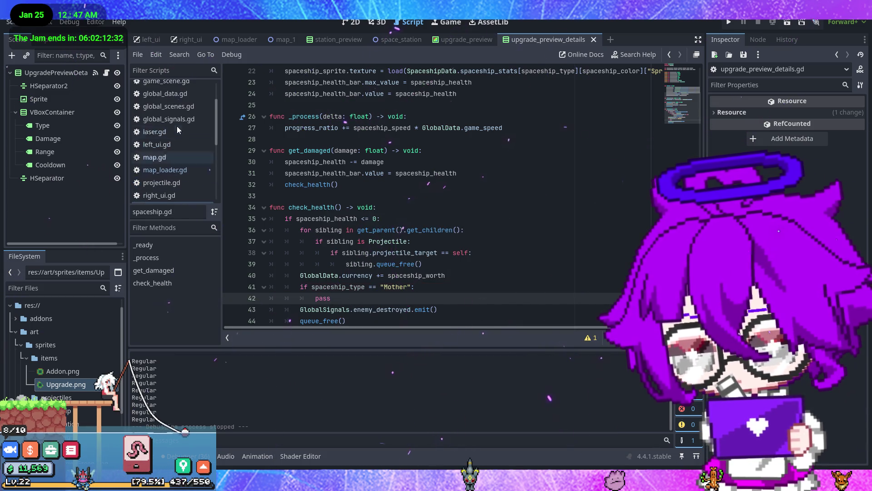
{"action": "left_click", "coordinate": [165, 98]}
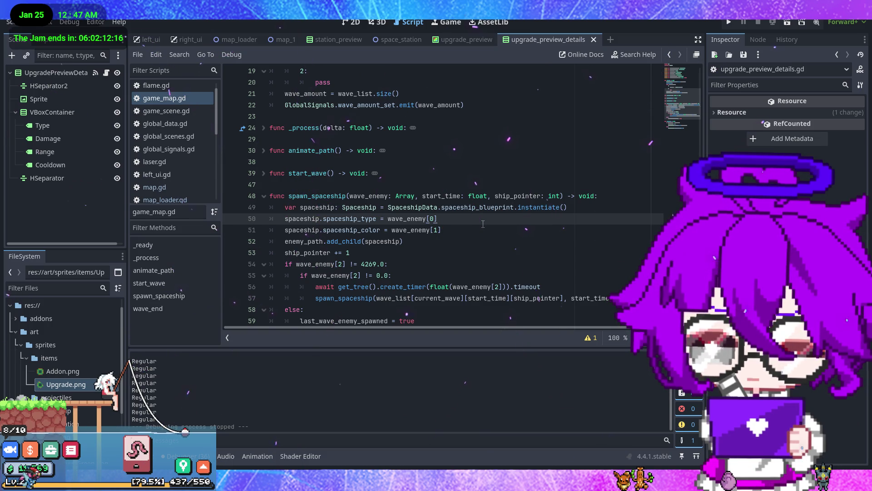
{"action": "scroll", "coordinate": [182, 181], "scroll_direction": "down", "scroll_amount": 3}
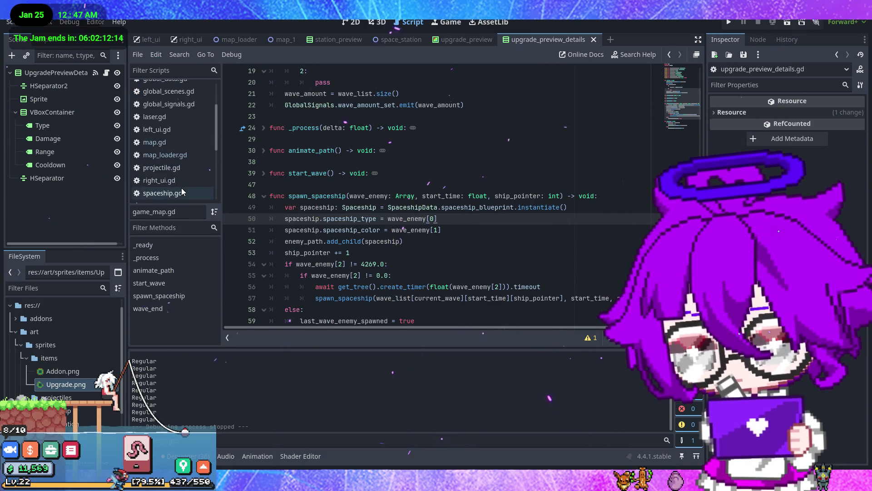
{"action": "left_click", "coordinate": [183, 182]}
{"action": "scroll", "coordinate": [373, 245], "scroll_direction": "up", "scroll_amount": 4}
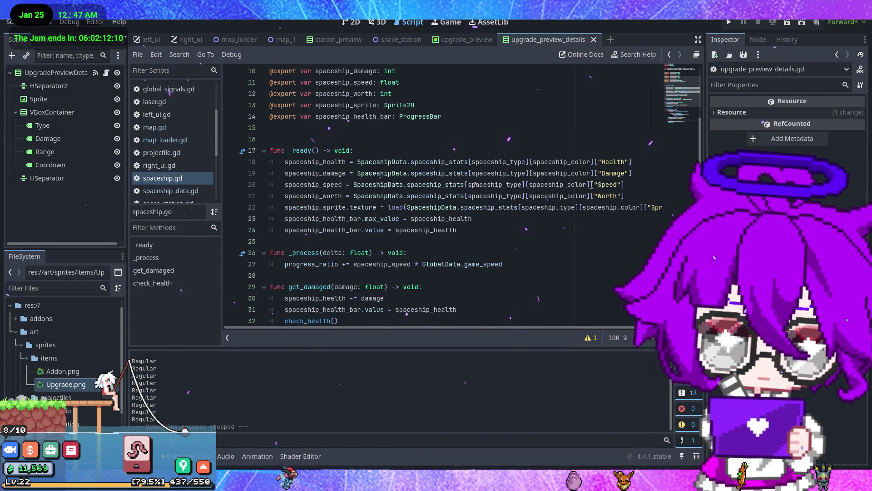
{"action": "left_click", "coordinate": [642, 195]}
{"action": "scroll", "coordinate": [437, 182], "scroll_direction": "up", "scroll_amount": 2}
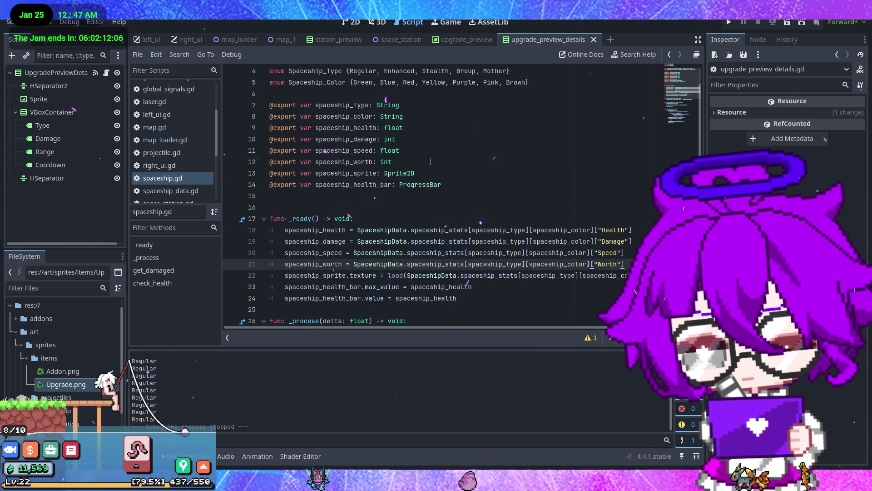
{"action": "left_click", "coordinate": [432, 162]}
{"action": "key", "text": "Return"}
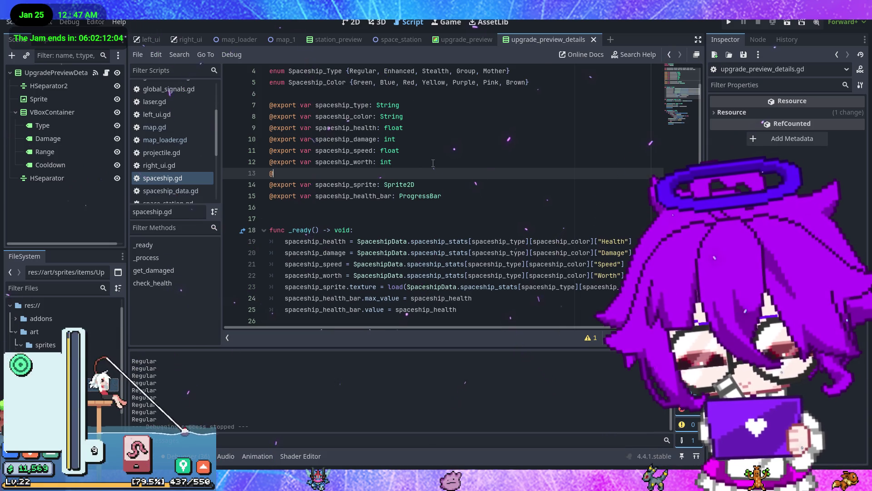
{"action": "type", "text": "export var "}
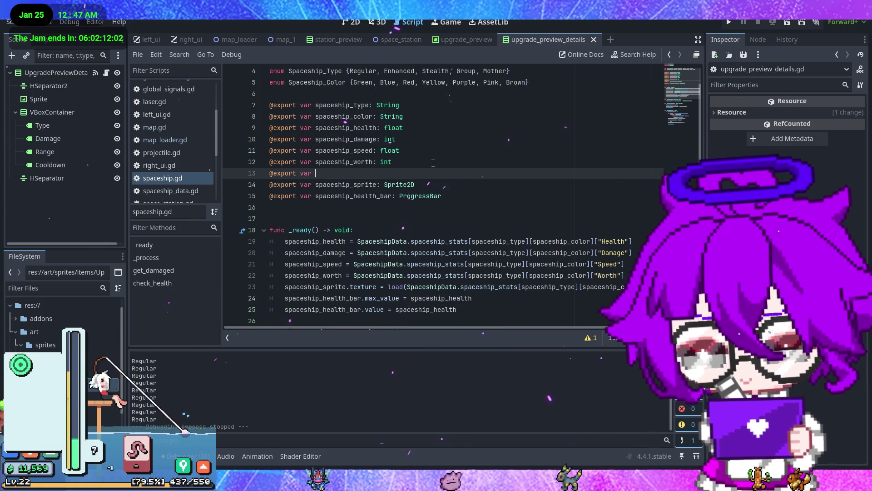
{"action": "type", "text": "spaceship_"}
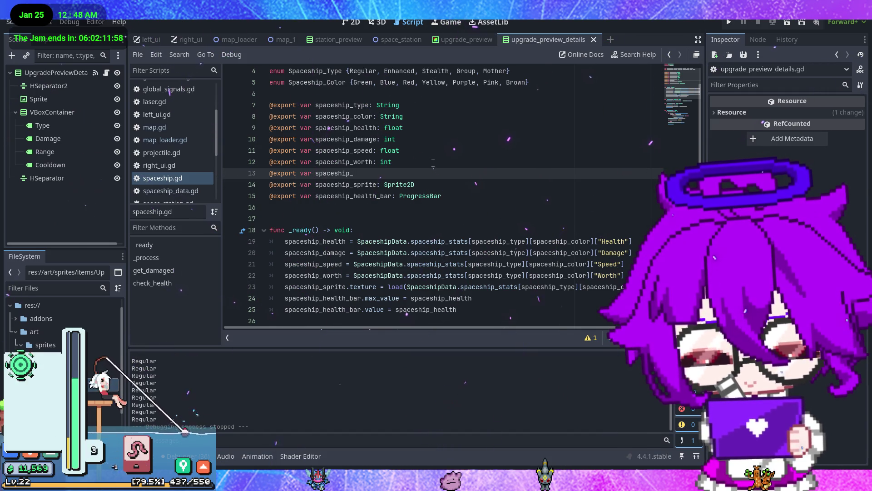
{"action": "scroll", "coordinate": [172, 146], "scroll_direction": "down", "scroll_amount": 5}
{"action": "left_click", "coordinate": [173, 182]}
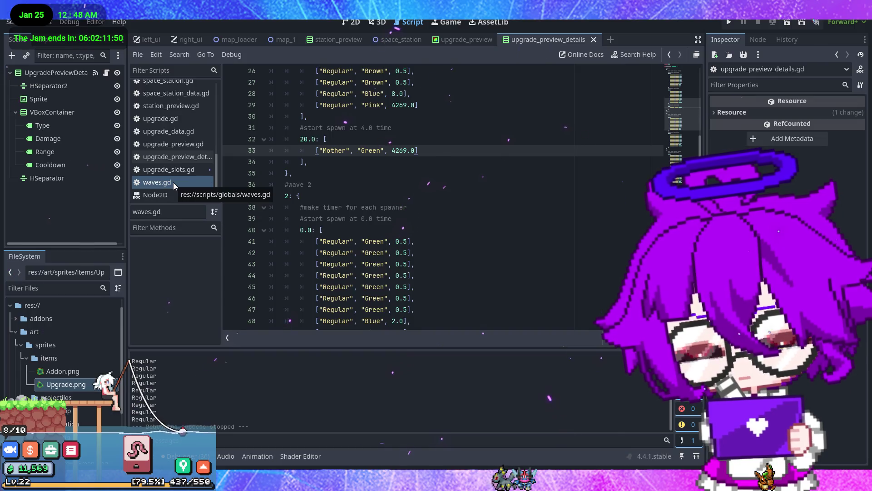
{"action": "scroll", "coordinate": [186, 105], "scroll_direction": "up", "scroll_amount": 3}
{"action": "left_click", "coordinate": [184, 97]}
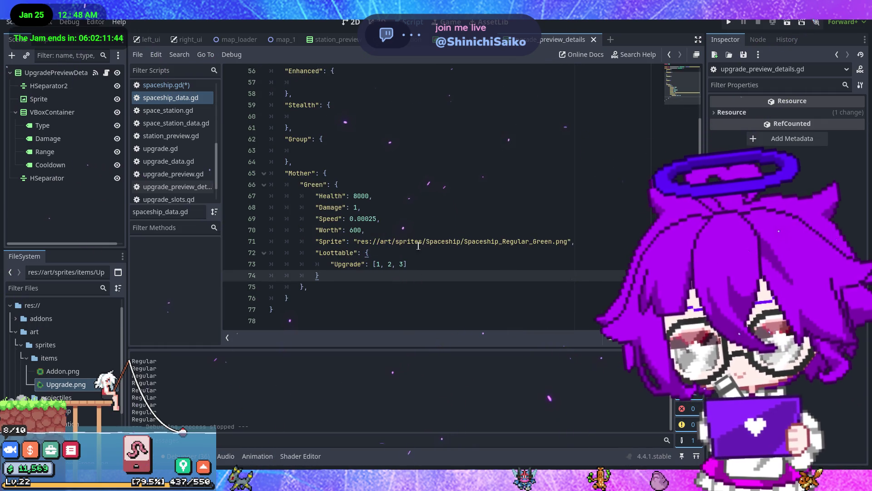
{"action": "left_click", "coordinate": [427, 265]}
{"action": "key", "text": "shift+Home"}
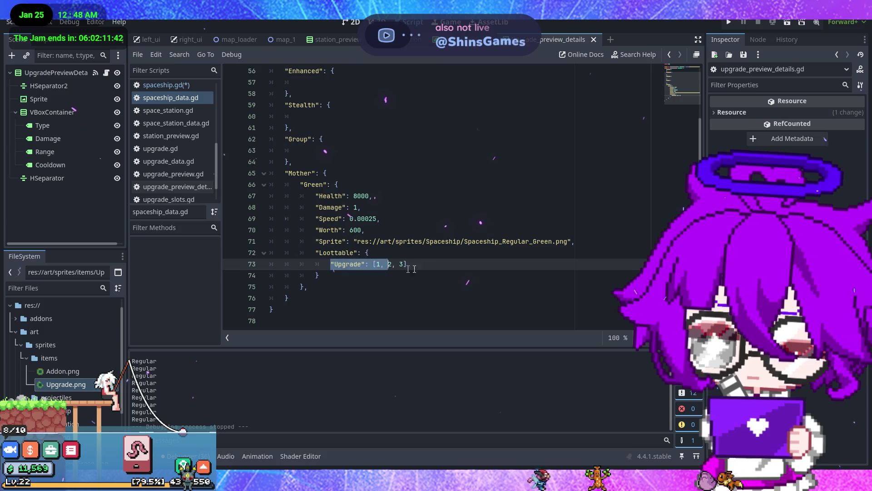
{"action": "scroll", "coordinate": [176, 179], "scroll_direction": "up", "scroll_amount": 2}
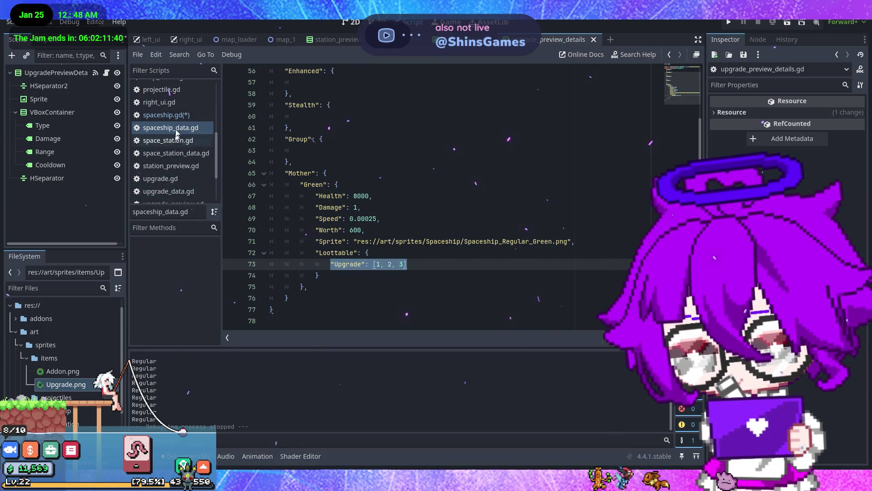
{"action": "left_click", "coordinate": [182, 115]}
{"action": "type", "text": "i"}
{"action": "key", "text": "Return"}
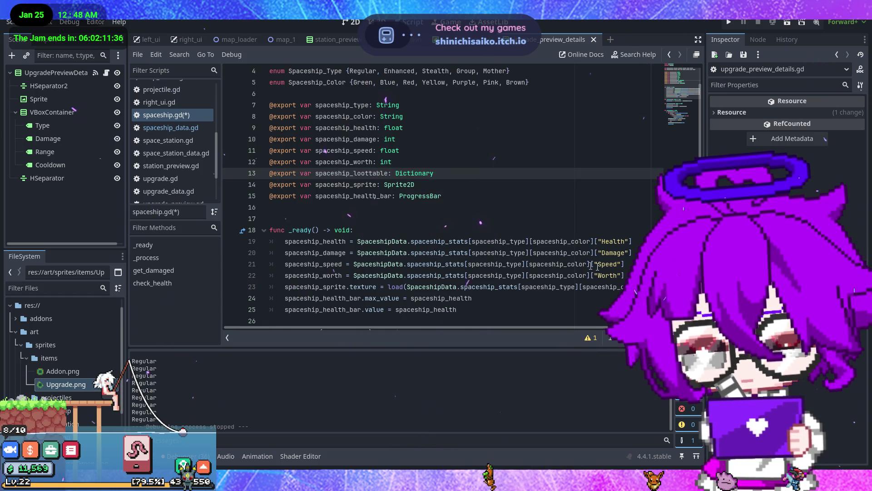
Start a new _ready line with spaceship_loottable below the worth assignment.
{"action": "left_click", "coordinate": [626, 275]}
{"action": "key", "text": "Return"}
{"action": "type", "text": "s"}
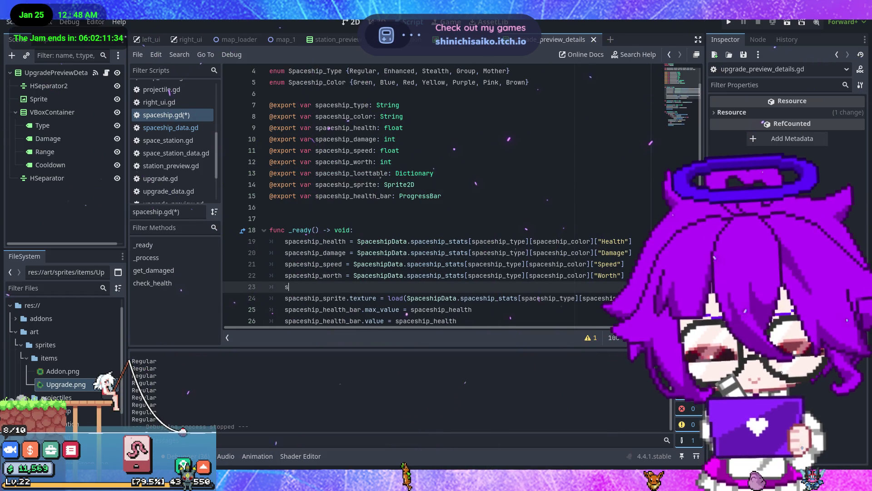
{"action": "key", "text": "Down"}
{"action": "key", "text": "Down"}
{"action": "key", "text": "Down"}
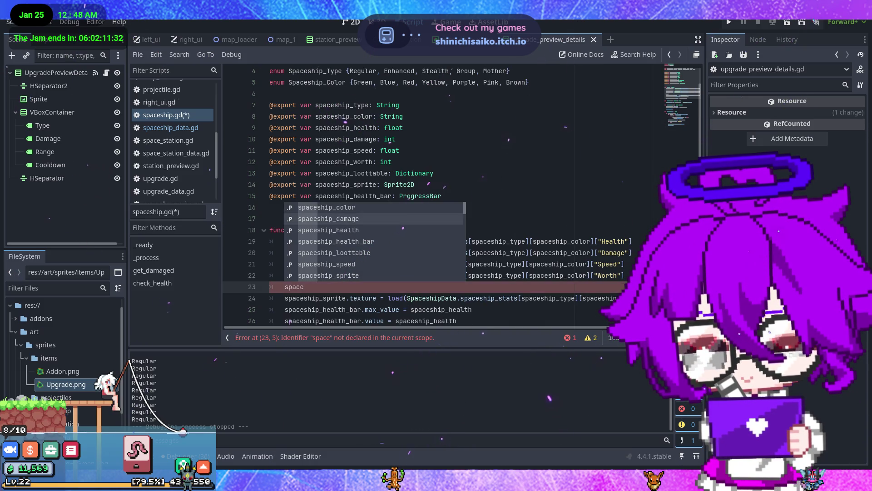
{"action": "key", "text": "Return"}
{"action": "key", "text": "Up"}
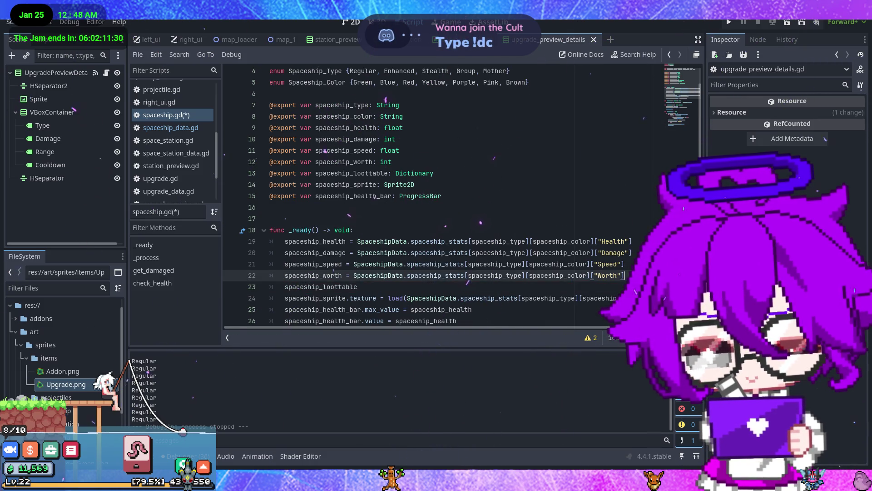
Nest the loot table line under an 'if spaceship_type == "Mother":' check.
{"action": "key", "text": "End"}
{"action": "key", "text": "Return"}
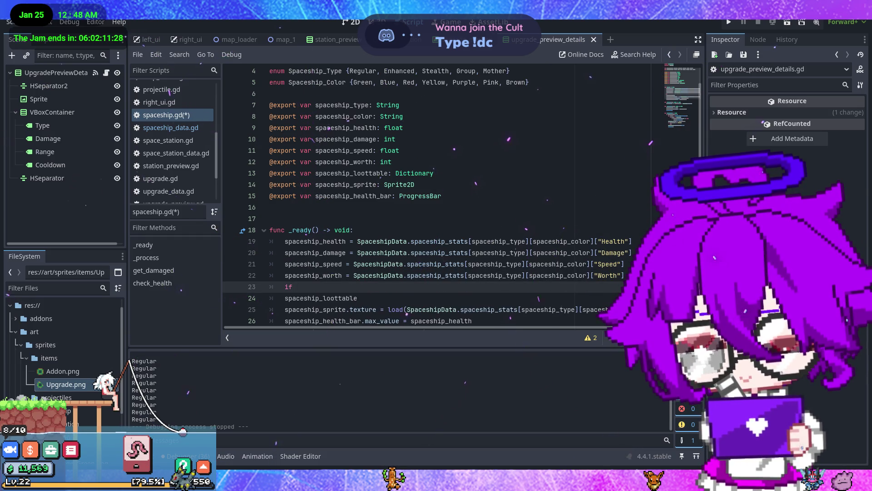
{"action": "type", "text": "pace"}
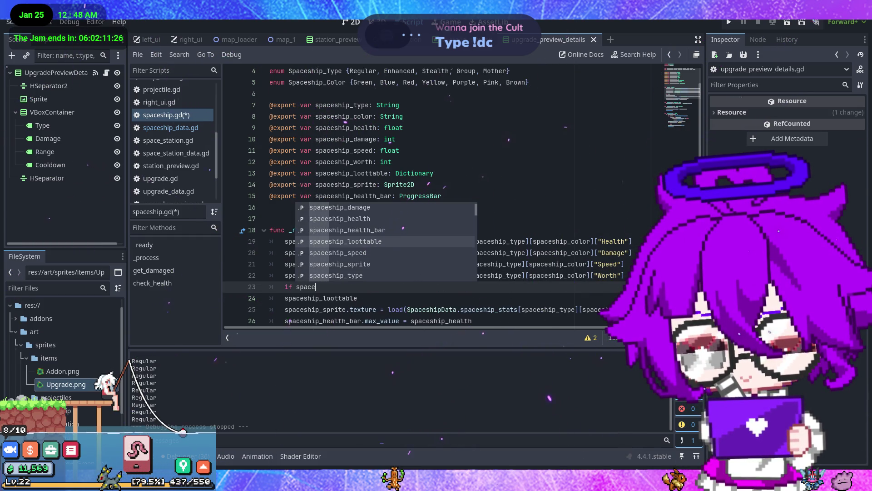
{"action": "left_click", "coordinate": [391, 268]}
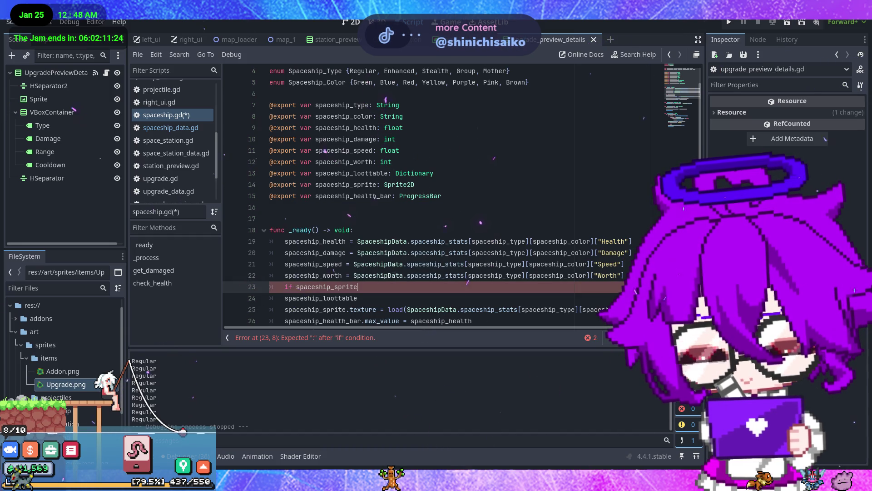
{"action": "type", "text": "\"Mother\""}
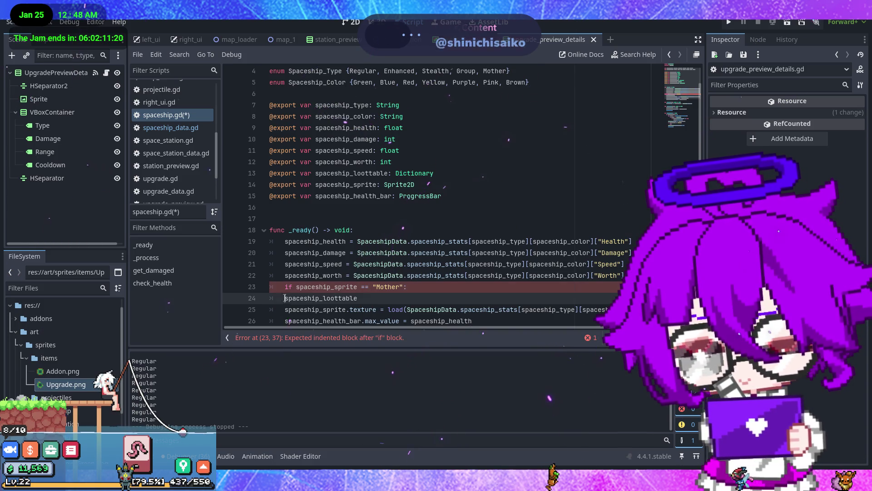
{"action": "type", "text": ":"}
{"action": "key", "text": "Down"}
{"action": "key", "text": "Home"}
{"action": "key", "text": "Tab"}
{"action": "key", "text": "End"}
{"action": "scroll", "coordinate": [401, 302], "scroll_direction": "down", "scroll_amount": 1}
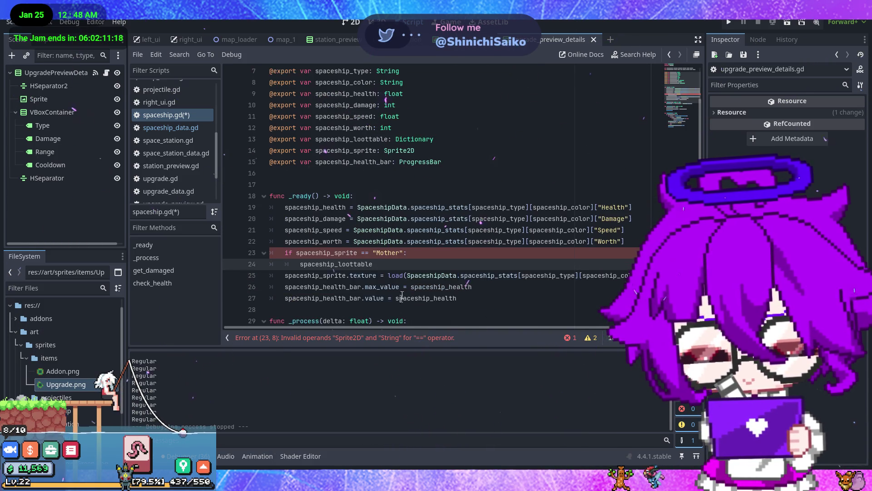
{"action": "left_click_drag", "start_coordinate": [358, 253], "coordinate": [337, 254]}
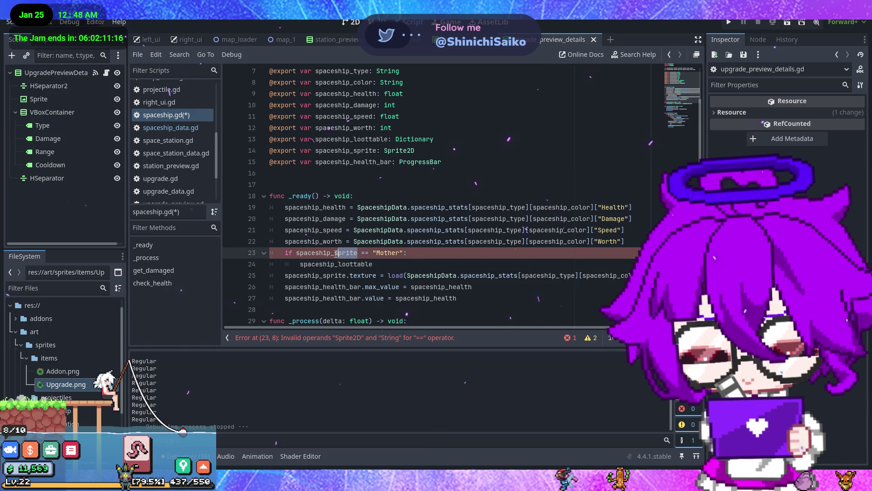
{"action": "type", "text": "type"}
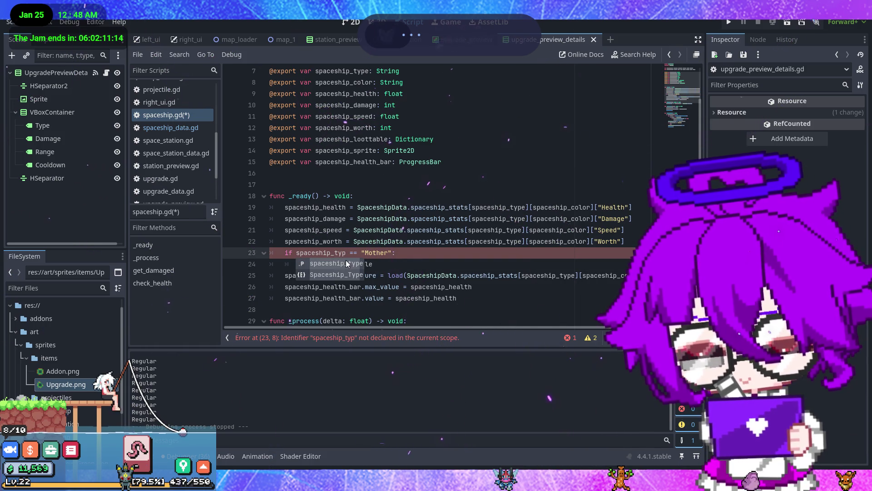
Assign spaceship_loottable the copied stats lookup using the "Loottable" key, and save spaceship.gd.
{"action": "left_click", "coordinate": [386, 262]}
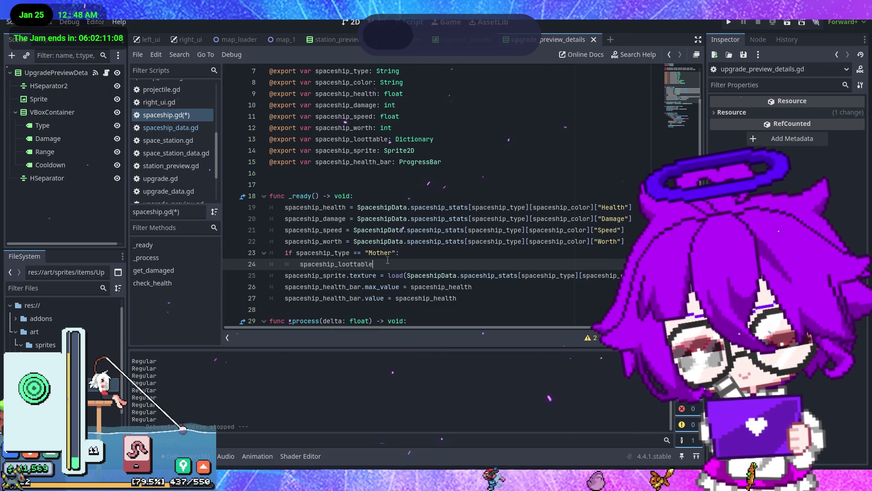
{"action": "type", "text": "="}
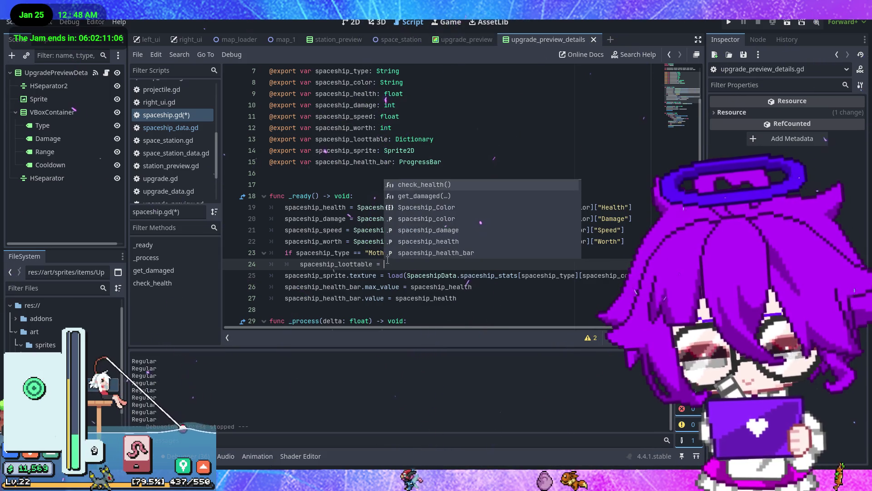
{"action": "left_click", "coordinate": [353, 241]}
{"action": "left_click_drag", "start_coordinate": [353, 241], "coordinate": [625, 242]}
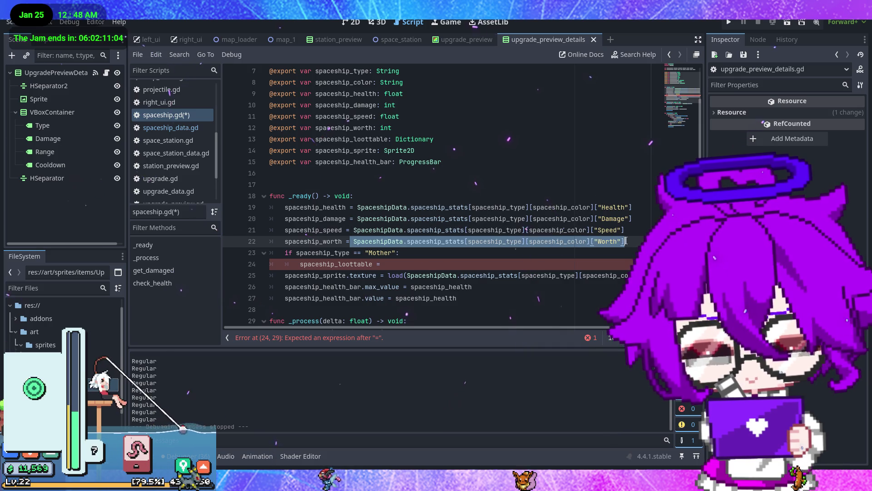
{"action": "key", "text": "ctrl+c"}
{"action": "left_click", "coordinate": [495, 264]}
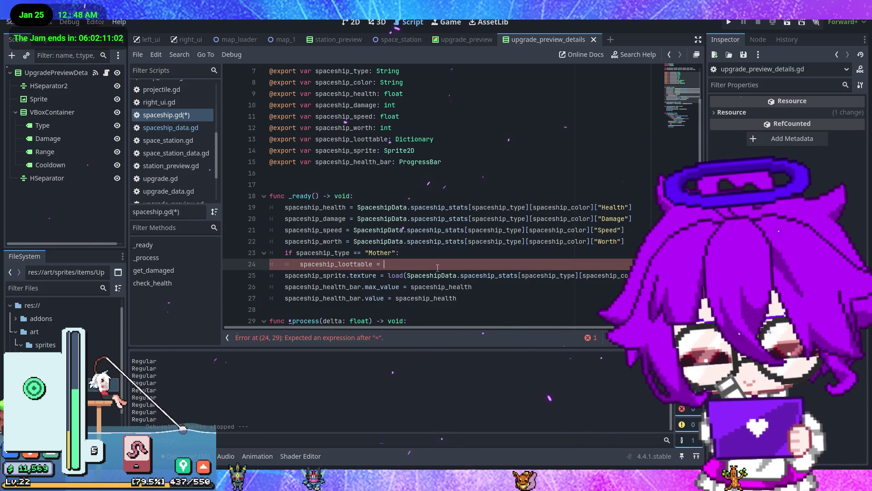
{"action": "key", "text": "ctrl+v"}
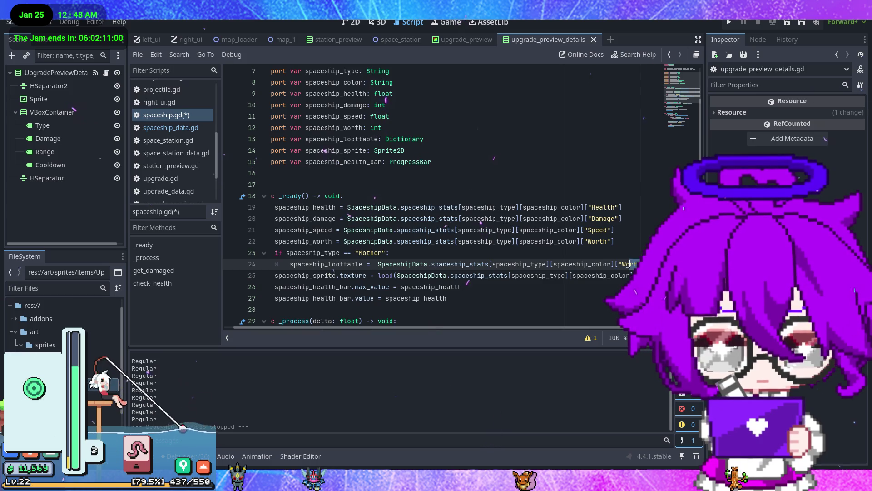
{"action": "type", "text": "L"}
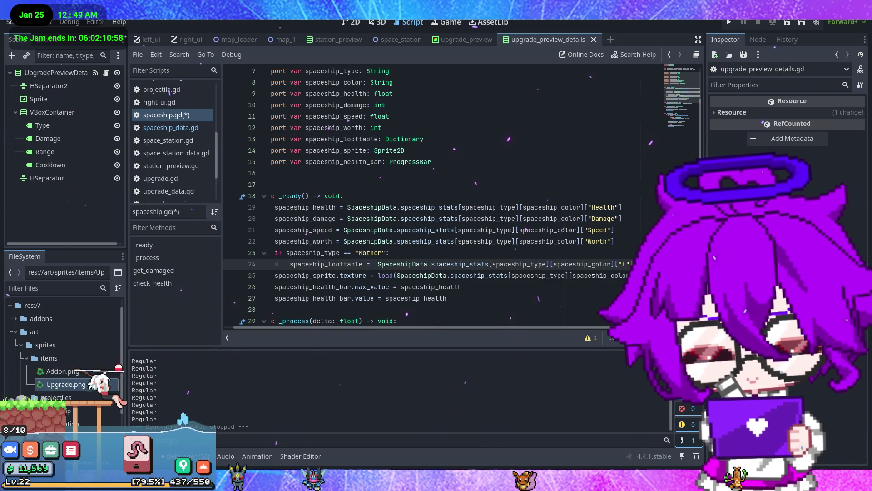
{"action": "type", "text": "ta"}
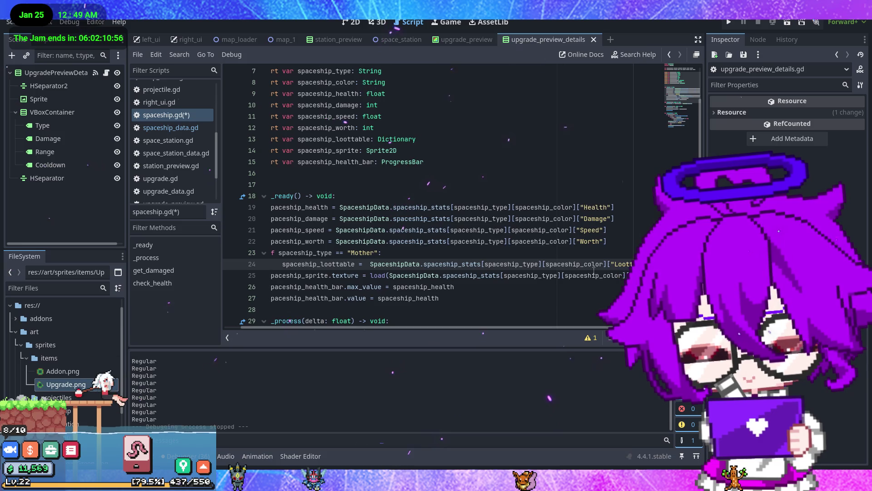
{"action": "key", "text": "ctrl+s"}
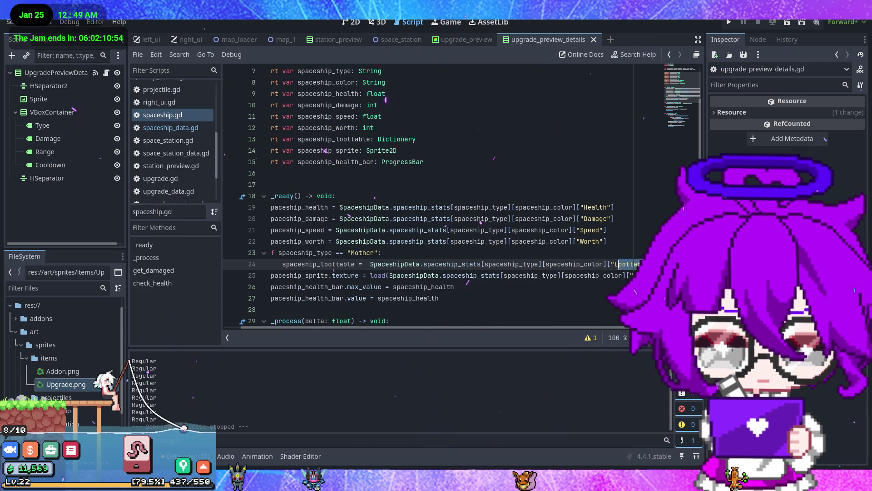
{"action": "scroll", "coordinate": [186, 176], "scroll_direction": "down", "scroll_amount": 1}
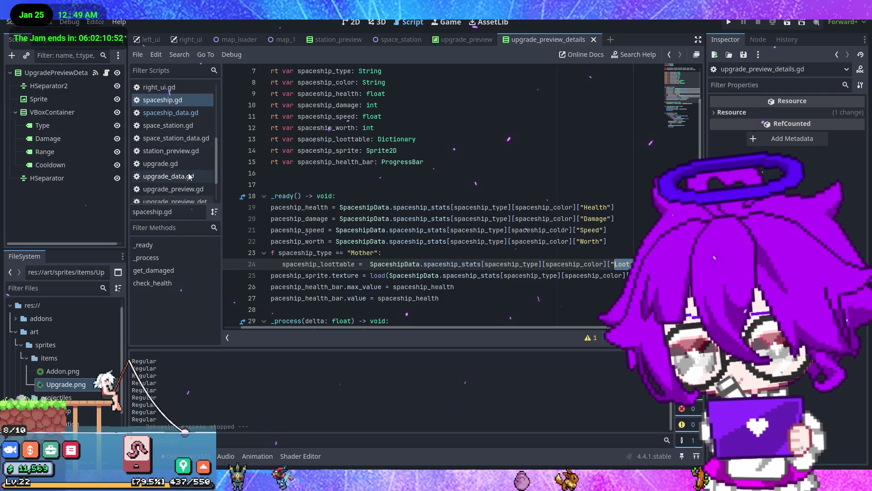
Verify the spelling of the Loottable key in spaceship_data.gd's Mother stats.
{"action": "left_click", "coordinate": [176, 114]}
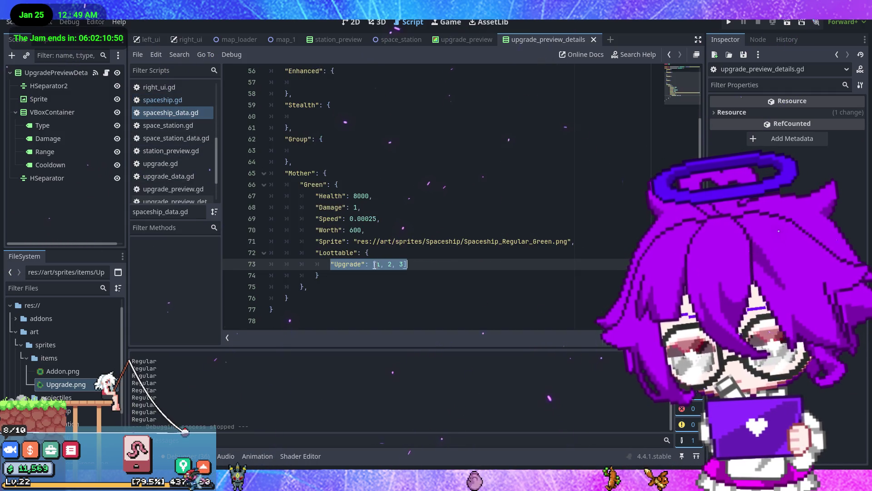
{"action": "left_click", "coordinate": [353, 253]}
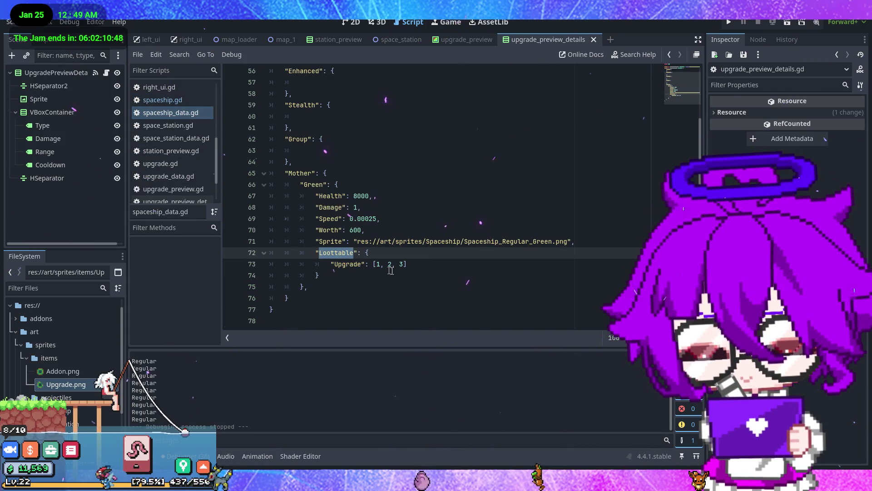
{"action": "scroll", "coordinate": [182, 174], "scroll_direction": "down", "scroll_amount": 3}
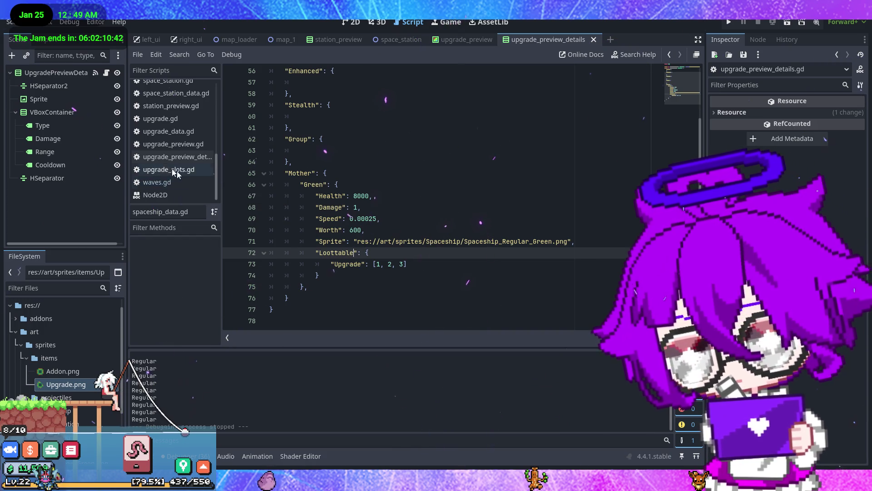
{"action": "scroll", "coordinate": [171, 166], "scroll_direction": "up", "scroll_amount": 3}
Back in spaceship.gd, collapse the _ready, _process and get_damaged functions.
{"action": "left_click", "coordinate": [171, 105]}
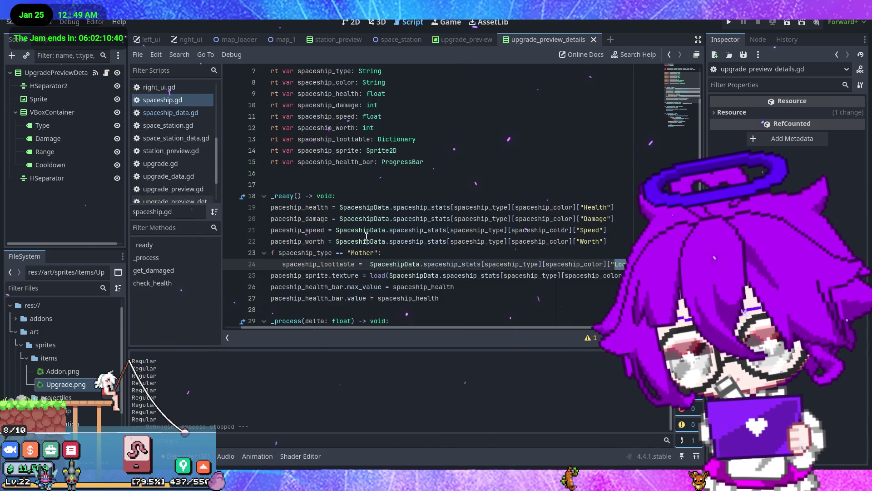
{"action": "scroll", "coordinate": [345, 301], "scroll_direction": "down", "scroll_amount": 6}
{"action": "left_click_drag", "start_coordinate": [315, 326], "coordinate": [298, 326]}
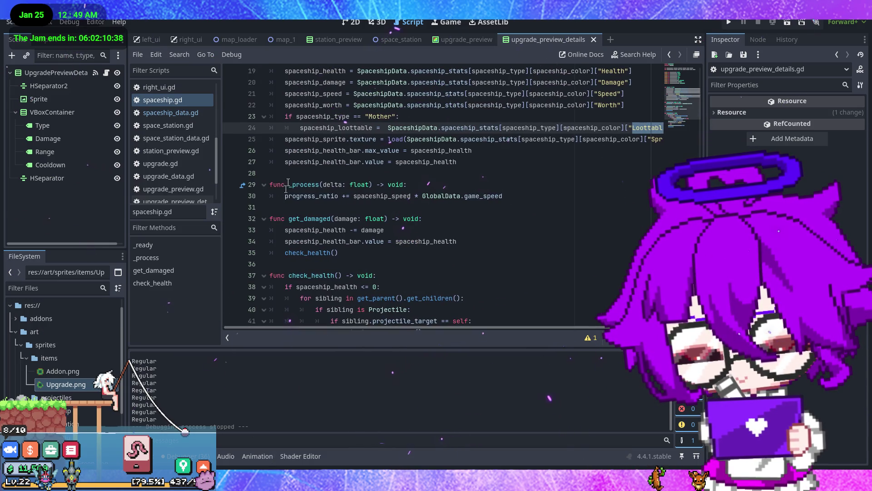
{"action": "scroll", "coordinate": [272, 181], "scroll_direction": "up", "scroll_amount": 2}
{"action": "left_click", "coordinate": [264, 128]}
{"action": "left_click", "coordinate": [264, 151]}
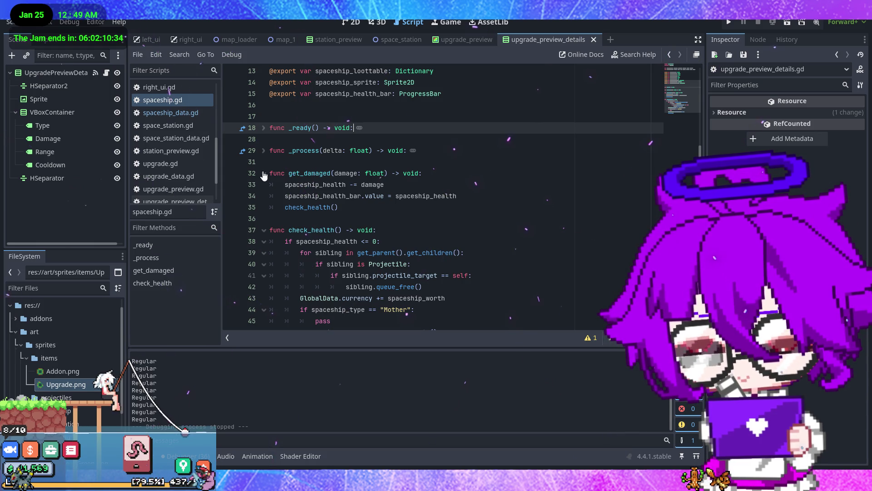
{"action": "left_click", "coordinate": [264, 174]}
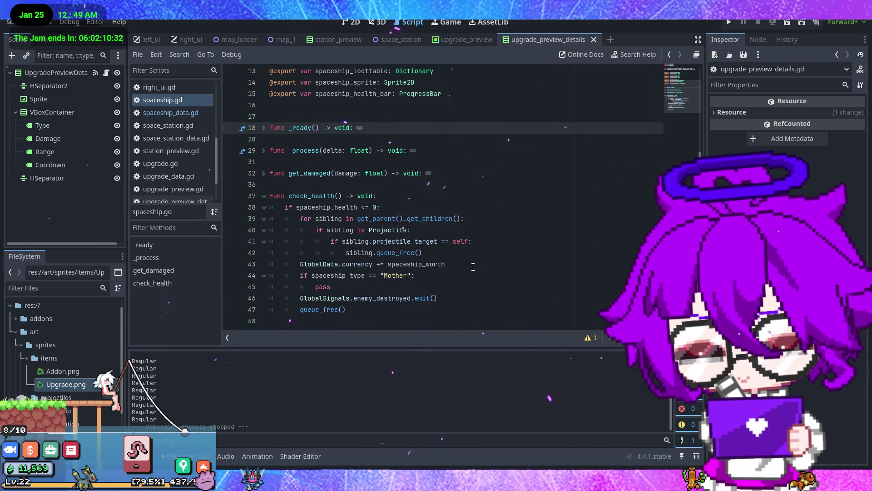
Add print(spaceship_loottable) under the Mother check in check_health and save.
{"action": "left_click", "coordinate": [449, 264]}
{"action": "left_click", "coordinate": [419, 289]}
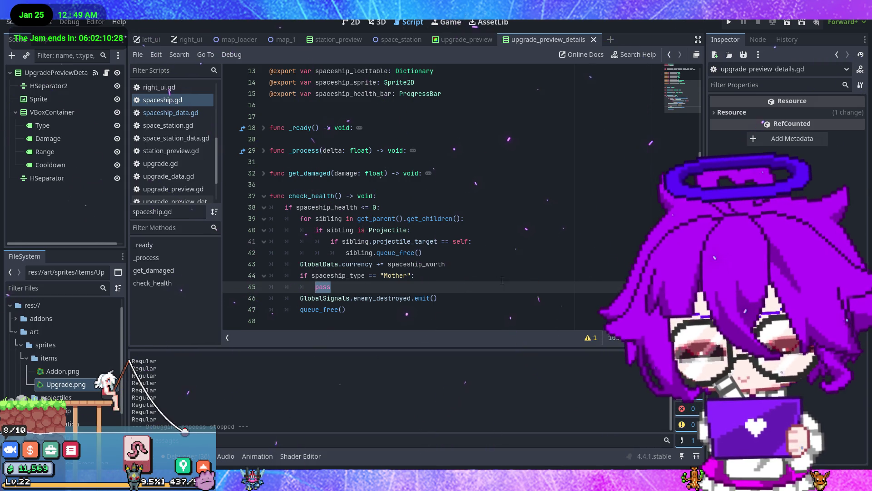
{"action": "type", "text": "("}
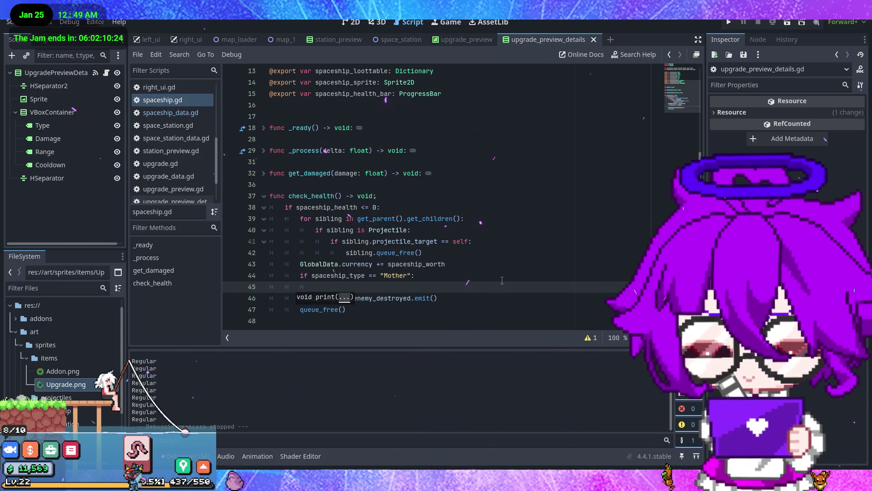
{"action": "type", "text": "print"}
{"action": "type", "text": "(\"loo"}
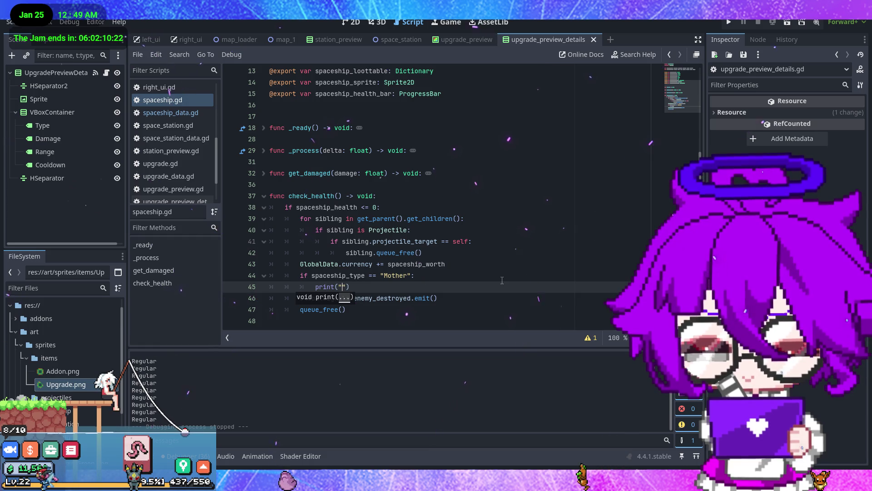
{"action": "key", "text": "BackSpace"}
{"action": "key", "text": "BackSpace"}
{"action": "key", "text": "BackSpace"}
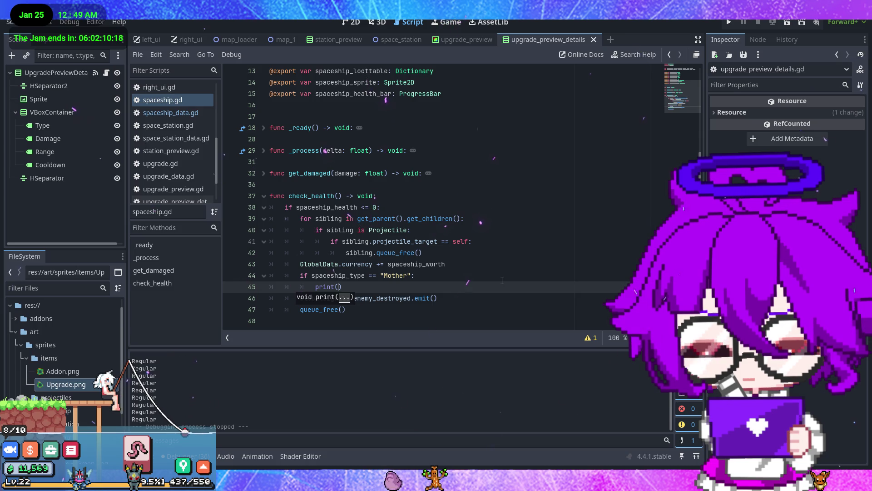
{"action": "type", "text": "space"}
{"action": "key", "text": "Down"}
{"action": "key", "text": "Down"}
{"action": "key", "text": "Down"}
{"action": "key", "text": "Return"}
{"action": "key", "text": "ctrl+s"}
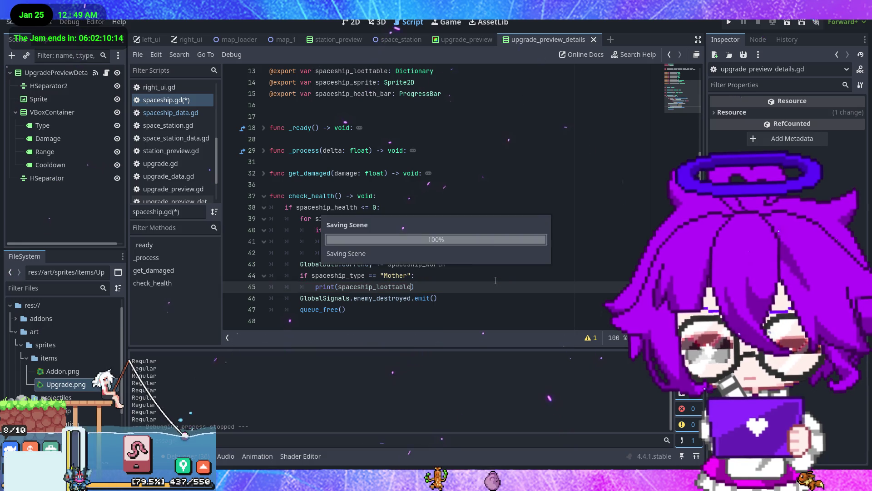
Add an indented print(spaceship_loottable) after the loot table assignment in _ready.
{"action": "left_click_drag", "start_coordinate": [422, 288], "coordinate": [315, 286]}
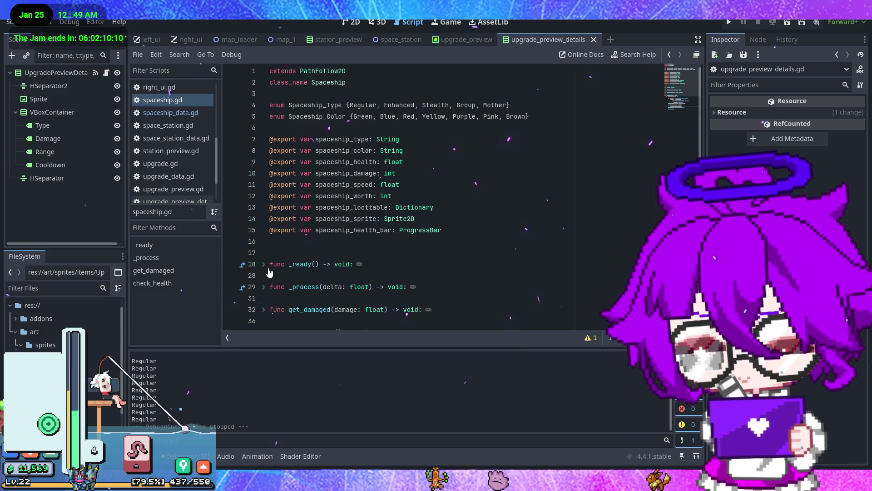
{"action": "left_click", "coordinate": [264, 264]}
{"action": "scroll", "coordinate": [292, 266], "scroll_direction": "down", "scroll_amount": 2}
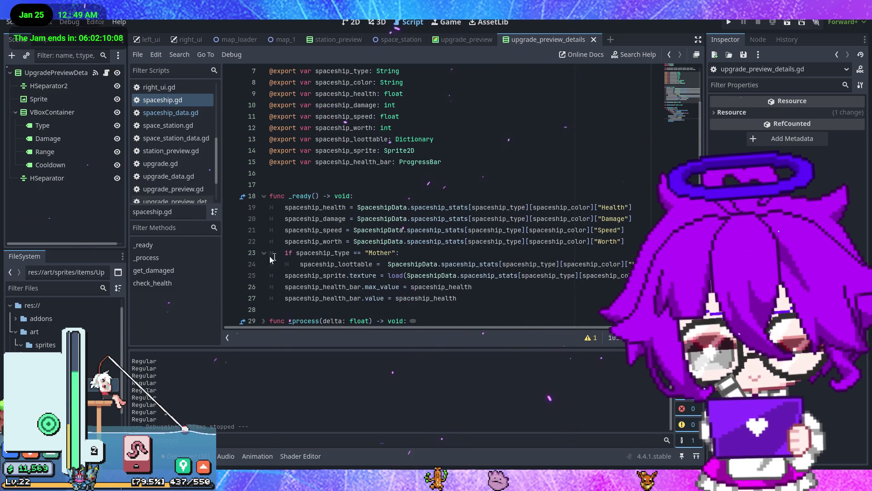
{"action": "left_click", "coordinate": [282, 274]}
{"action": "key", "text": "Return"}
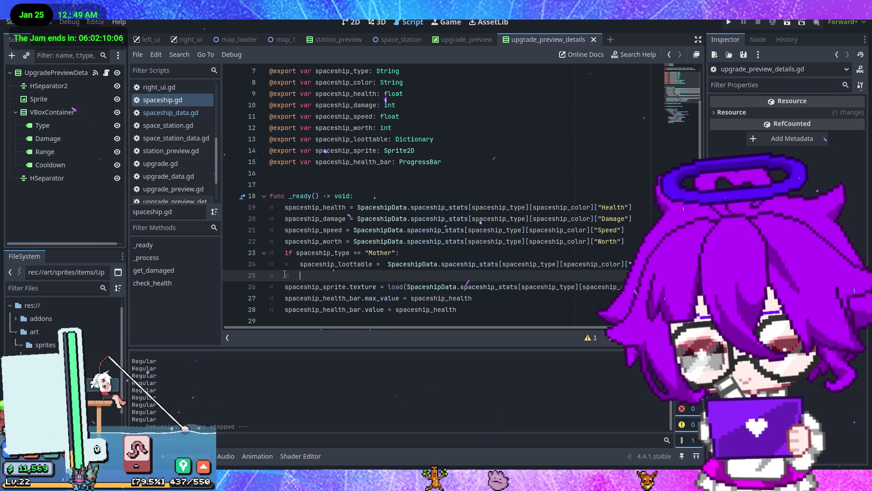
{"action": "key", "text": "Tab"}
{"action": "type", "text": "print(spaceship_loottable)"}
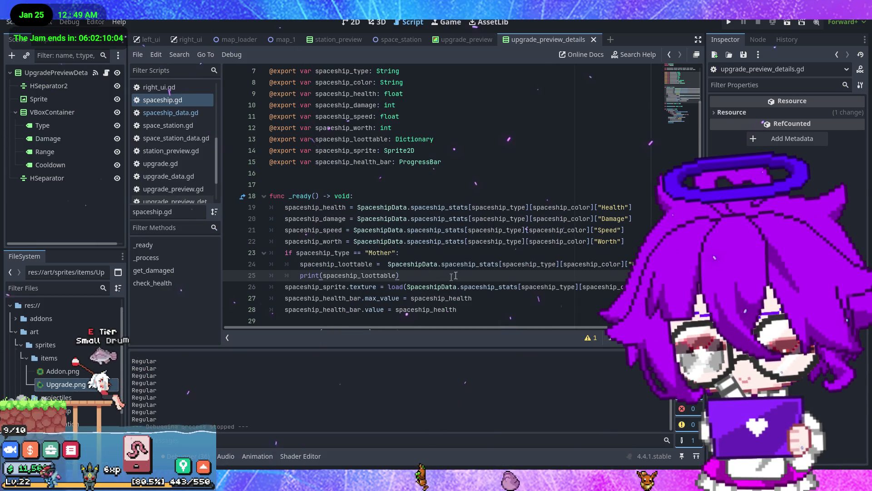
Save, run the project with F5, and start the first wave.
{"action": "key", "text": "ctrl+s"}
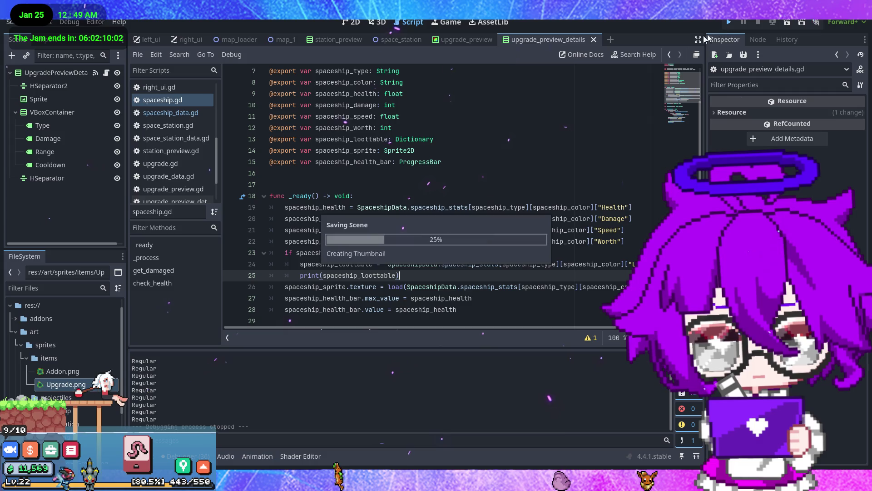
{"action": "key", "text": "F5"}
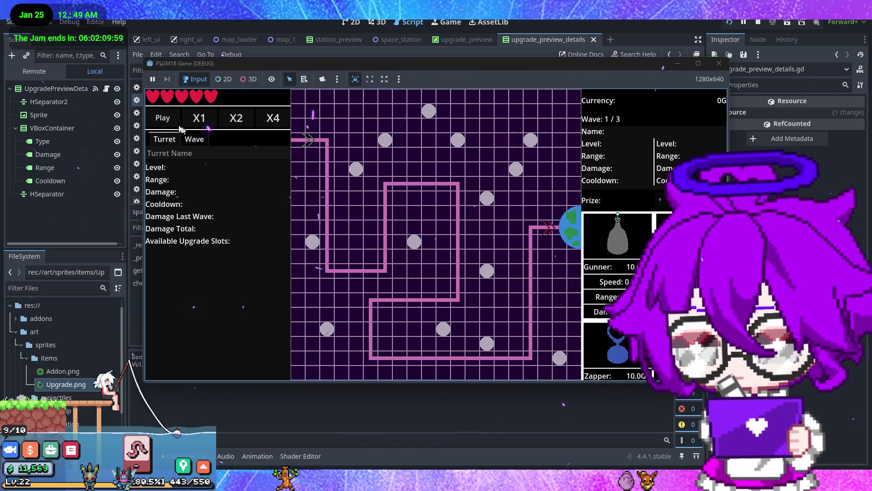
{"action": "left_click", "coordinate": [162, 119]}
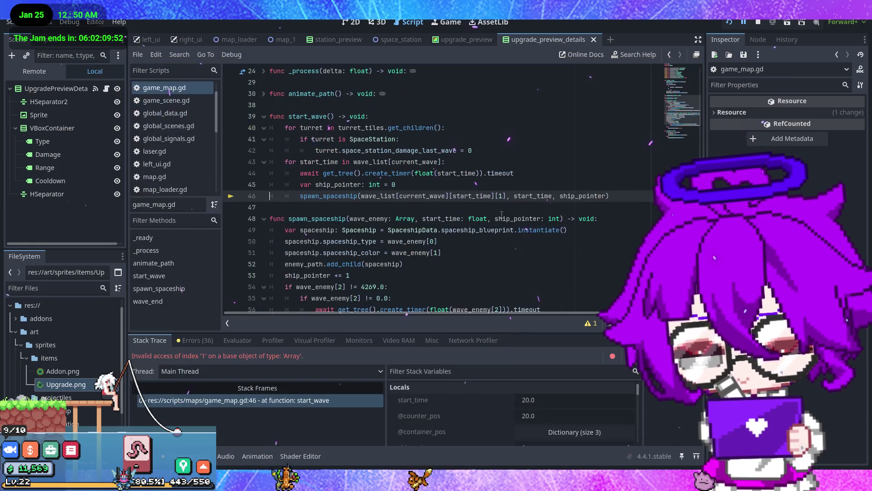
Scroll through the debugger to inspect the invalid Array index error at game_map.gd line 46.
{"action": "mouse_move", "coordinate": [502, 214]}
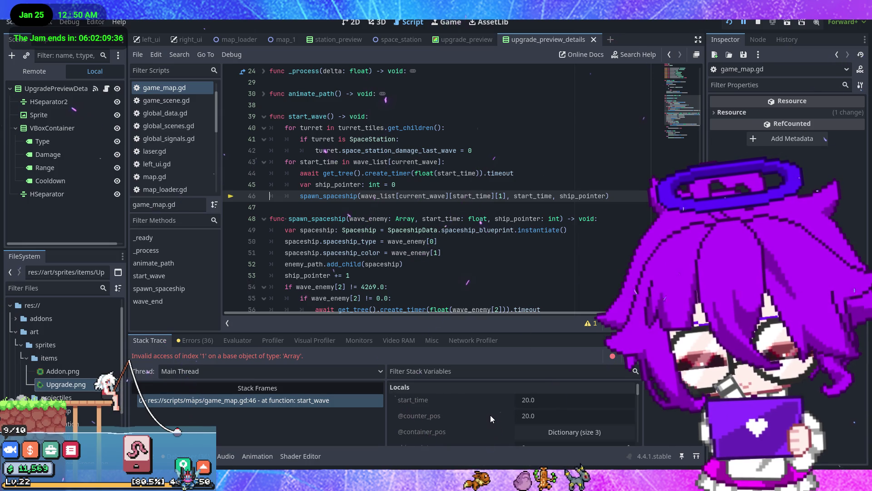
{"action": "scroll", "coordinate": [490, 416], "scroll_direction": "down", "scroll_amount": 1}
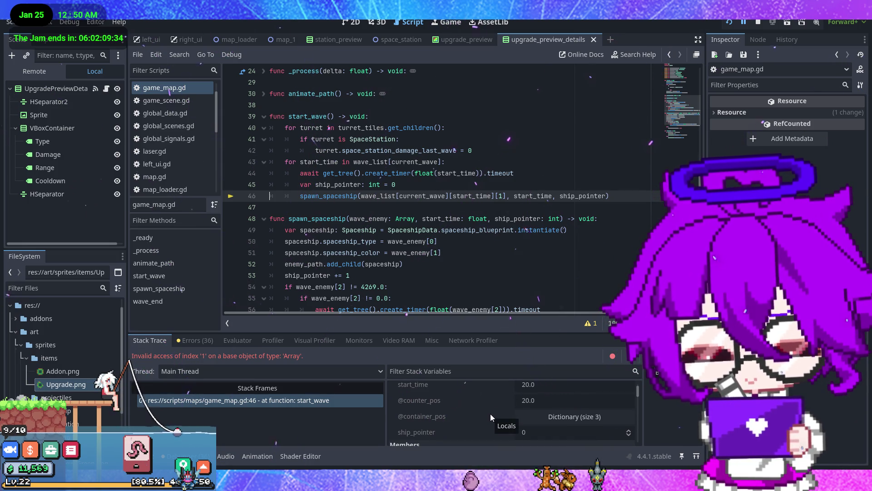
{"action": "scroll", "coordinate": [490, 414], "scroll_direction": "down", "scroll_amount": 1}
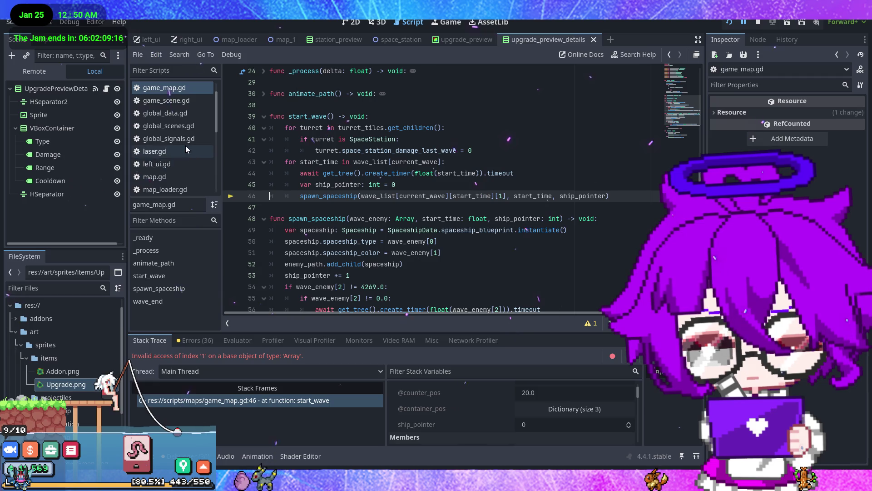
{"action": "scroll", "coordinate": [195, 156], "scroll_direction": "down", "scroll_amount": 3}
{"action": "left_click", "coordinate": [188, 183]}
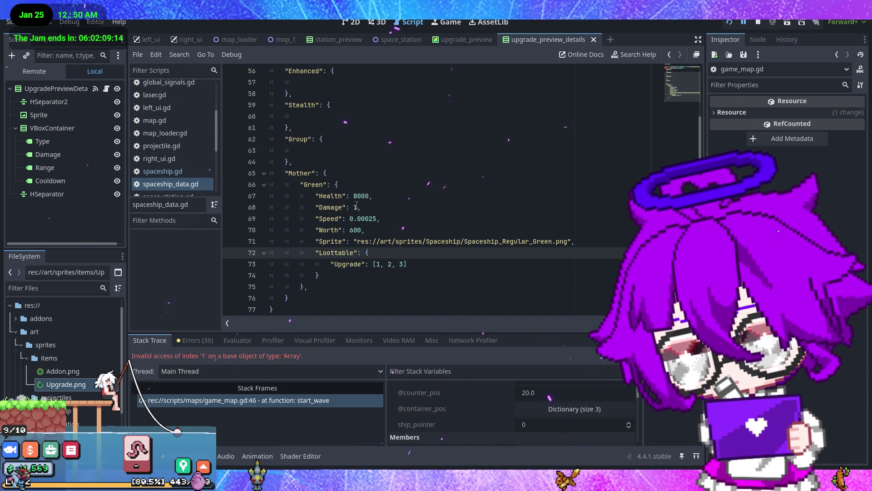
{"action": "scroll", "coordinate": [357, 206], "scroll_direction": "up", "scroll_amount": 2}
{"action": "left_click", "coordinate": [264, 117]}
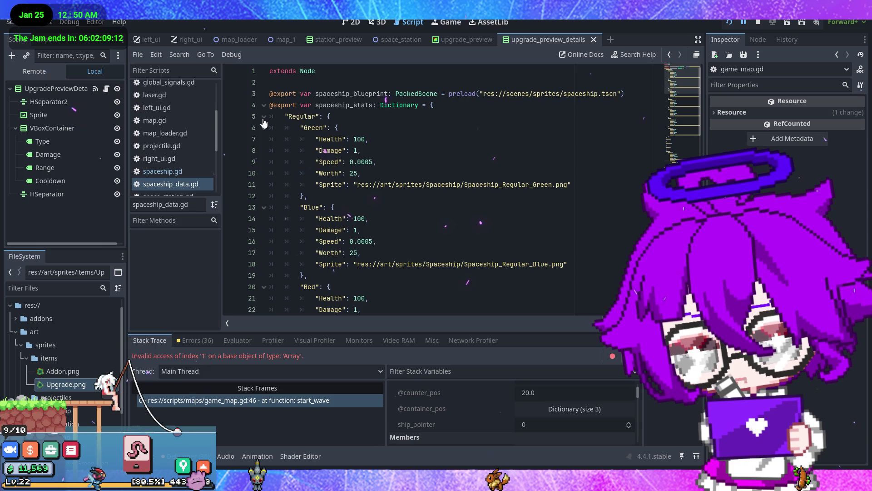
{"action": "mouse_move", "coordinate": [450, 187]}
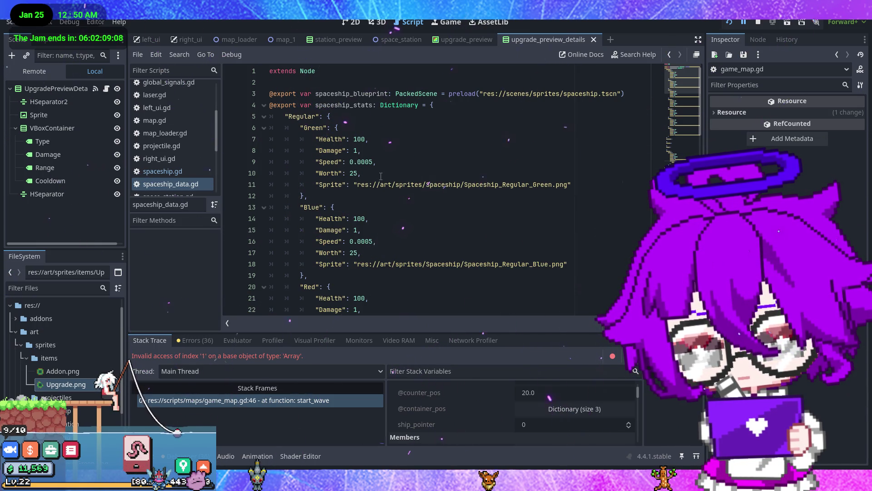
{"action": "scroll", "coordinate": [381, 176], "scroll_direction": "down", "scroll_amount": 10}
{"action": "scroll", "coordinate": [385, 177], "scroll_direction": "up", "scroll_amount": 9}
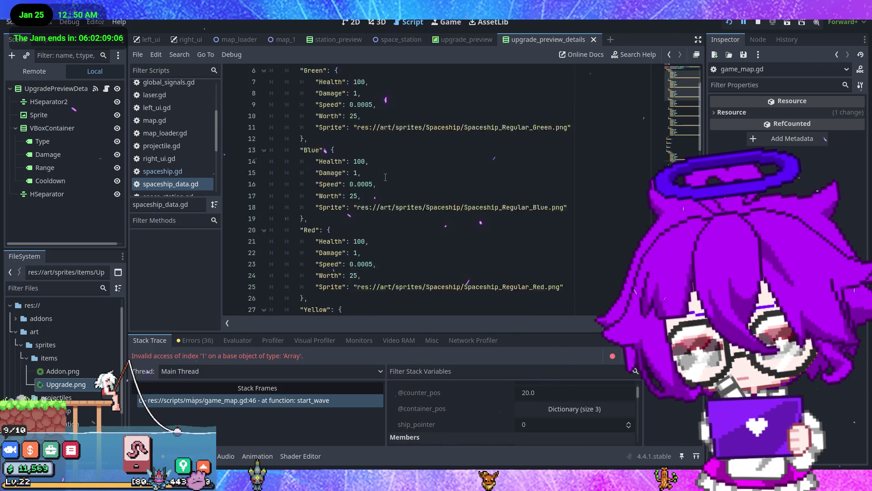
{"action": "scroll", "coordinate": [385, 177], "scroll_direction": "up", "scroll_amount": 2}
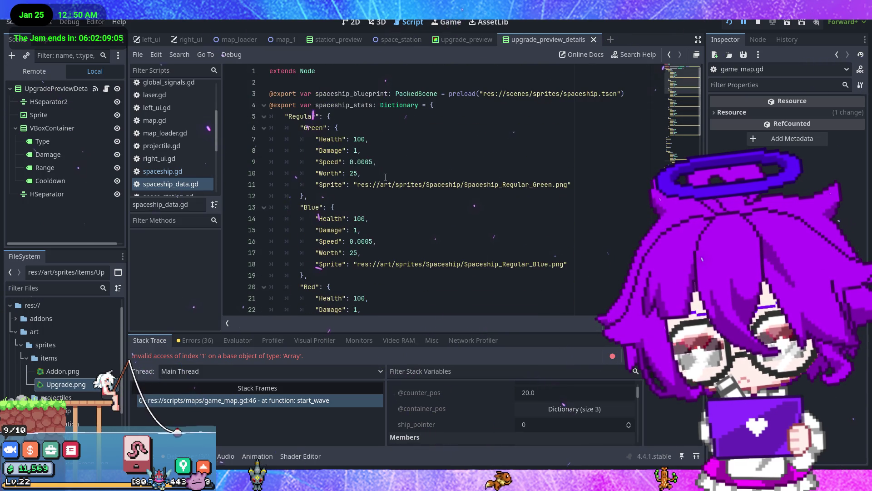
{"action": "left_click", "coordinate": [264, 118]}
{"action": "scroll", "coordinate": [327, 174], "scroll_direction": "down", "scroll_amount": 2}
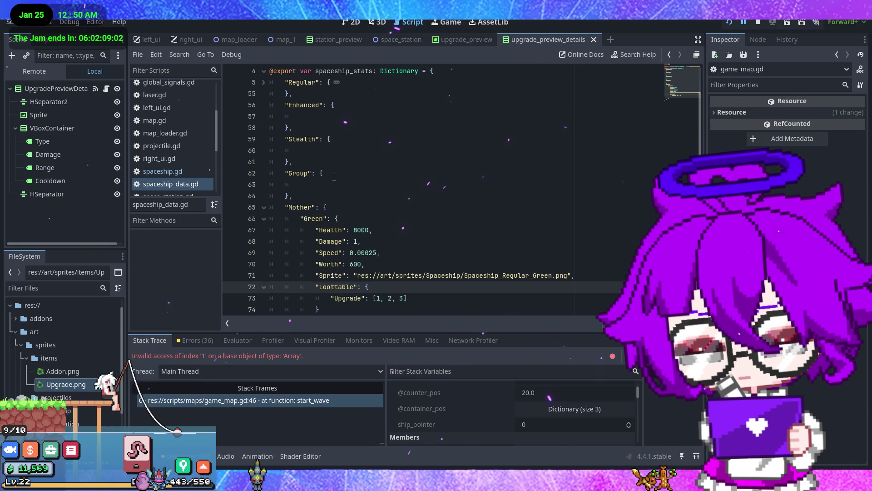
{"action": "scroll", "coordinate": [334, 177], "scroll_direction": "up", "scroll_amount": 2}
{"action": "left_click", "coordinate": [264, 117]}
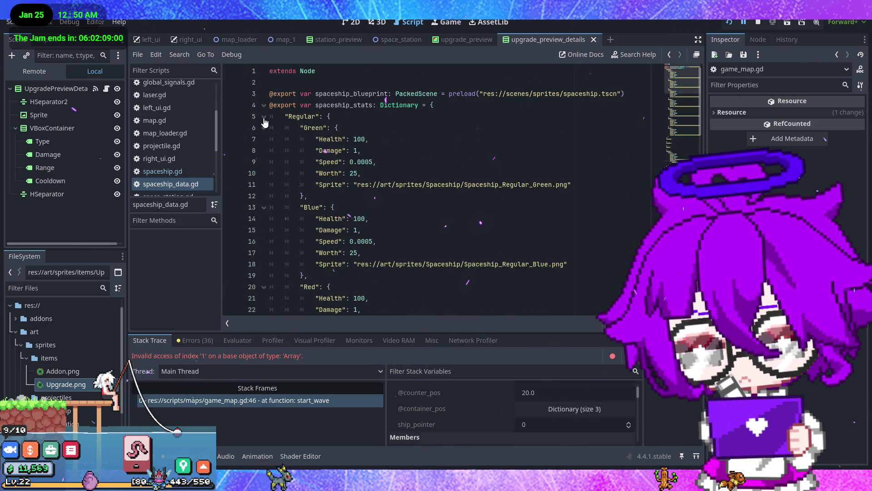
{"action": "left_click", "coordinate": [171, 172]}
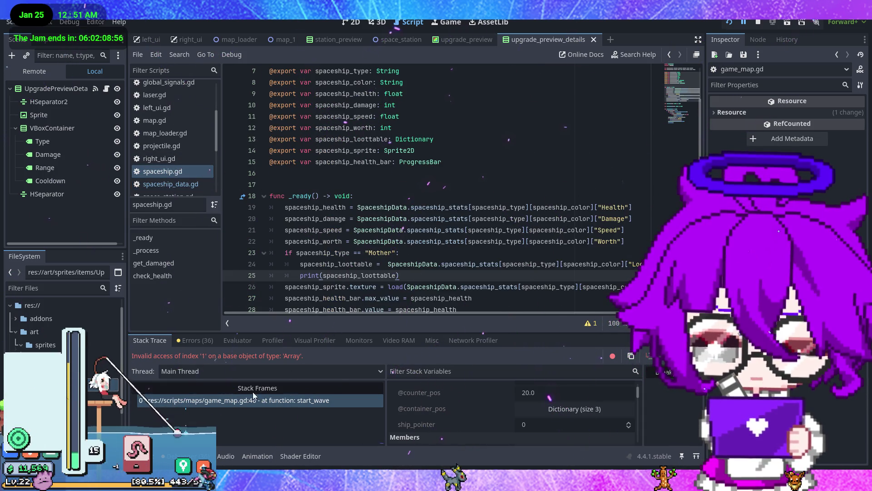
{"action": "left_click", "coordinate": [295, 403]}
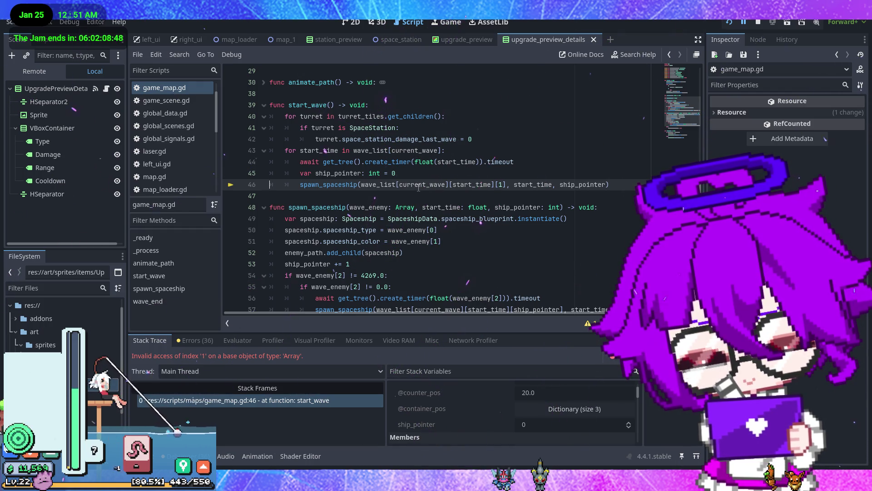
{"action": "mouse_move", "coordinate": [417, 185]}
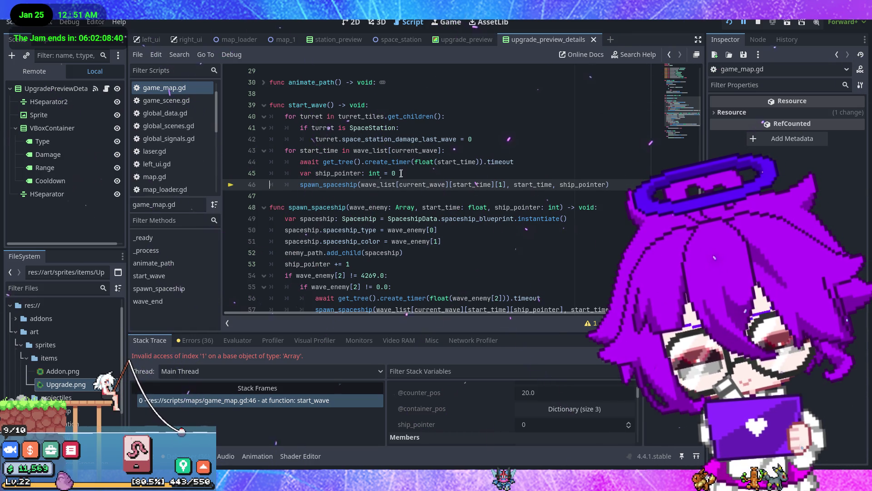
Insert a new line after the ship_pointer declaration, just above the failing spawn_spaceship call.
{"action": "left_click", "coordinate": [408, 172]}
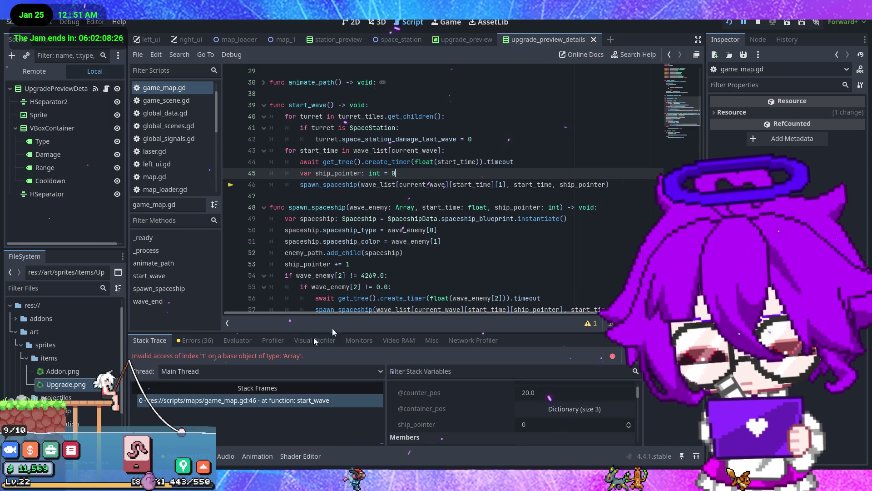
{"action": "left_click", "coordinate": [271, 402]}
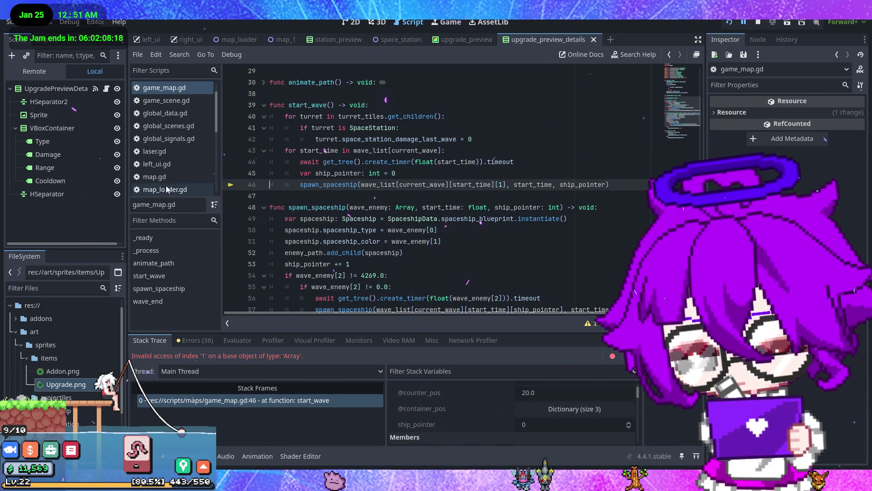
{"action": "left_click", "coordinate": [440, 173]}
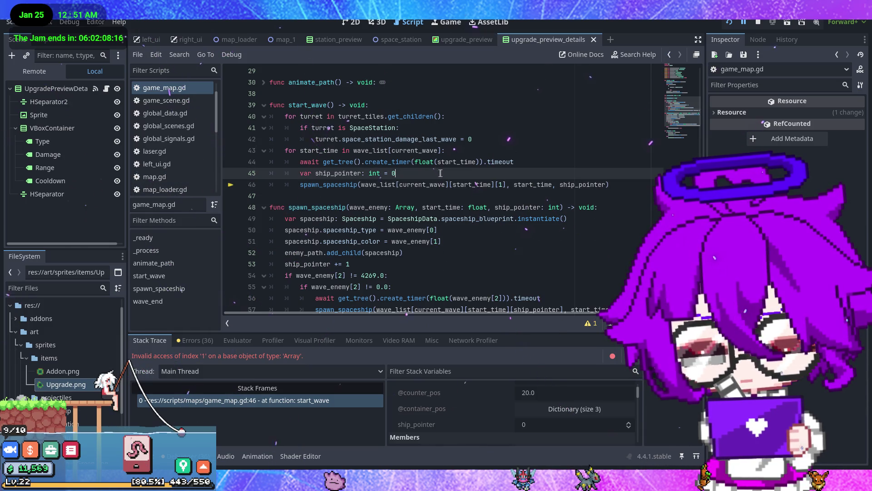
{"action": "key", "text": "Return"}
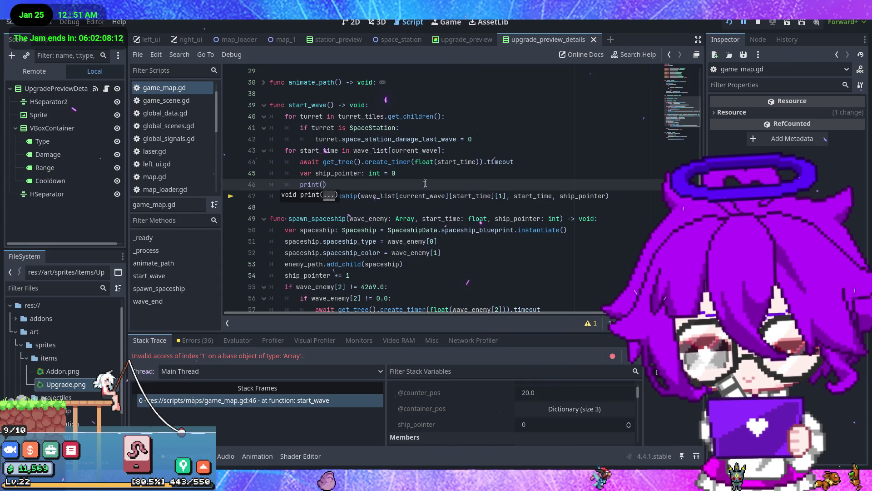
Put wave_list inside the empty print() call and save game_map.gd.
{"action": "left_click_drag", "start_coordinate": [361, 196], "coordinate": [510, 195]}
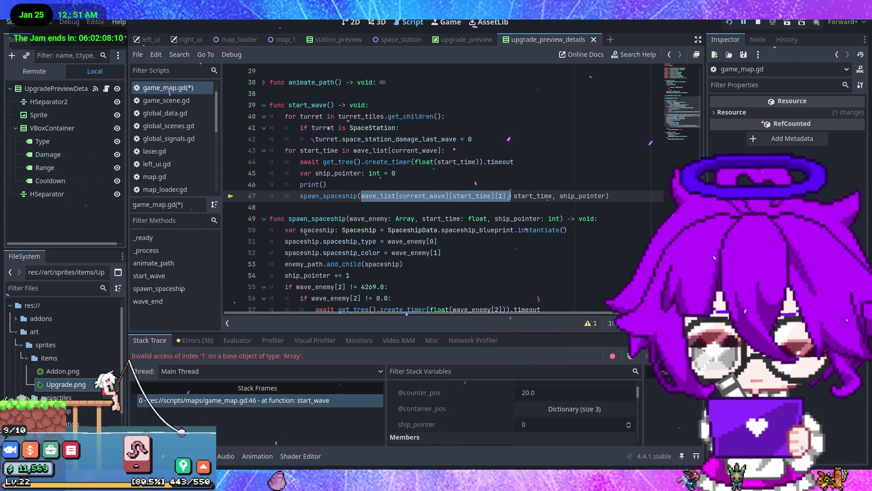
{"action": "left_click_drag", "start_coordinate": [414, 197], "coordinate": [400, 198]}
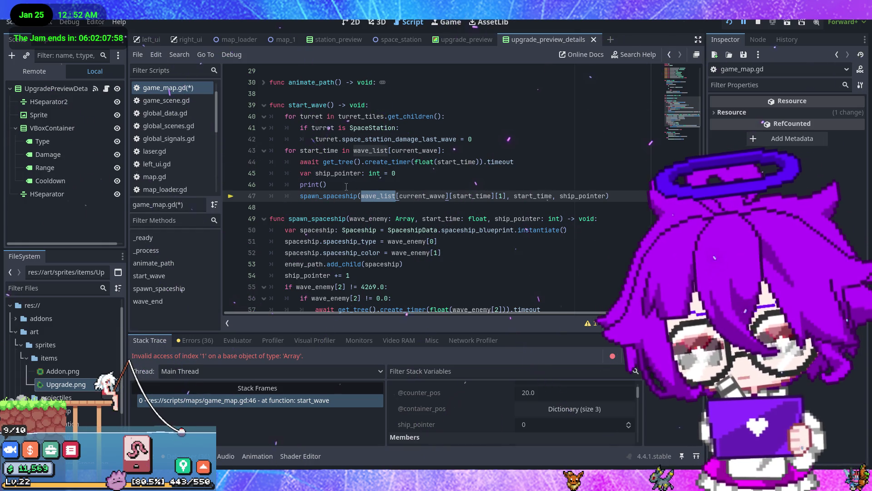
{"action": "left_click", "coordinate": [324, 184]}
{"action": "key", "text": "ctrl+s"}
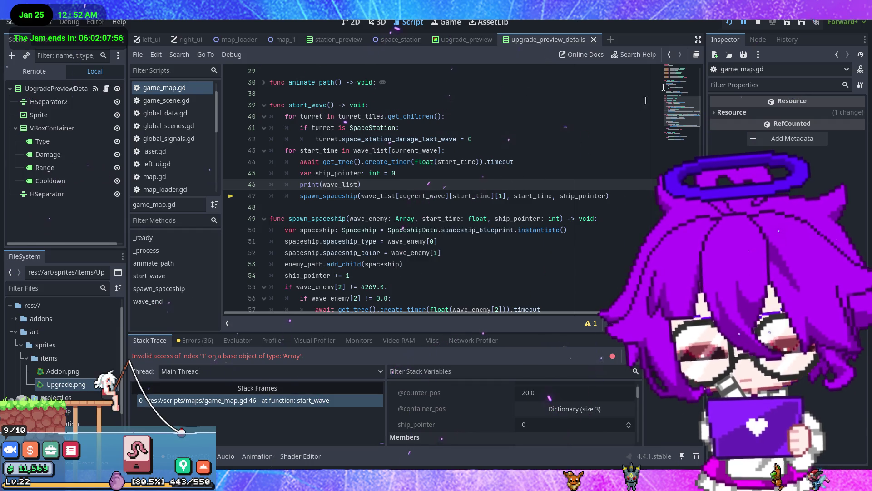
Rerun the game, pause it, and close the game window.
{"action": "left_click", "coordinate": [730, 24]}
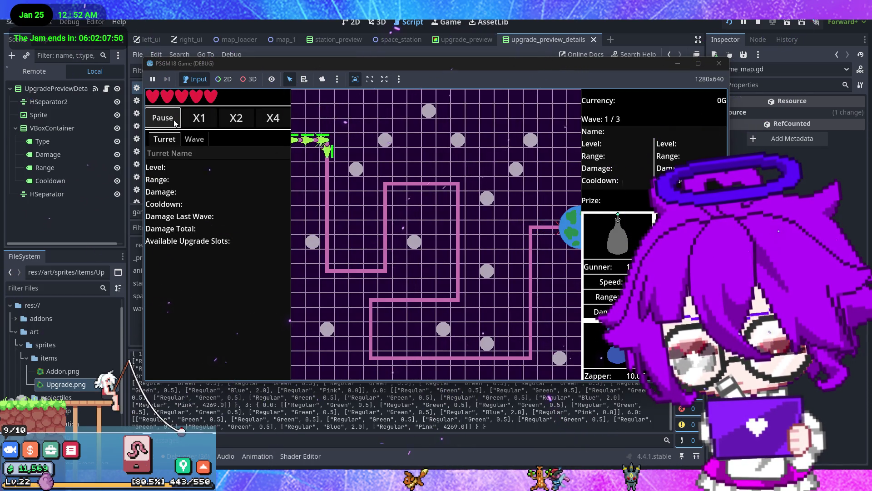
{"action": "left_click", "coordinate": [174, 119]}
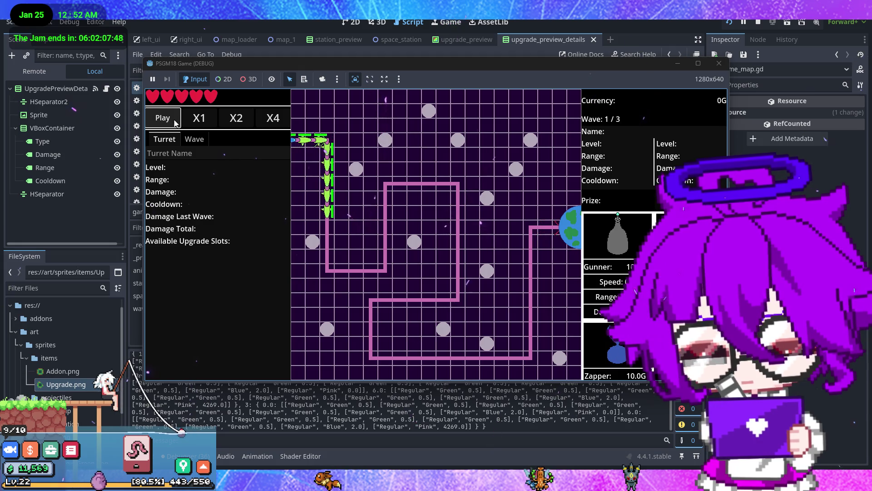
{"action": "left_click", "coordinate": [718, 63]}
{"action": "scroll", "coordinate": [252, 386], "scroll_direction": "up", "scroll_amount": 5}
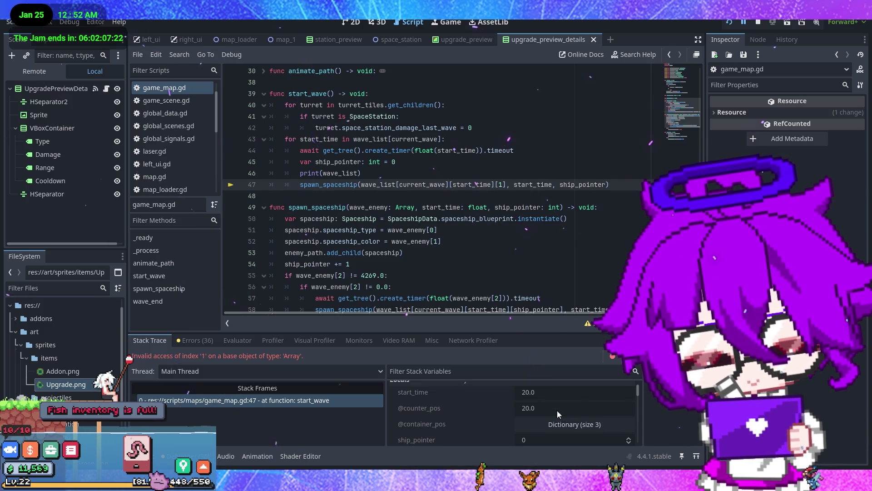
{"action": "scroll", "coordinate": [514, 417], "scroll_direction": "down", "scroll_amount": 1}
{"action": "left_click", "coordinate": [544, 417]}
{"action": "scroll", "coordinate": [515, 419], "scroll_direction": "down", "scroll_amount": 3}
{"action": "left_click", "coordinate": [526, 419]}
{"action": "scroll", "coordinate": [505, 416], "scroll_direction": "down", "scroll_amount": 2}
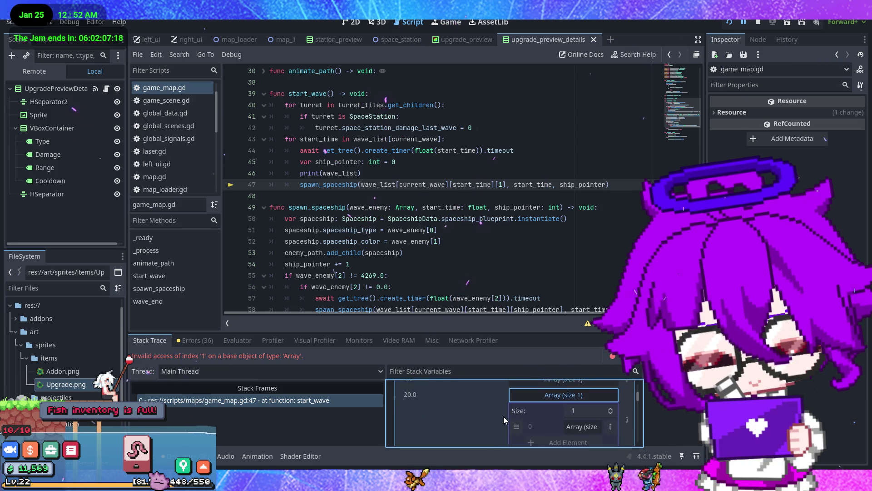
{"action": "left_click", "coordinate": [578, 419]}
{"action": "scroll", "coordinate": [498, 421], "scroll_direction": "down", "scroll_amount": 3}
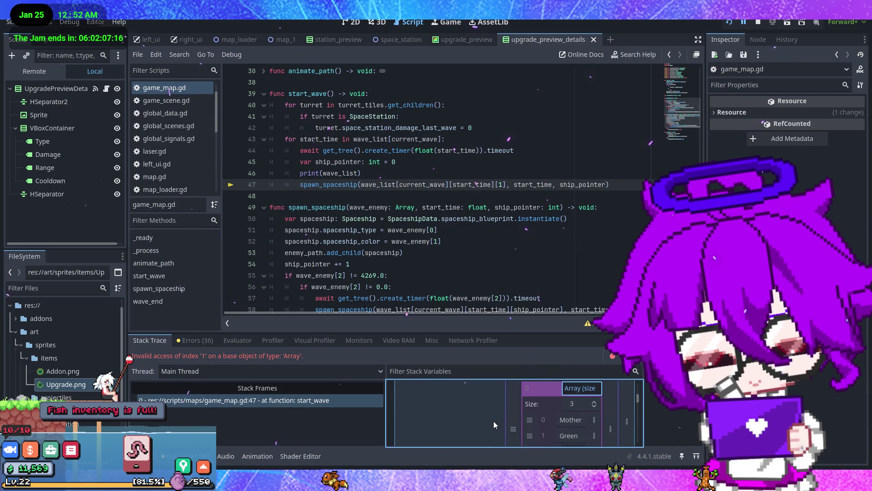
{"action": "scroll", "coordinate": [494, 425], "scroll_direction": "up", "scroll_amount": 8}
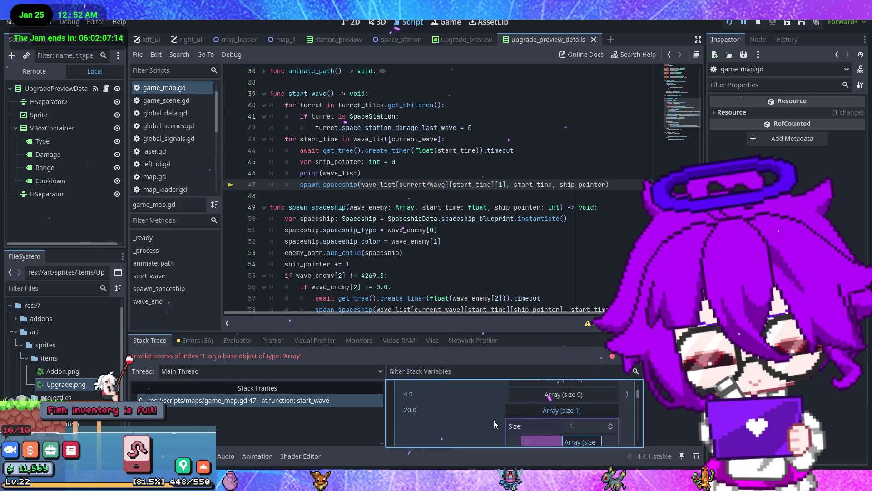
{"action": "scroll", "coordinate": [500, 424], "scroll_direction": "down", "scroll_amount": 4}
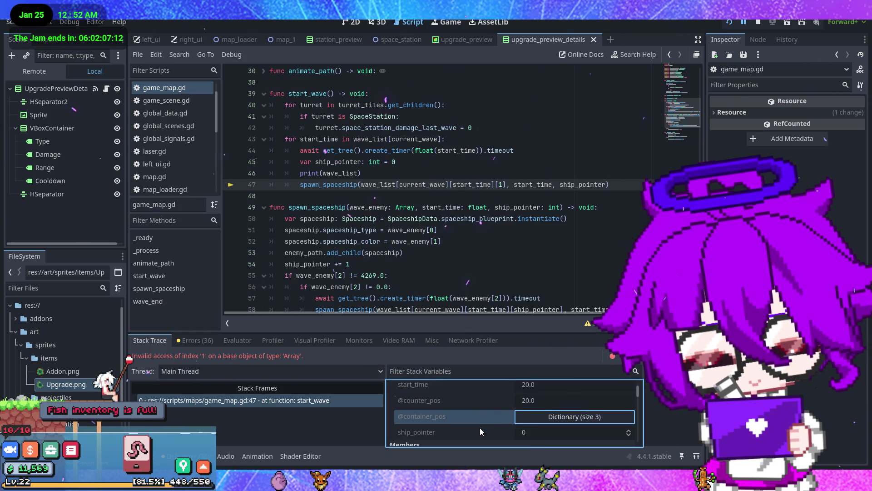
{"action": "scroll", "coordinate": [485, 416], "scroll_direction": "down", "scroll_amount": 2}
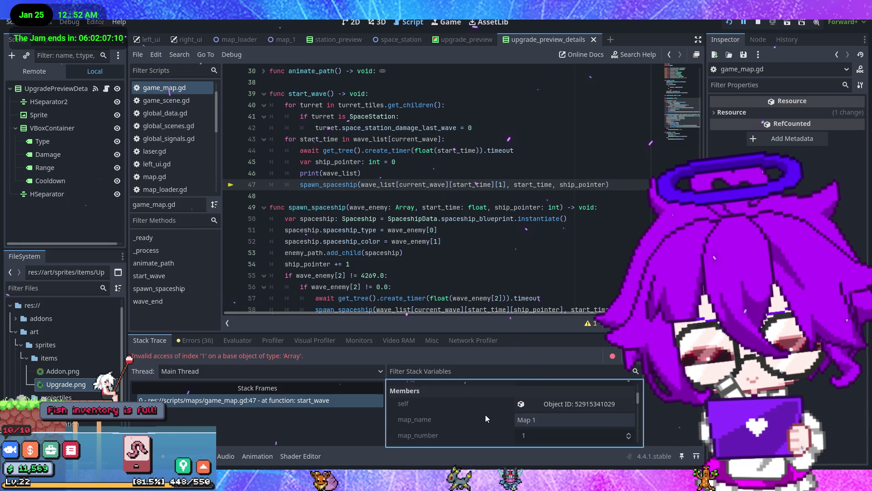
{"action": "scroll", "coordinate": [486, 414], "scroll_direction": "up", "scroll_amount": 3}
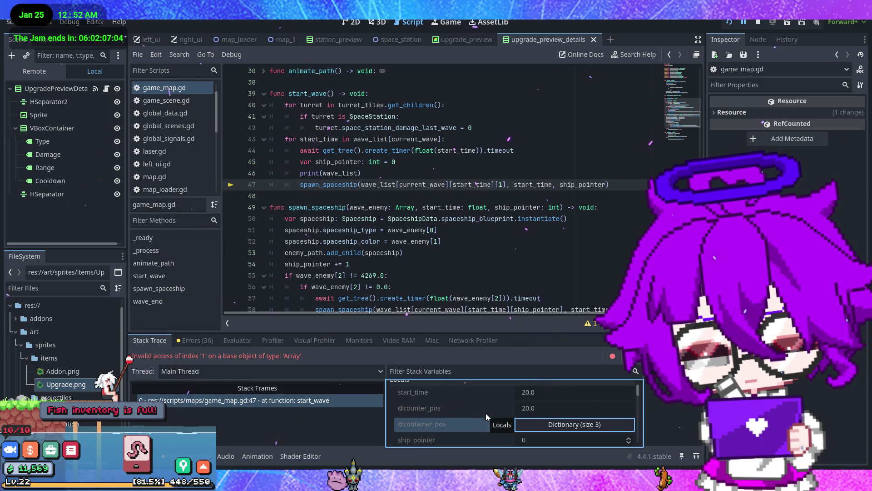
Switch to the Output log and select the print(wave_list) call on line 46.
{"action": "left_click", "coordinate": [145, 456]}
{"action": "scroll", "coordinate": [391, 391], "scroll_direction": "down", "scroll_amount": 3}
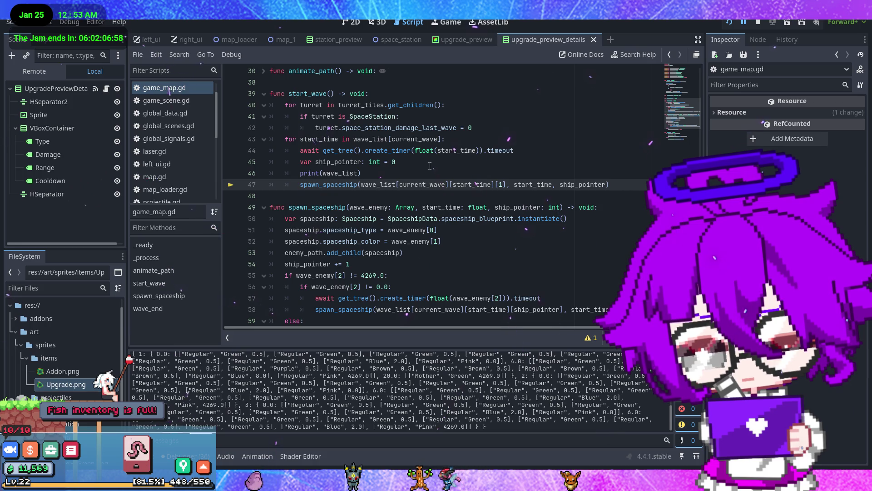
{"action": "scroll", "coordinate": [418, 182], "scroll_direction": "up", "scroll_amount": 2}
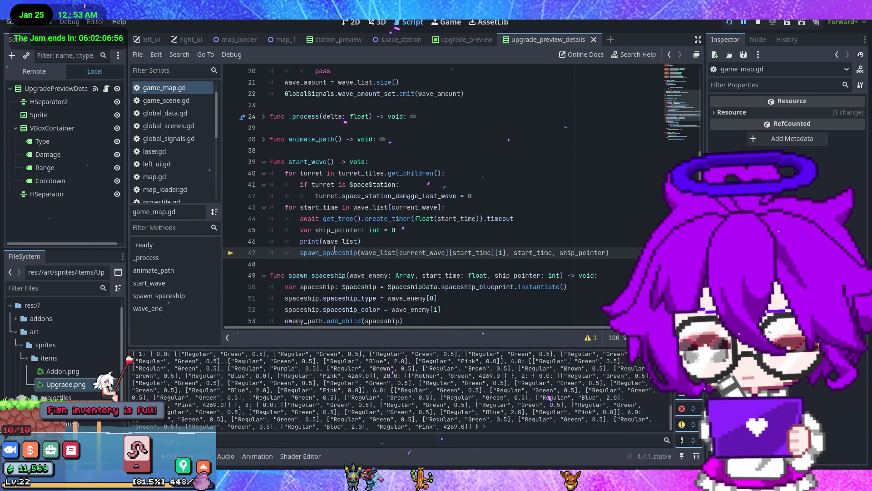
{"action": "mouse_move", "coordinate": [325, 239]}
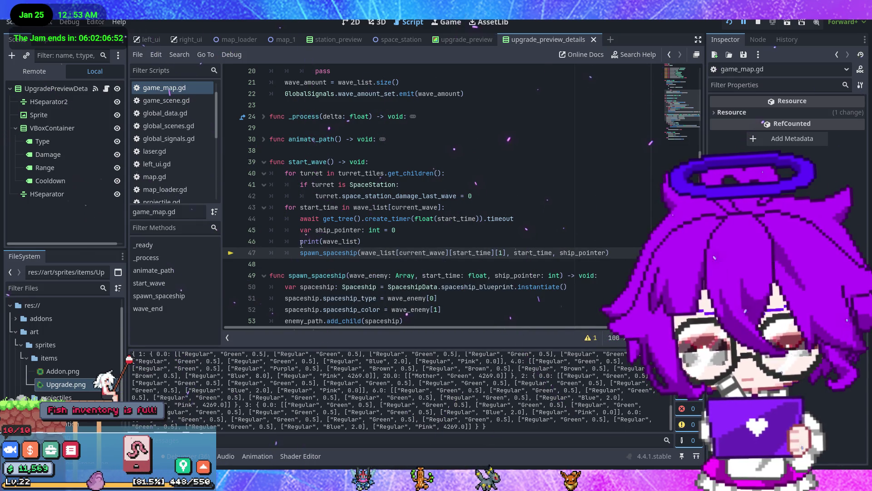
{"action": "left_click_drag", "start_coordinate": [300, 241], "coordinate": [395, 241]}
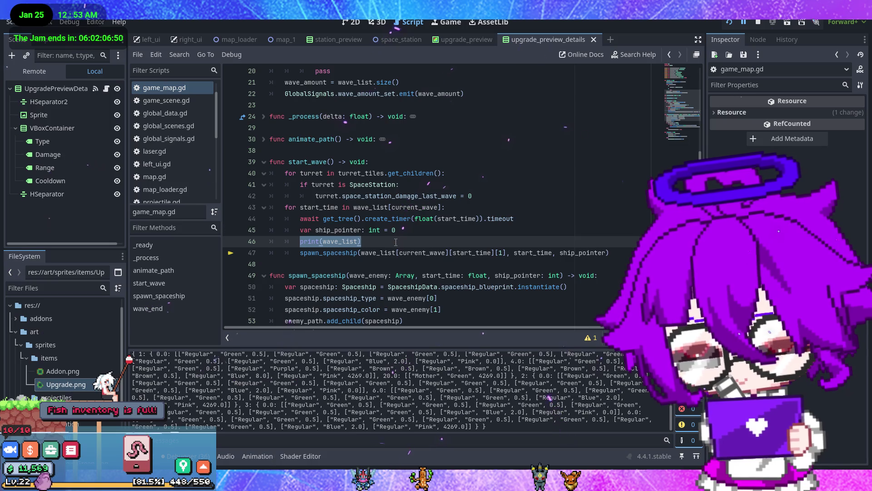
{"action": "scroll", "coordinate": [396, 242], "scroll_direction": "up", "scroll_amount": 1}
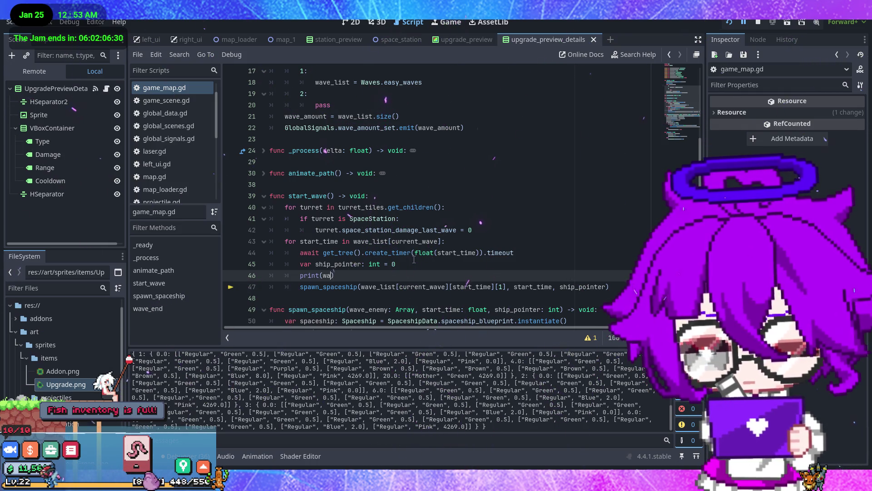
Change line 46 to print(start_time) and start the wave at 4x speed.
{"action": "type", "text": "rt"}
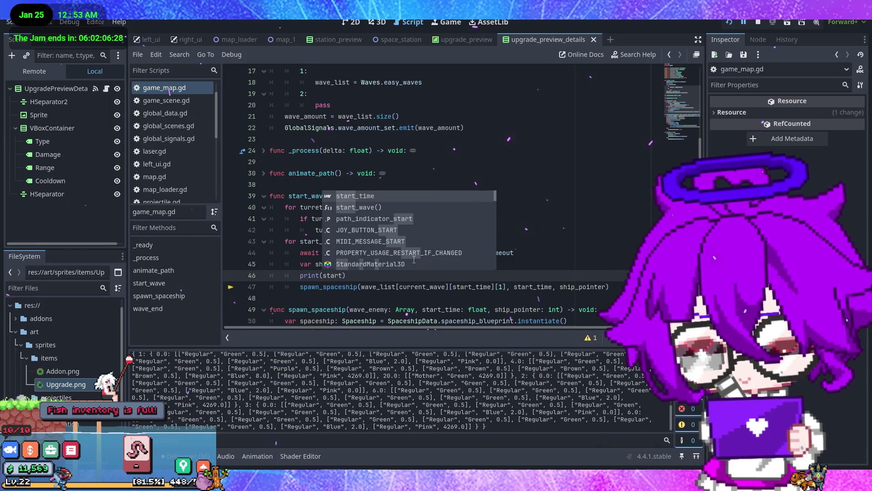
{"action": "type", "text": "_time"}
{"action": "key", "text": "Return"}
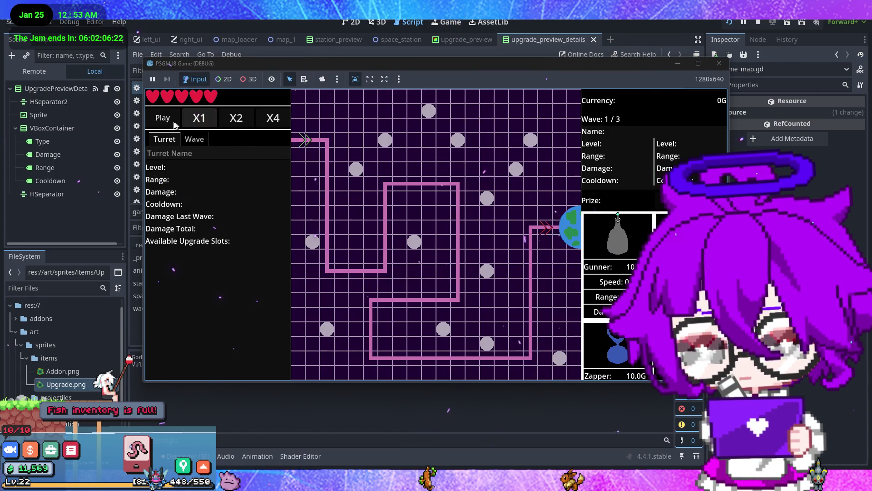
{"action": "left_click", "coordinate": [163, 118]}
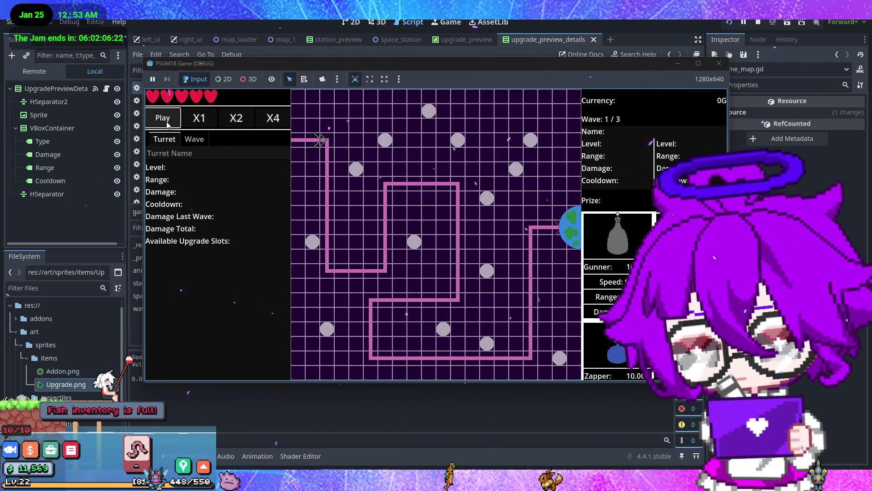
{"action": "left_click", "coordinate": [275, 119]}
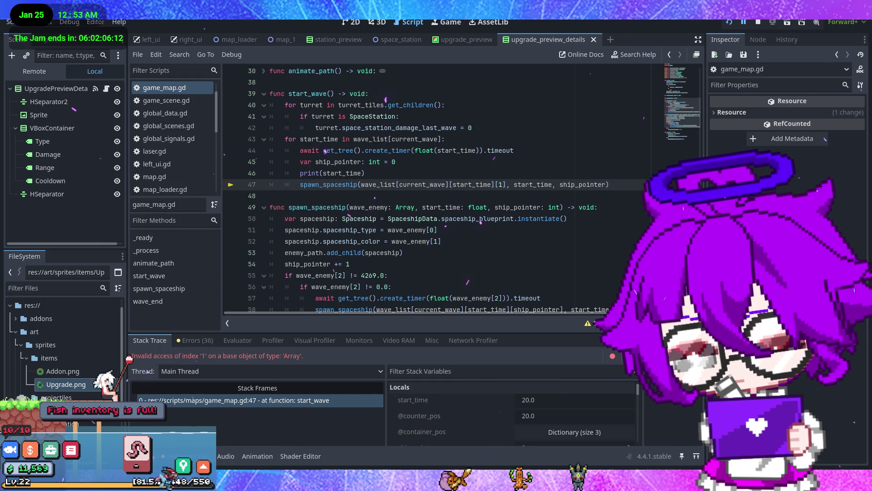
Continue past the error break, review the printed start times, and place the caret at line 47's [1] index.
{"action": "key", "text": "F8"}
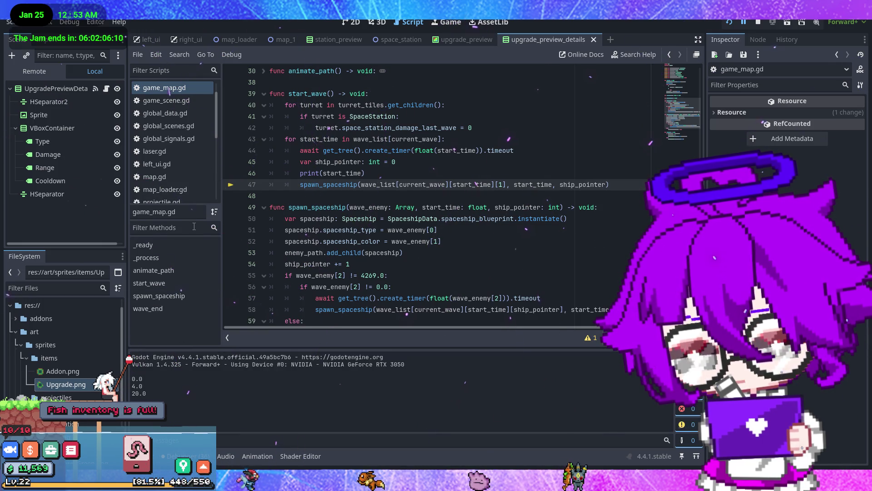
{"action": "scroll", "coordinate": [208, 175], "scroll_direction": "down", "scroll_amount": 3}
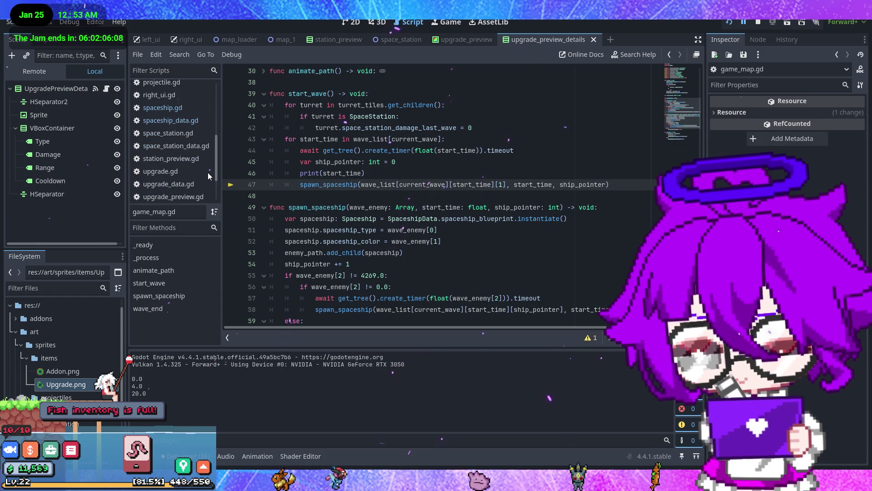
{"action": "scroll", "coordinate": [187, 141], "scroll_direction": "down", "scroll_amount": 2}
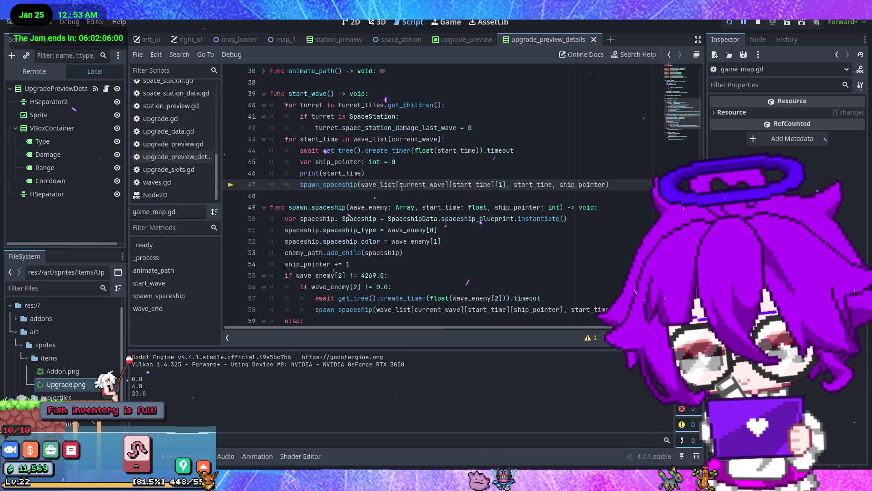
{"action": "mouse_move", "coordinate": [401, 186]}
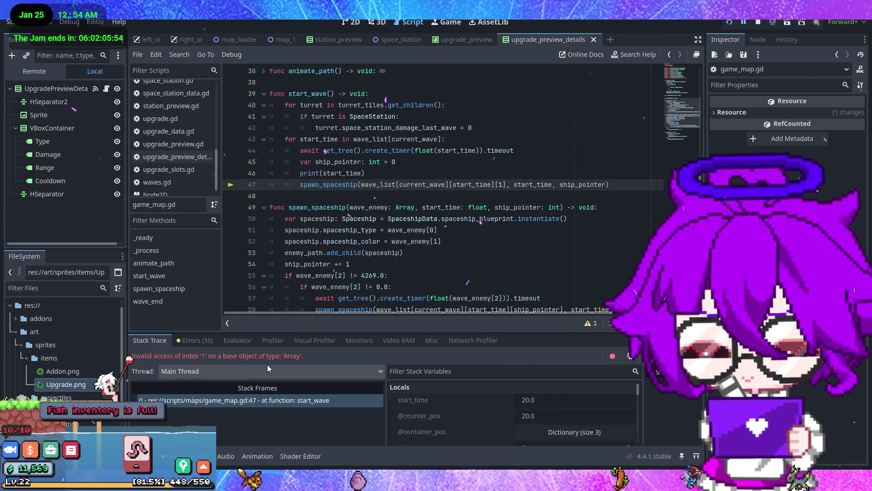
{"action": "left_click", "coordinate": [502, 184]}
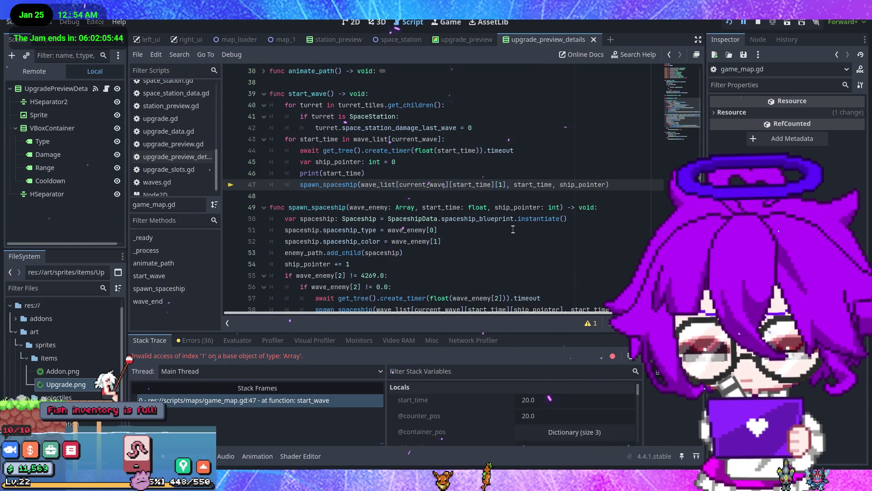
{"action": "scroll", "coordinate": [182, 173], "scroll_direction": "up", "scroll_amount": 4}
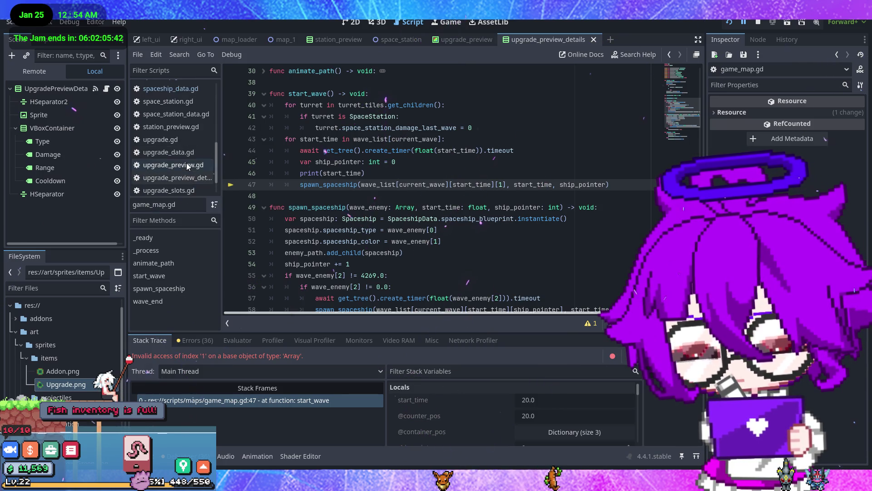
{"action": "left_click", "coordinate": [176, 117]}
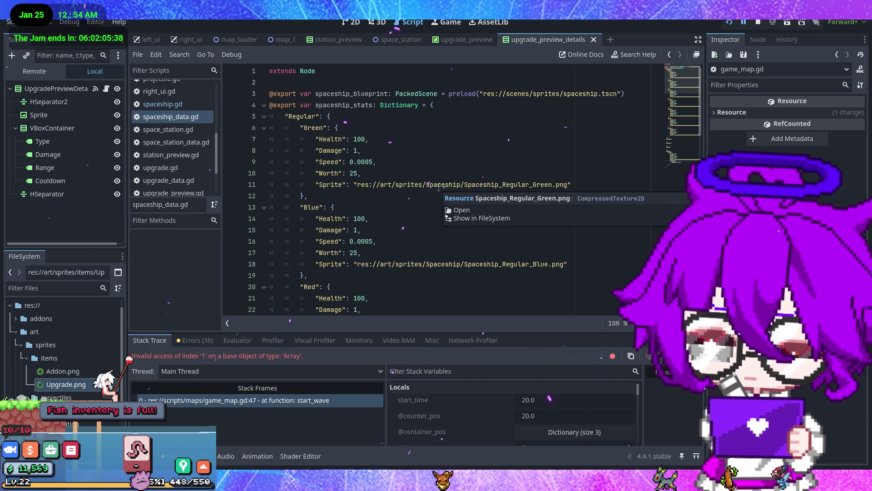
{"action": "scroll", "coordinate": [438, 187], "scroll_direction": "down", "scroll_amount": 10}
{"action": "scroll", "coordinate": [439, 187], "scroll_direction": "down", "scroll_amount": 8}
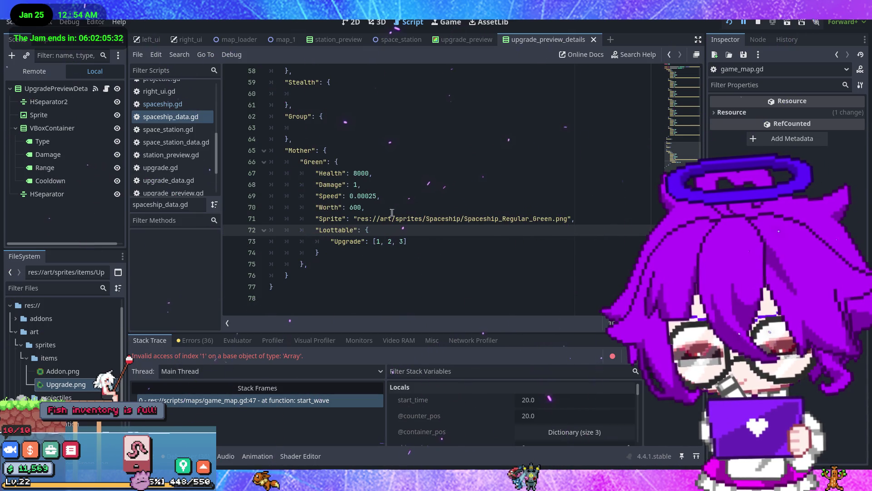
{"action": "scroll", "coordinate": [359, 214], "scroll_direction": "up", "scroll_amount": 5}
{"action": "scroll", "coordinate": [317, 215], "scroll_direction": "up", "scroll_amount": 13}
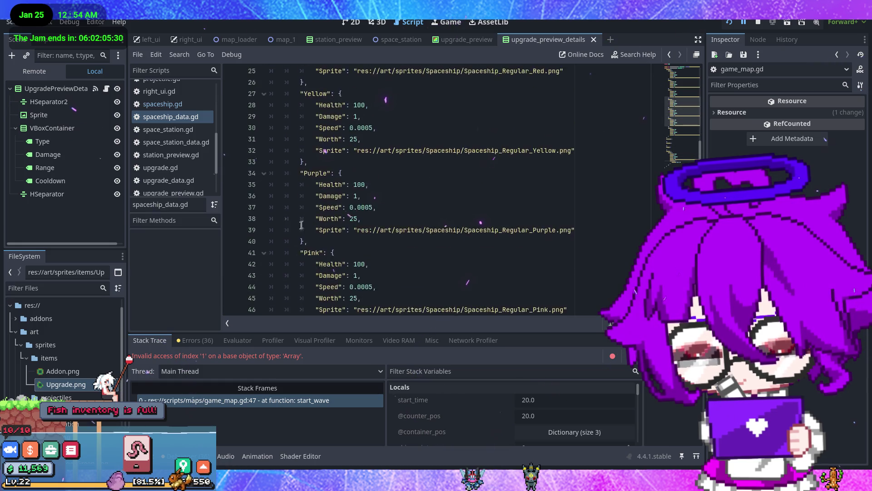
{"action": "left_click", "coordinate": [264, 118]}
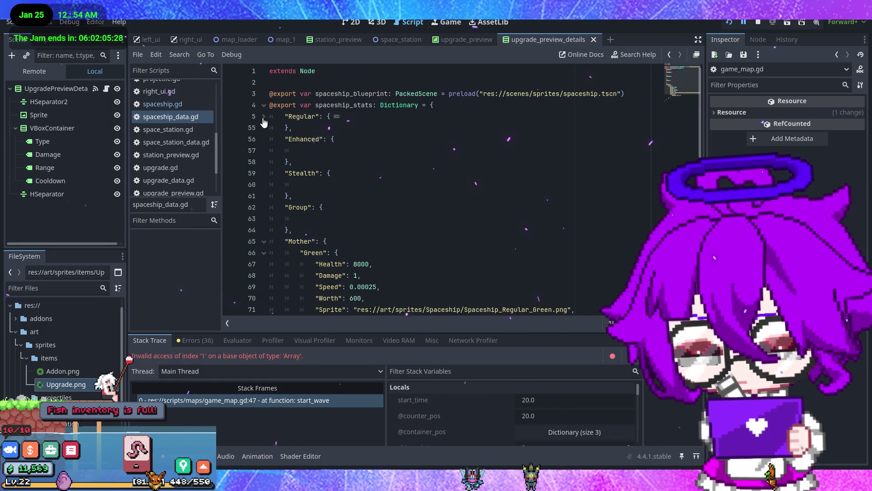
{"action": "scroll", "coordinate": [354, 230], "scroll_direction": "down", "scroll_amount": 1}
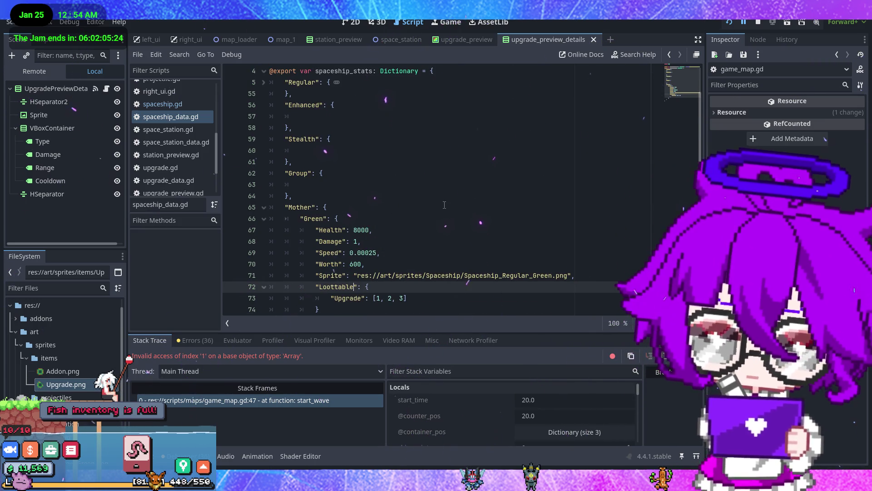
{"action": "left_click", "coordinate": [264, 83]}
{"action": "left_click", "coordinate": [264, 83]}
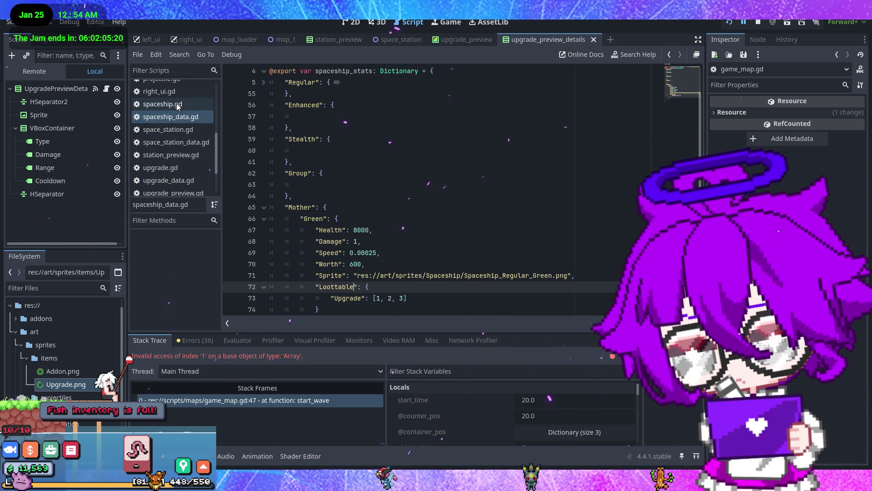
{"action": "left_click", "coordinate": [176, 105]}
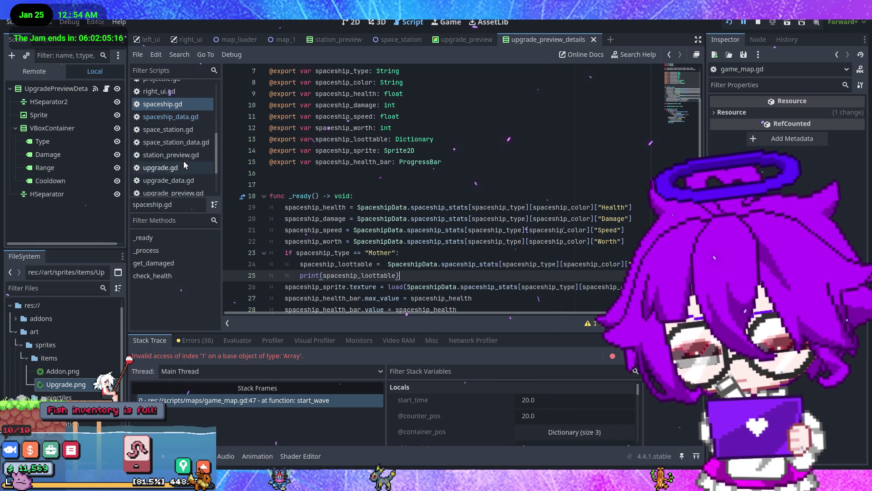
{"action": "left_click", "coordinate": [273, 400]}
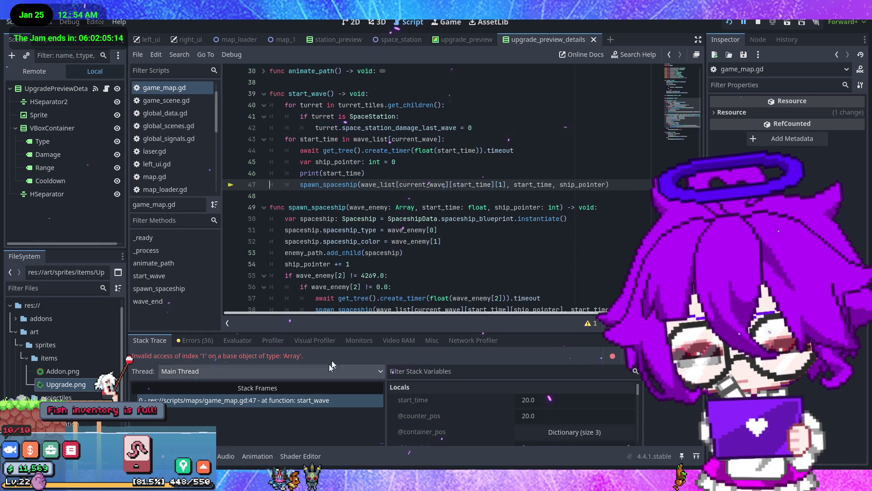
Copy line 47's wave list lookup into line 46's print call and save.
{"action": "scroll", "coordinate": [377, 232], "scroll_direction": "up", "scroll_amount": 2}
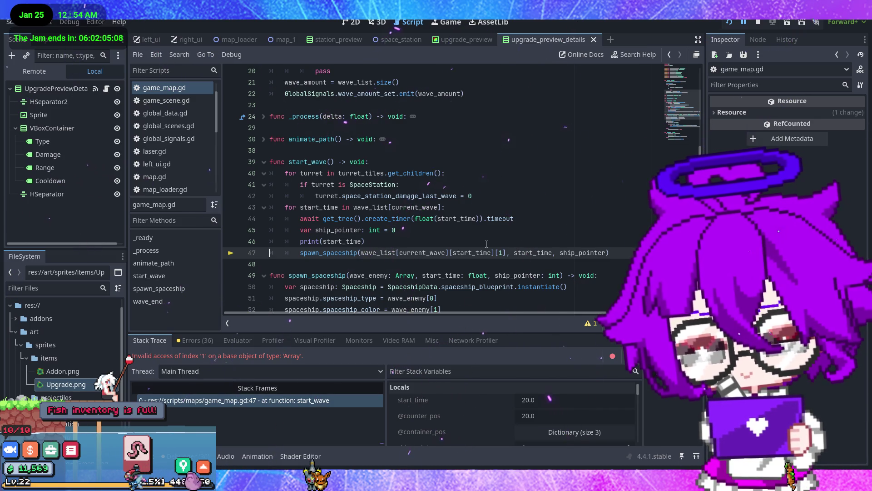
{"action": "left_click_drag", "start_coordinate": [362, 252], "coordinate": [509, 252]}
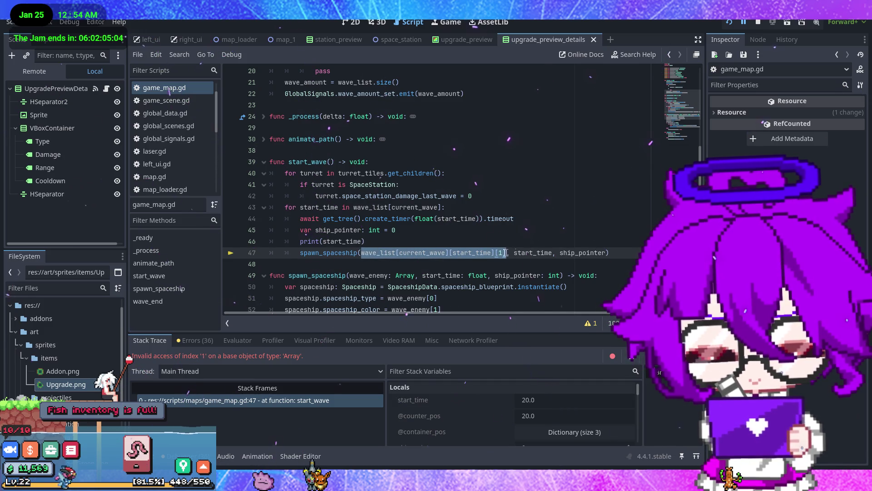
{"action": "key", "text": "ctrl+s"}
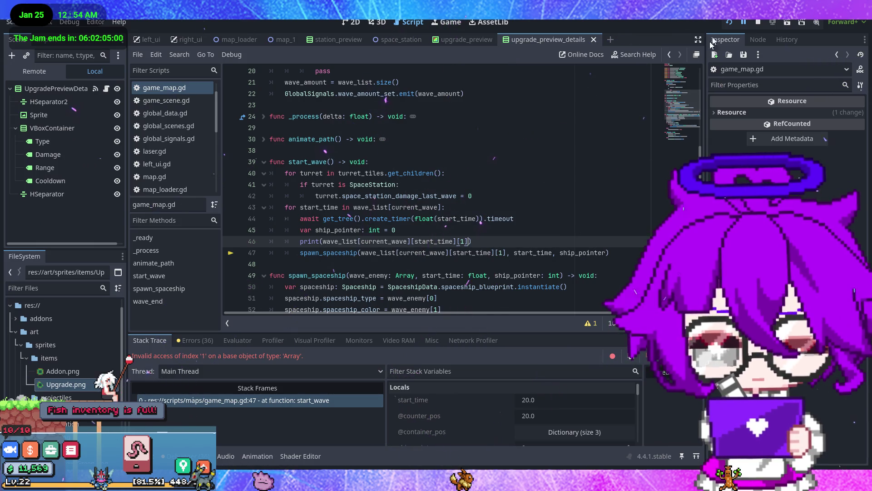
Run the game and start the wave to read the logged values, then close and rerun it.
{"action": "key", "text": "F5"}
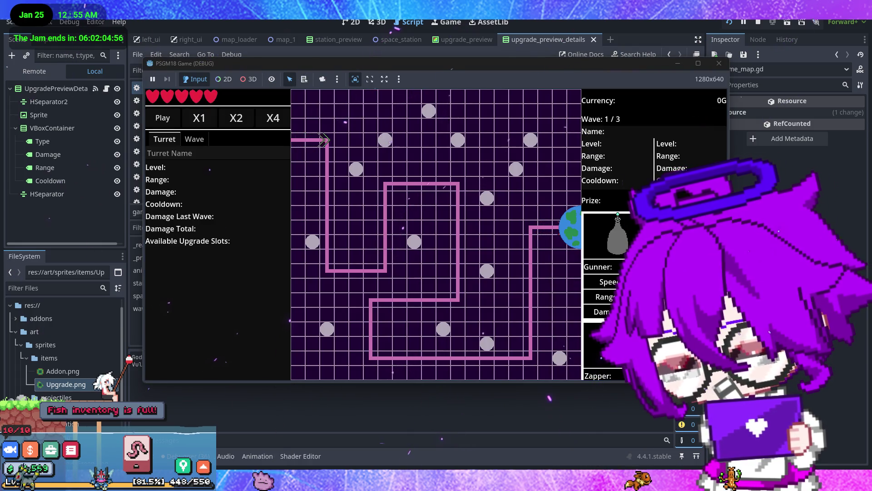
{"action": "left_click", "coordinate": [17, 453]}
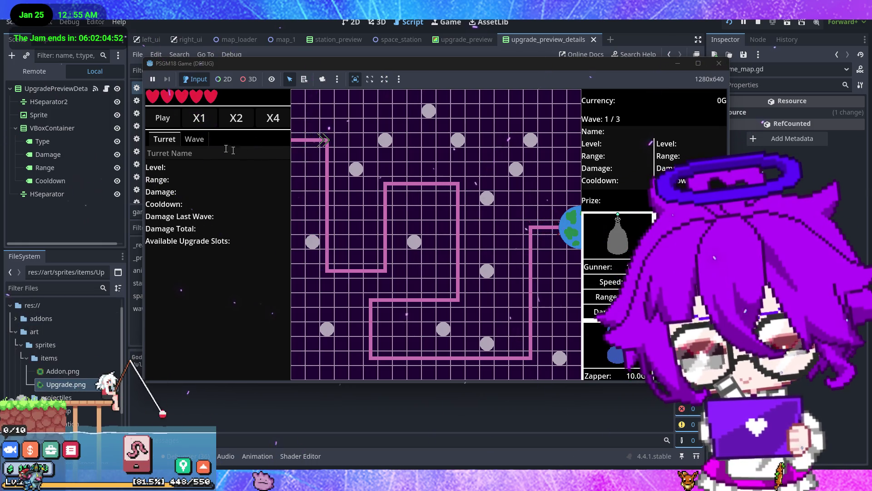
{"action": "left_click", "coordinate": [174, 118]}
{"action": "mouse_move", "coordinate": [472, 65]}
{"action": "left_mouse_down"}
{"action": "mouse_move", "coordinate": [525, 52]}
{"action": "mouse_move", "coordinate": [449, 48]}
{"action": "left_mouse_up"}
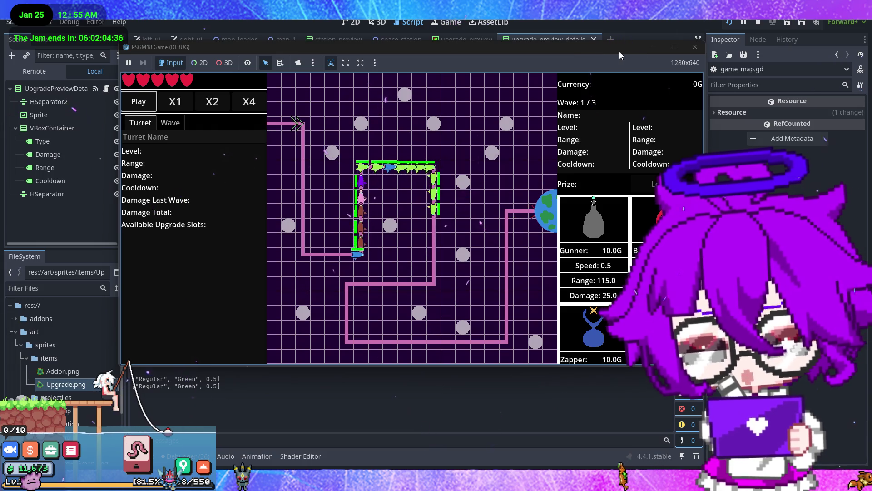
{"action": "left_click", "coordinate": [686, 48]}
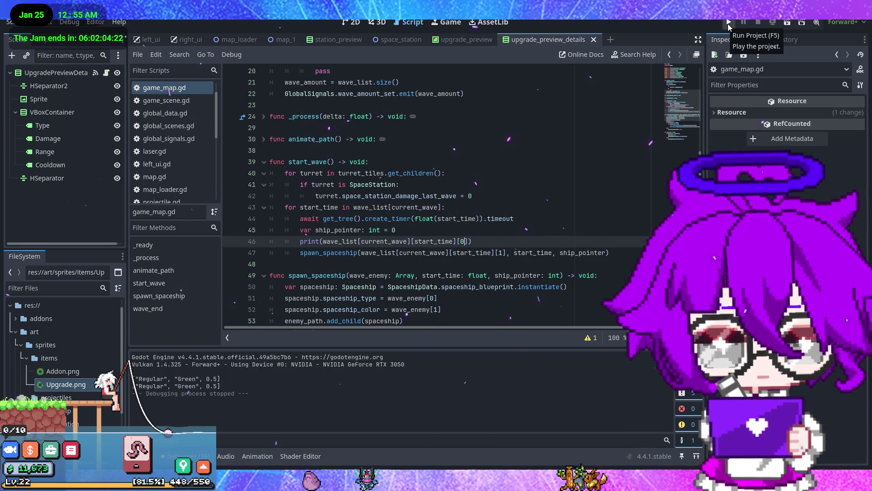
{"action": "left_click", "coordinate": [728, 24]}
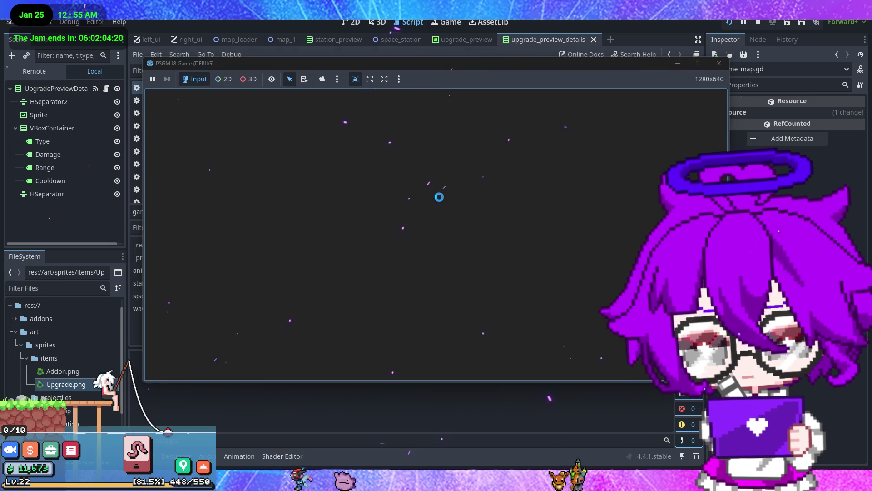
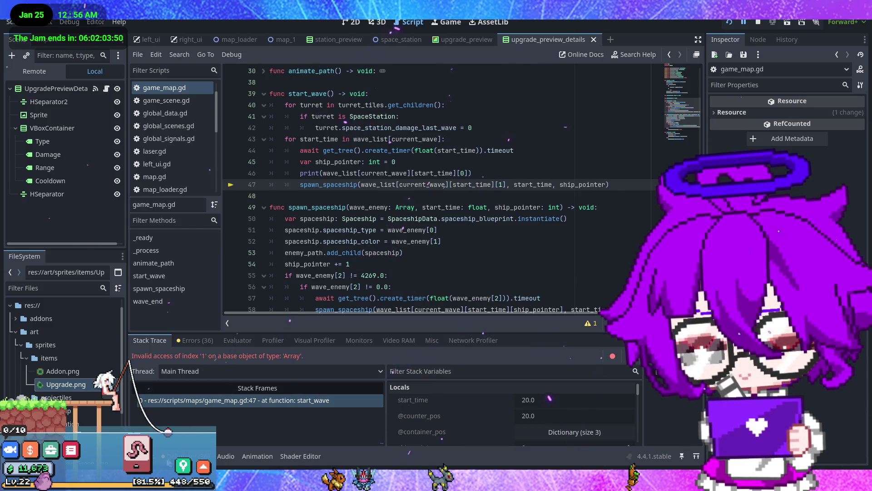
Stop the game and delete the 0 index from the last brackets of line 46's print call.
{"action": "key", "text": "F8"}
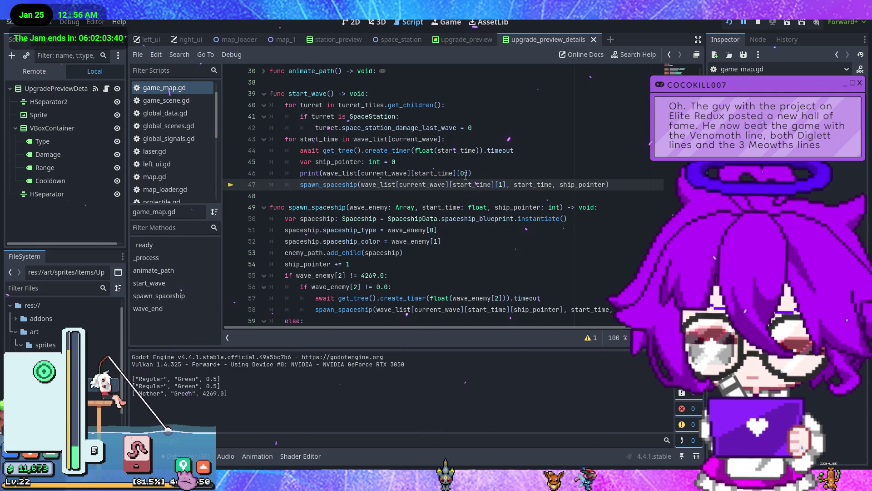
{"action": "left_click", "coordinate": [465, 176]}
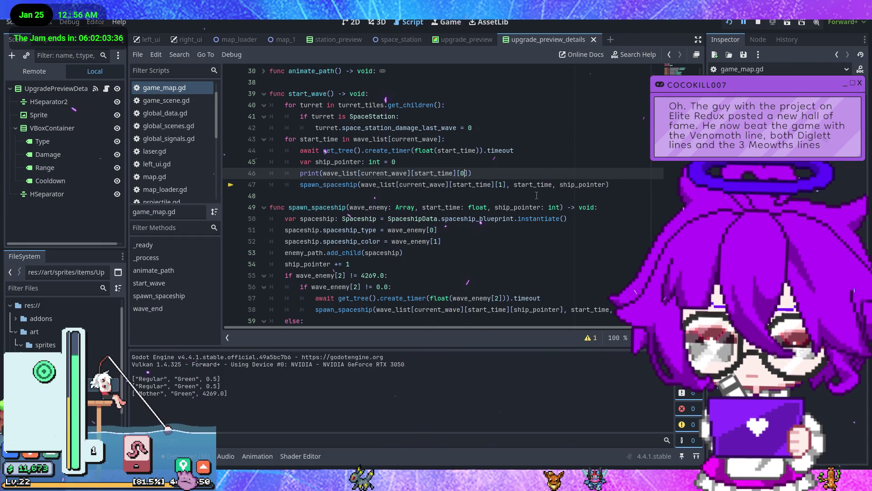
{"action": "key", "text": "BackSpace"}
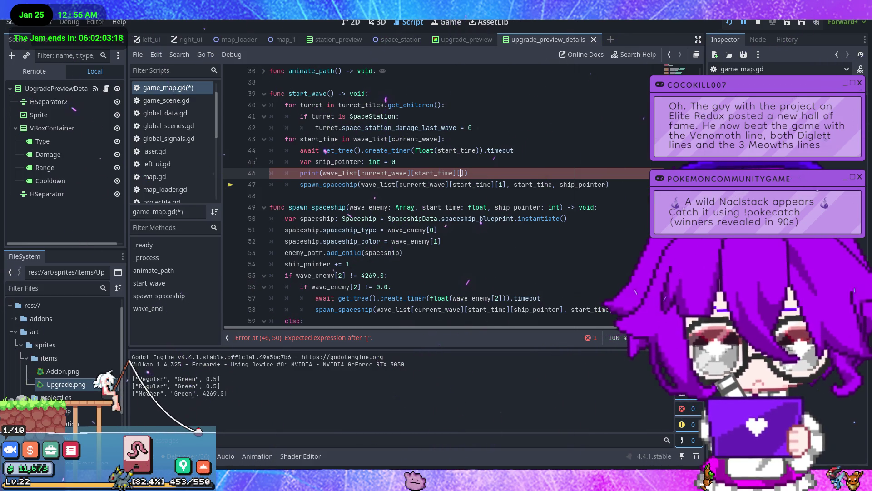
Remove the empty brackets so line 46 prints wave_list[current_wave][start_time], save, and run the project.
{"action": "mouse_move", "coordinate": [412, 207]}
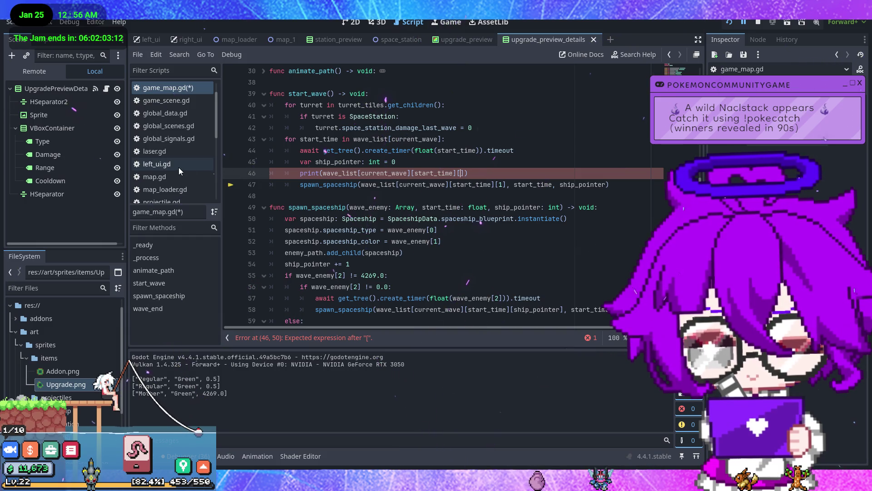
{"action": "scroll", "coordinate": [178, 167], "scroll_direction": "down", "scroll_amount": 5}
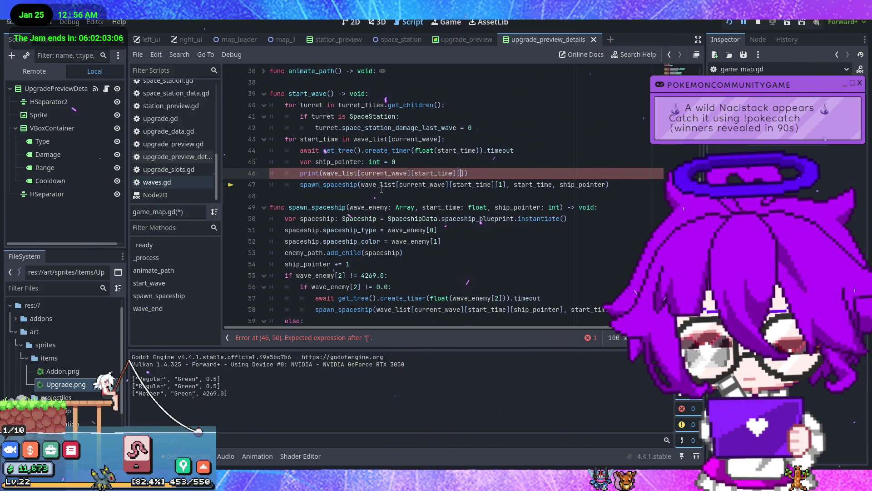
{"action": "mouse_move", "coordinate": [381, 189]}
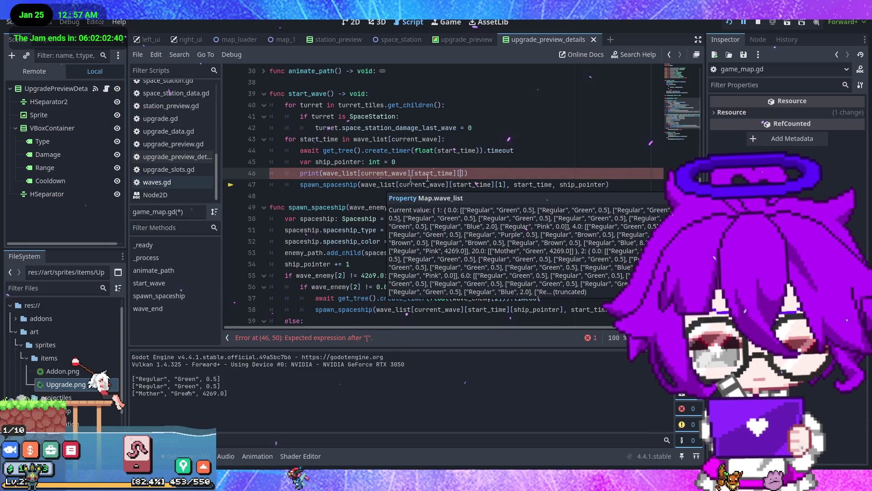
{"action": "left_click", "coordinate": [503, 186]}
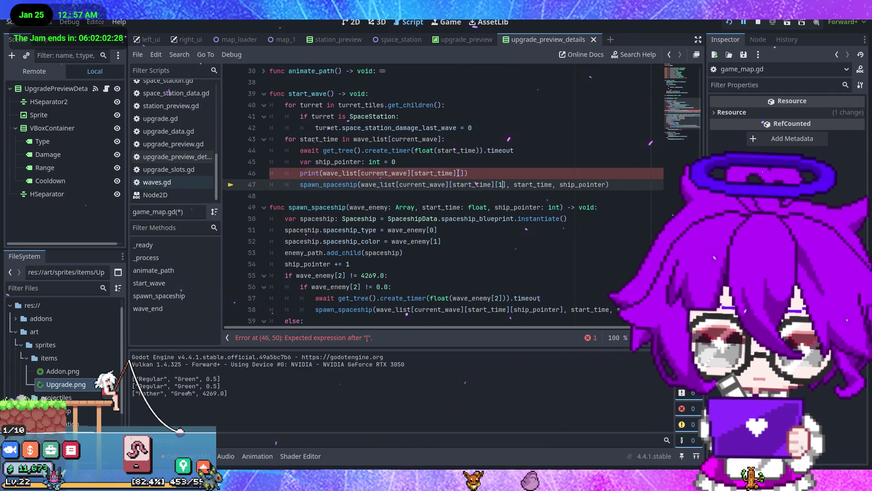
{"action": "left_click", "coordinate": [468, 173]}
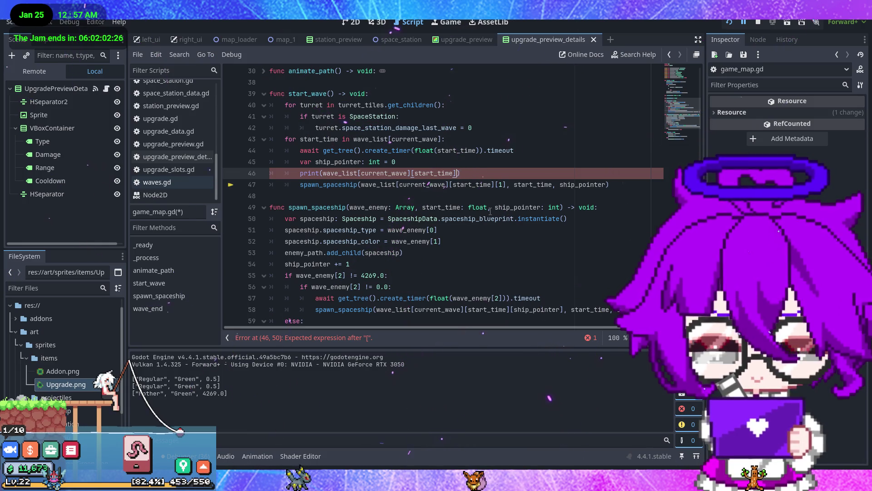
{"action": "key", "text": "BackSpace"}
{"action": "key", "text": "BackSpace"}
{"action": "key", "text": "ctrl+s"}
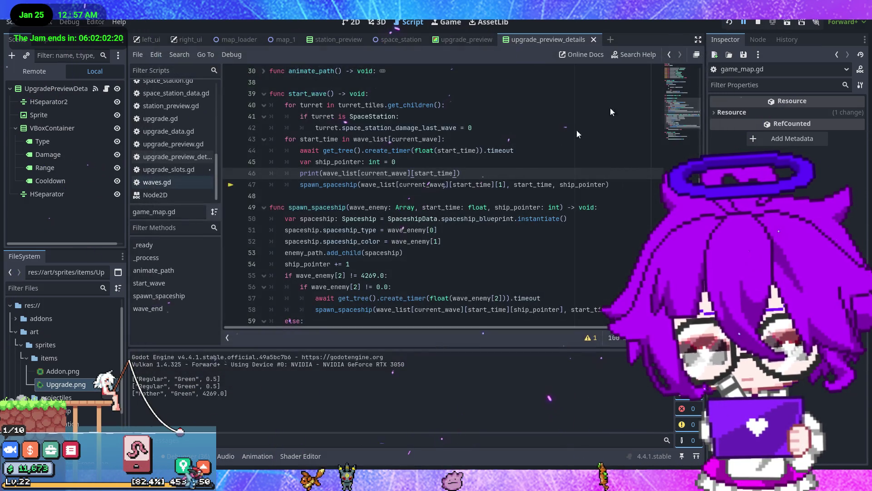
{"action": "key", "text": "F5"}
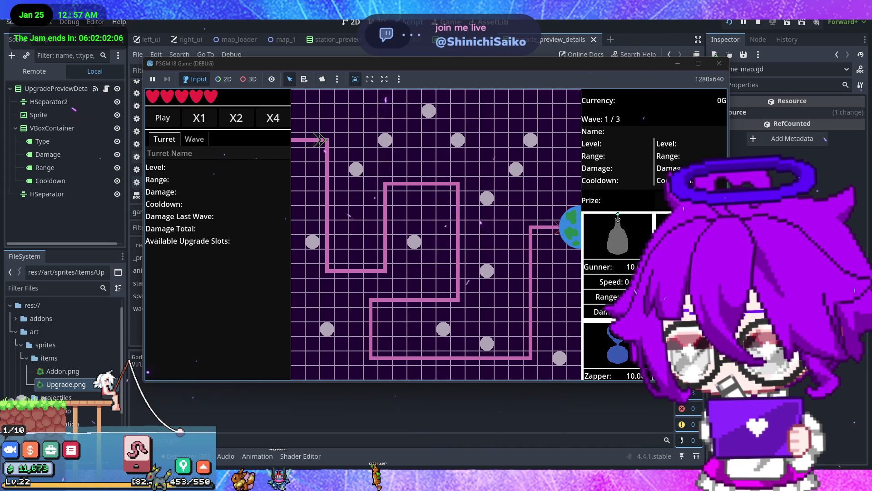
Play wave 1 in the test game, move its window aside to watch the output, then close it.
{"action": "left_click", "coordinate": [168, 122]}
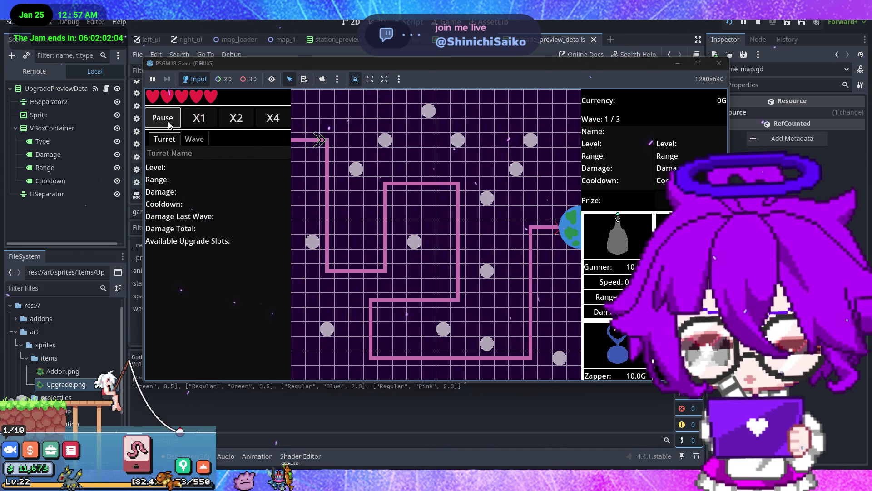
{"action": "left_click", "coordinate": [169, 120]}
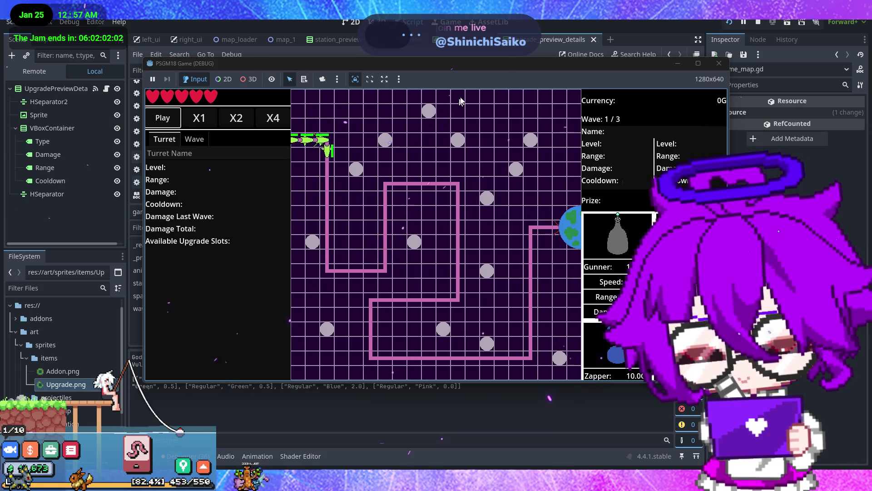
{"action": "mouse_move", "coordinate": [467, 62]}
{"action": "left_mouse_down"}
{"action": "mouse_move", "coordinate": [528, 58]}
{"action": "mouse_move", "coordinate": [502, 43]}
{"action": "mouse_move", "coordinate": [453, 47]}
{"action": "left_mouse_up"}
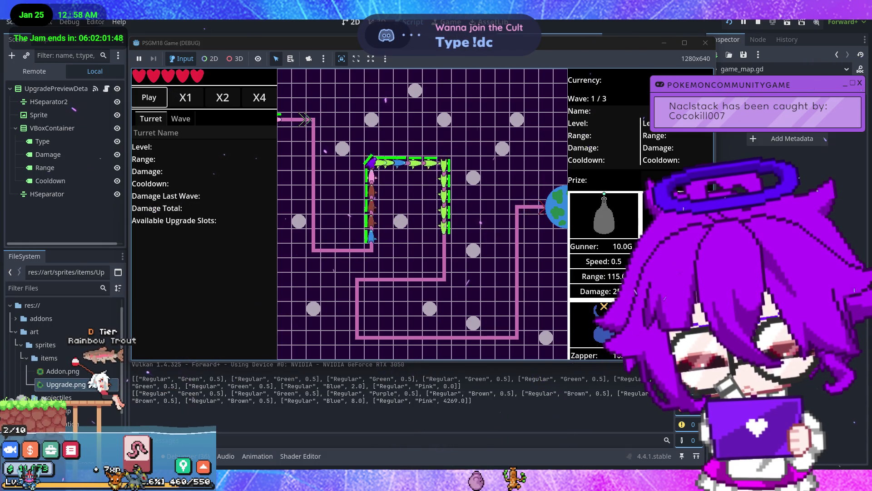
{"action": "left_click", "coordinate": [705, 43]}
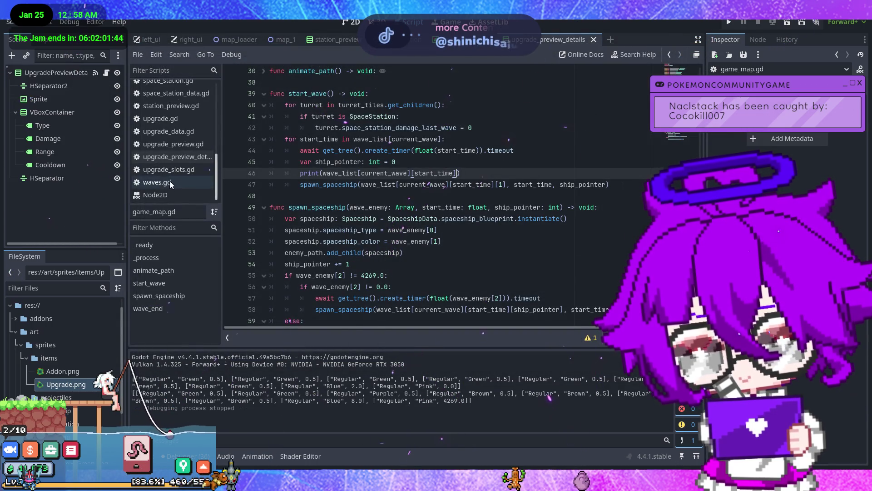
Change the Pink enemy's delay on line 29 of waves.gd from 4269.0 to 0.0 and save.
{"action": "scroll", "coordinate": [398, 173], "scroll_direction": "up", "scroll_amount": 5}
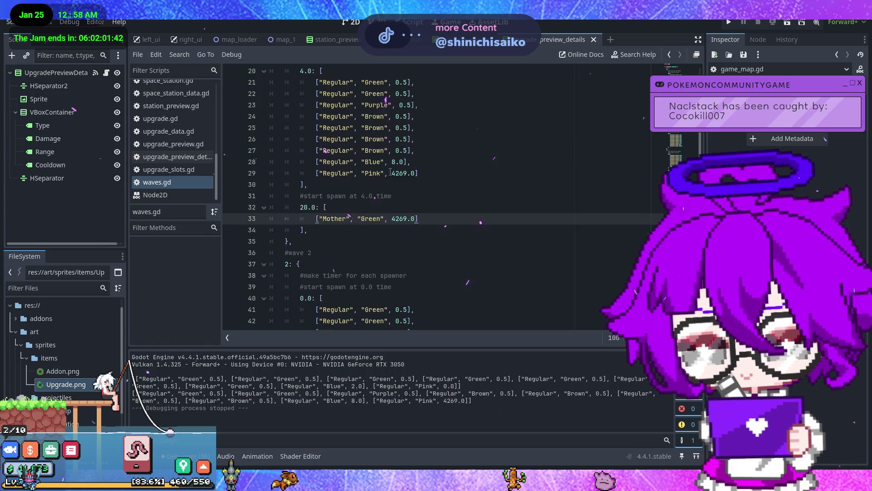
{"action": "scroll", "coordinate": [402, 181], "scroll_direction": "down", "scroll_amount": 3}
{"action": "double_click", "coordinate": [406, 173]}
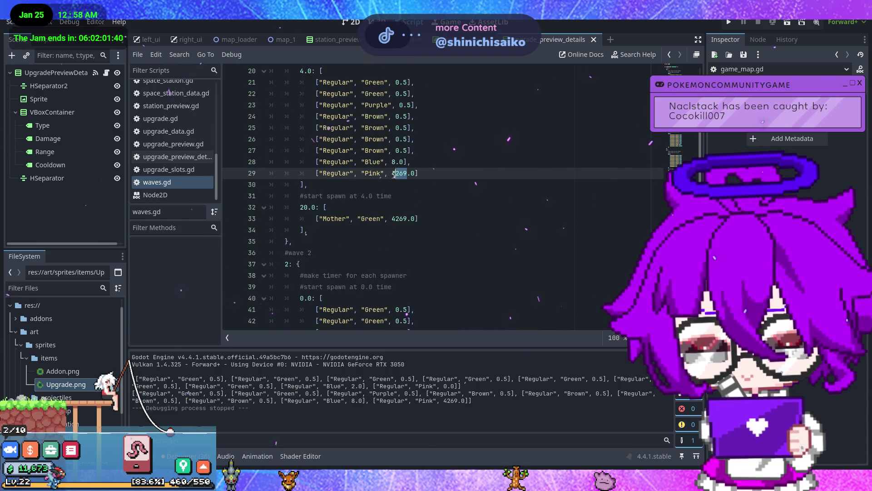
{"action": "type", "text": "0"}
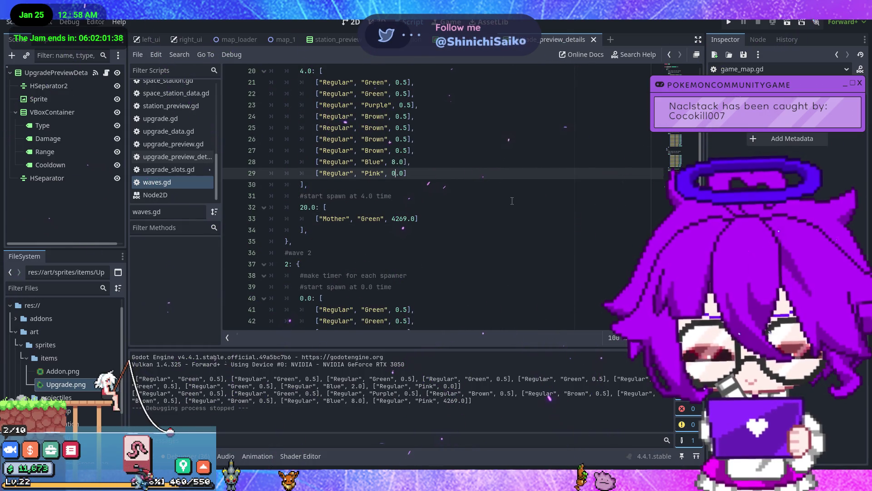
{"action": "key", "text": "ctrl+s"}
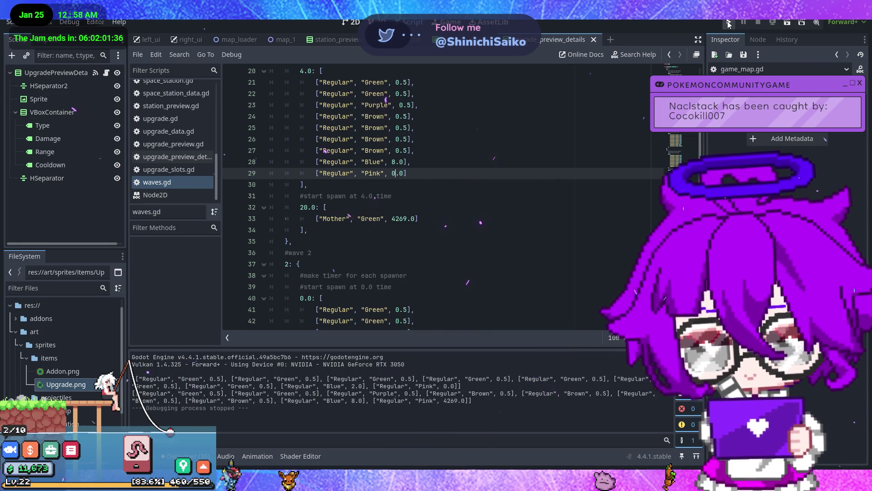
Scroll up the script list and switch back to game_map.gd.
{"action": "scroll", "coordinate": [394, 233], "scroll_direction": "up", "scroll_amount": 1}
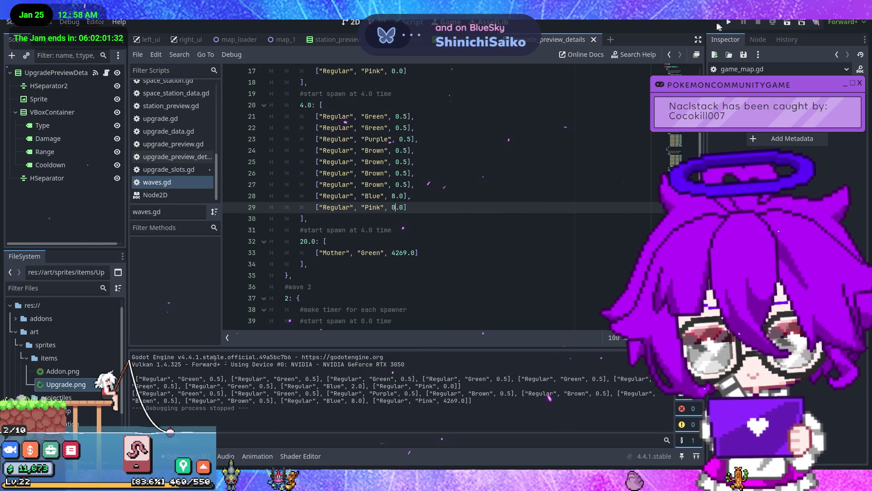
{"action": "scroll", "coordinate": [175, 167], "scroll_direction": "up", "scroll_amount": 5}
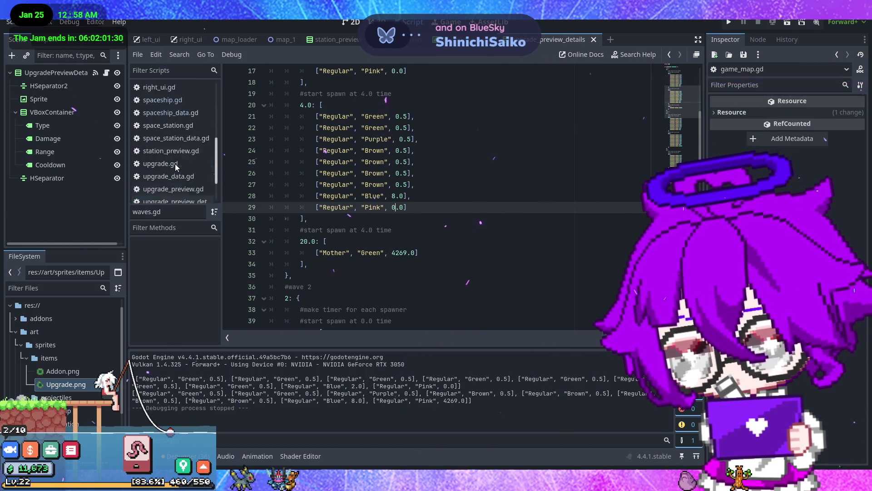
{"action": "scroll", "coordinate": [177, 167], "scroll_direction": "up", "scroll_amount": 3}
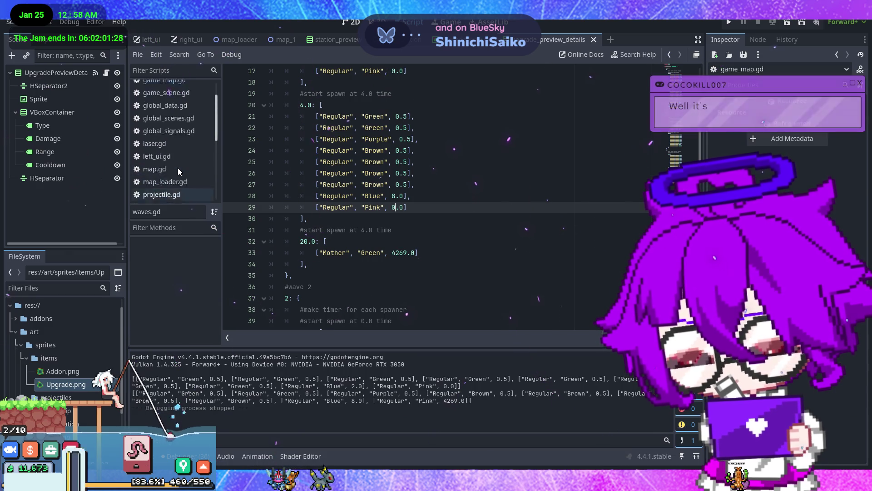
{"action": "left_click", "coordinate": [176, 111]}
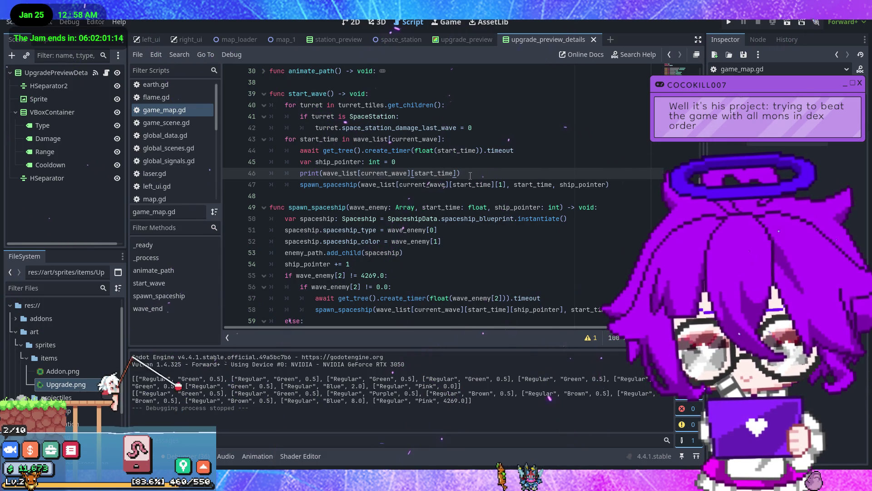
Replace line 46's print argument with ship_pointer via autocomplete, save, and rerun the game.
{"action": "left_click_drag", "start_coordinate": [456, 173], "coordinate": [323, 173]}
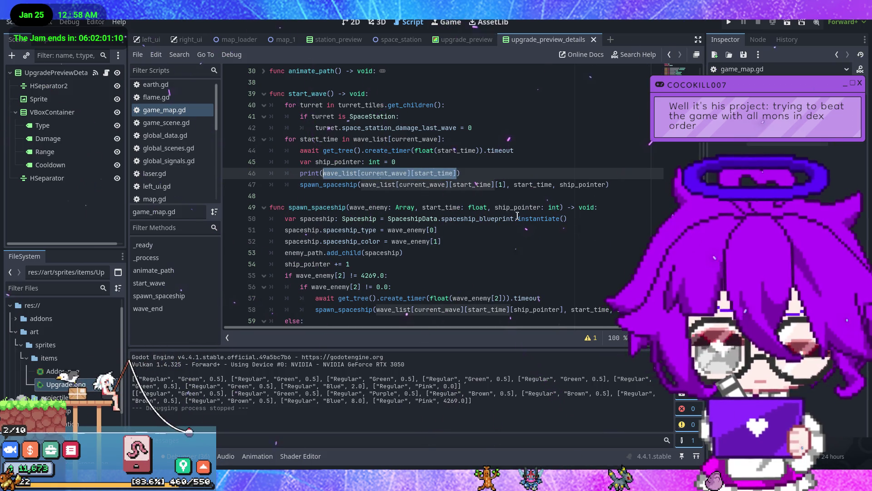
{"action": "type", "text": "ship"}
{"action": "key", "text": "Return"}
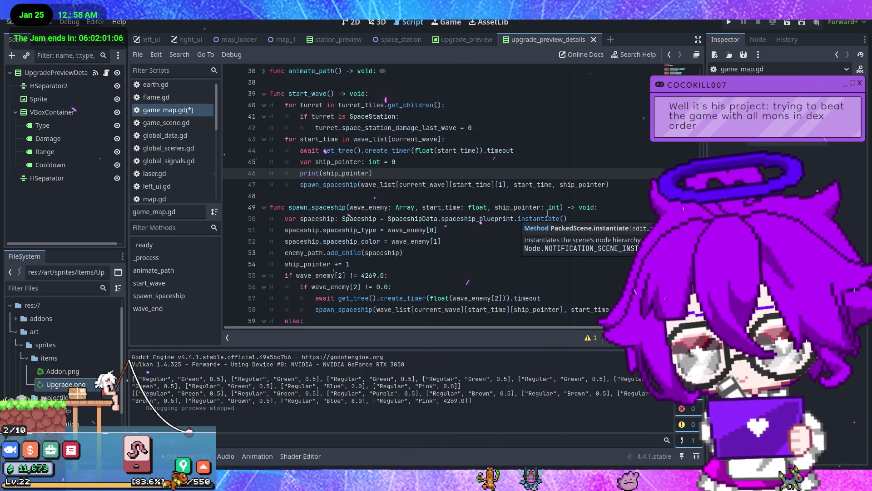
{"action": "key", "text": "ctrl+s"}
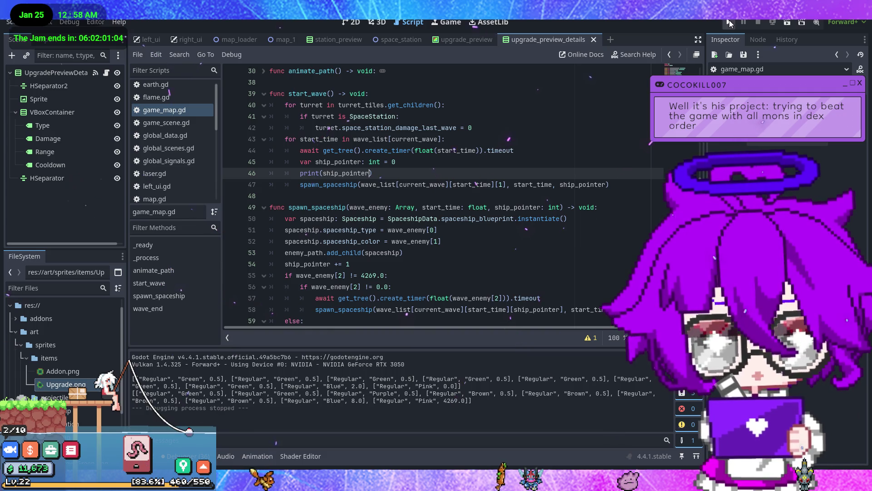
{"action": "left_click", "coordinate": [730, 21]}
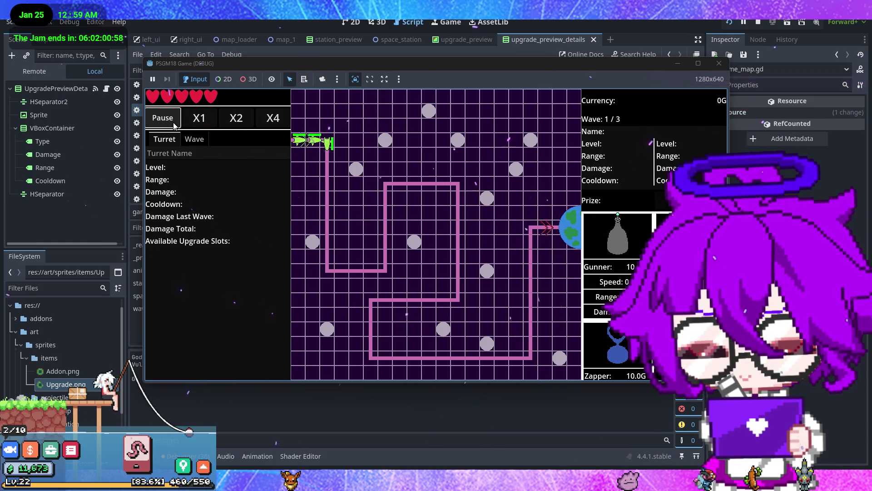
Start the first enemy wave in the game window, then close it.
{"action": "left_click", "coordinate": [174, 125]}
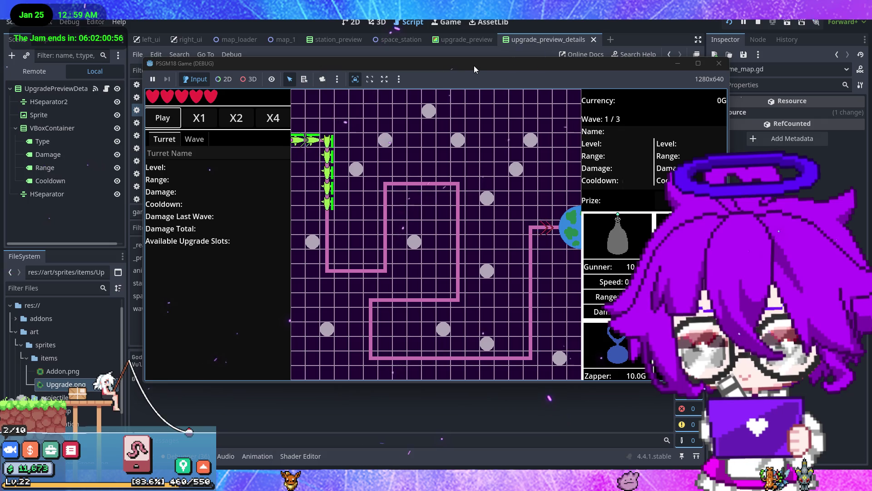
{"action": "left_click", "coordinate": [719, 63]}
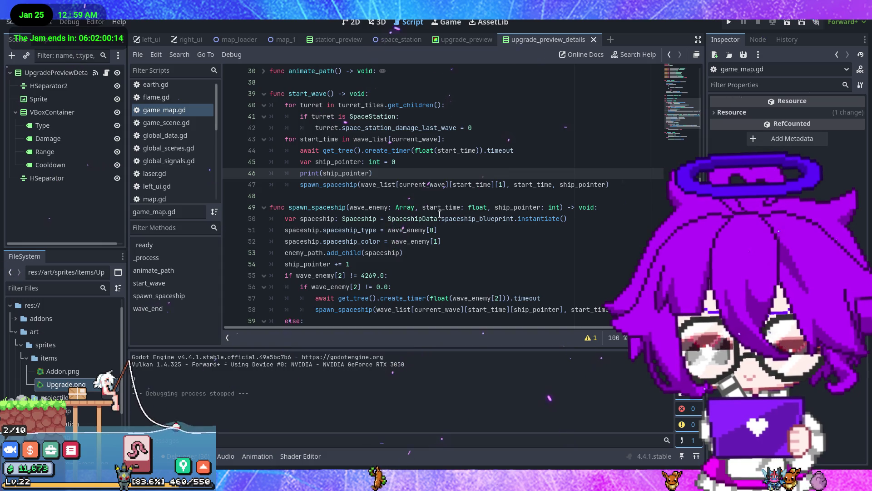
{"action": "scroll", "coordinate": [442, 213], "scroll_direction": "down", "scroll_amount": 1}
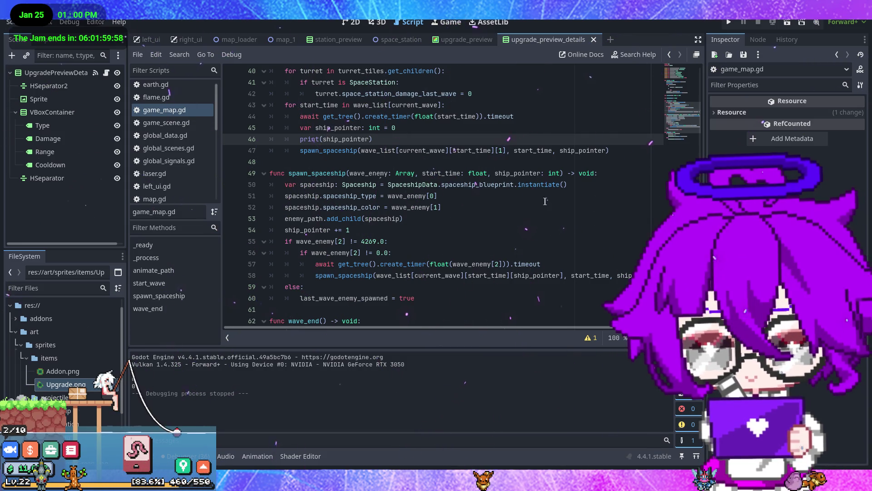
{"action": "left_click", "coordinate": [409, 229]}
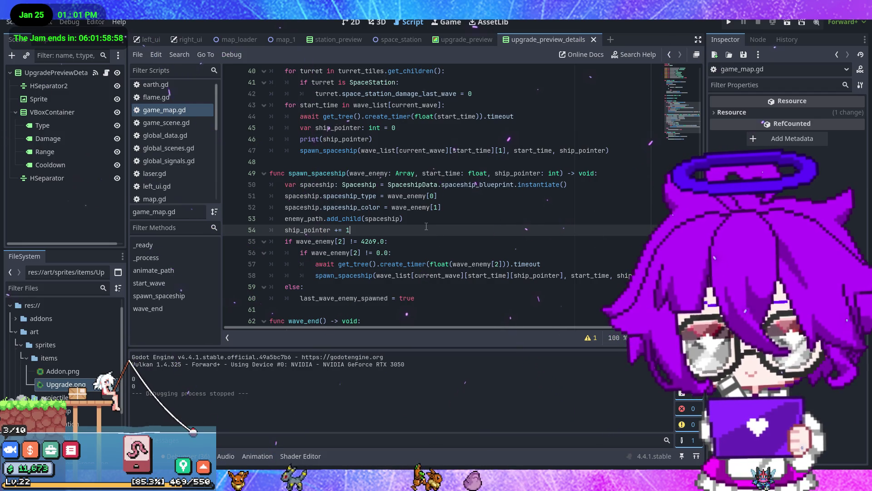
{"action": "left_click", "coordinate": [412, 173]}
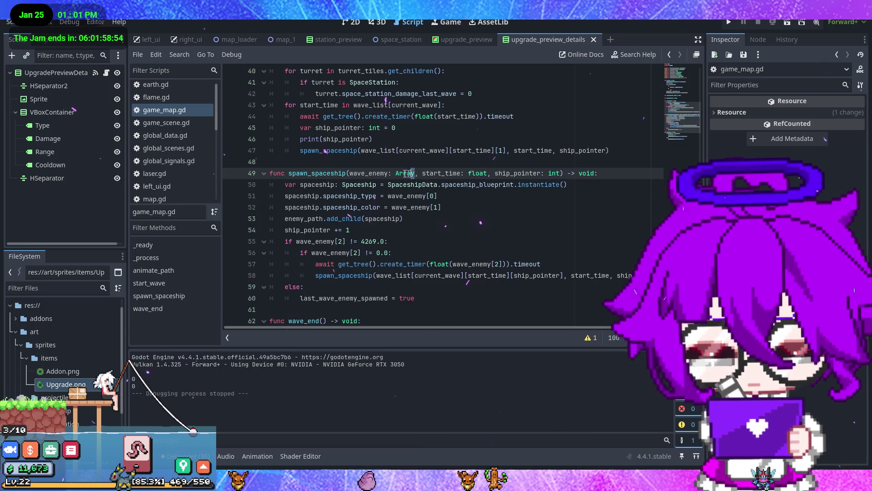
{"action": "left_click_drag", "start_coordinate": [406, 173], "coordinate": [363, 173]}
{"action": "double_click", "coordinate": [417, 151]}
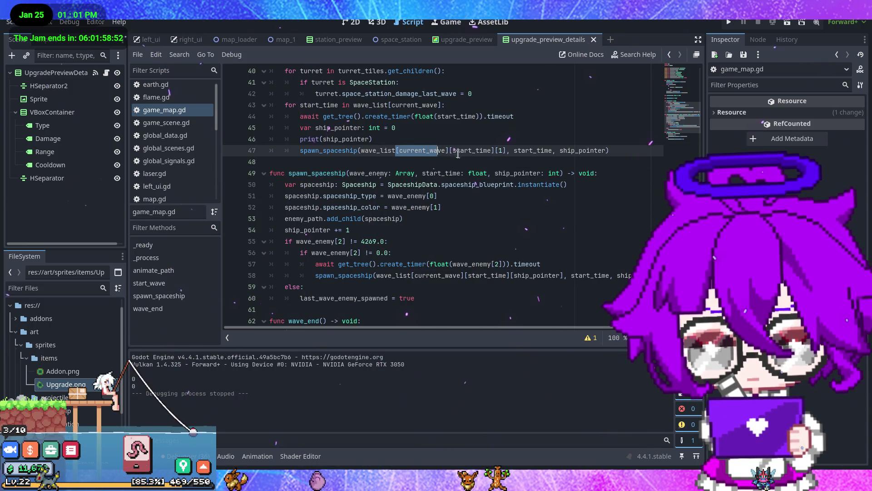
{"action": "double_click", "coordinate": [473, 150]}
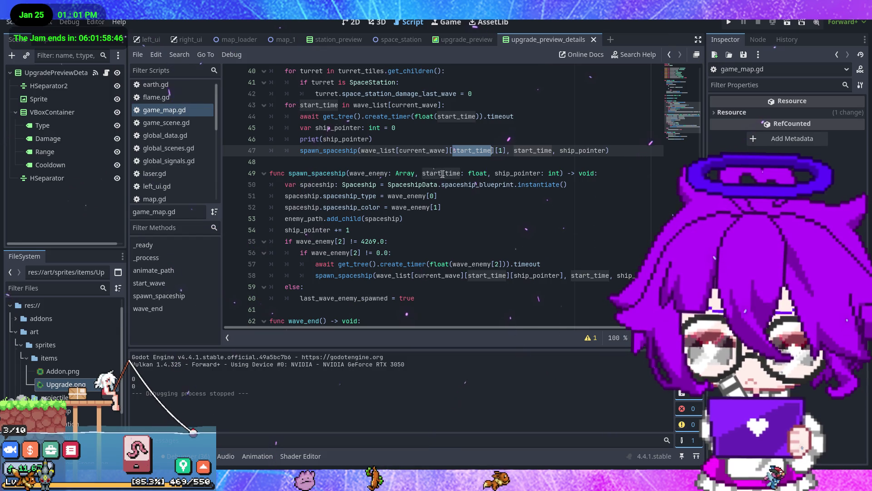
{"action": "left_click", "coordinate": [499, 151]}
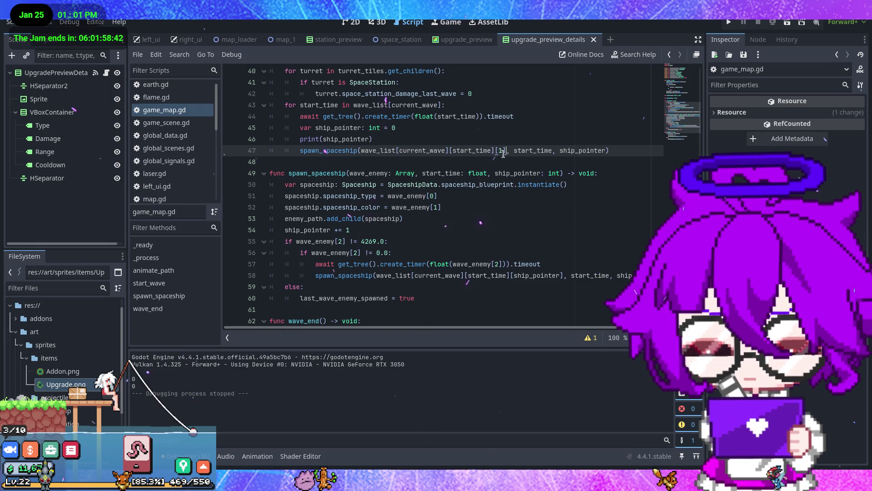
{"action": "scroll", "coordinate": [204, 173], "scroll_direction": "down", "scroll_amount": 5}
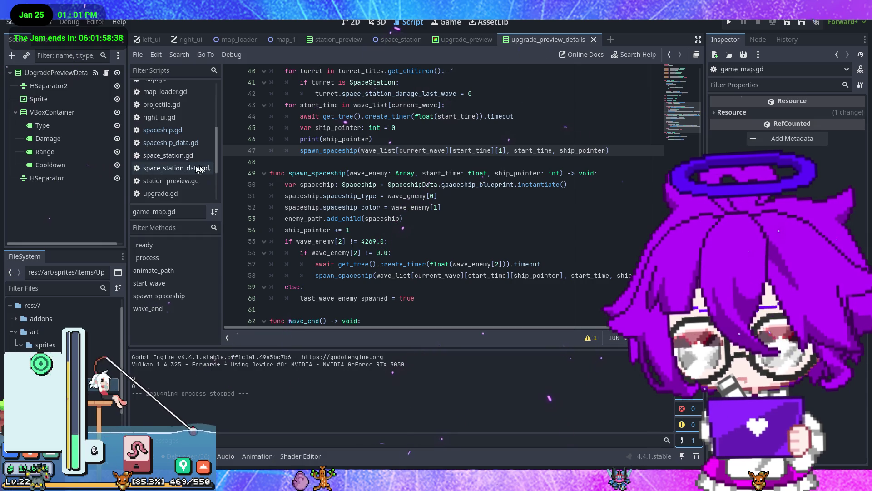
{"action": "scroll", "coordinate": [180, 196], "scroll_direction": "down", "scroll_amount": 3}
Open waves.gd and inspect wave 1's Green, Blue and Pink Regular entries at the top of easy_waves.
{"action": "left_click", "coordinate": [179, 181]}
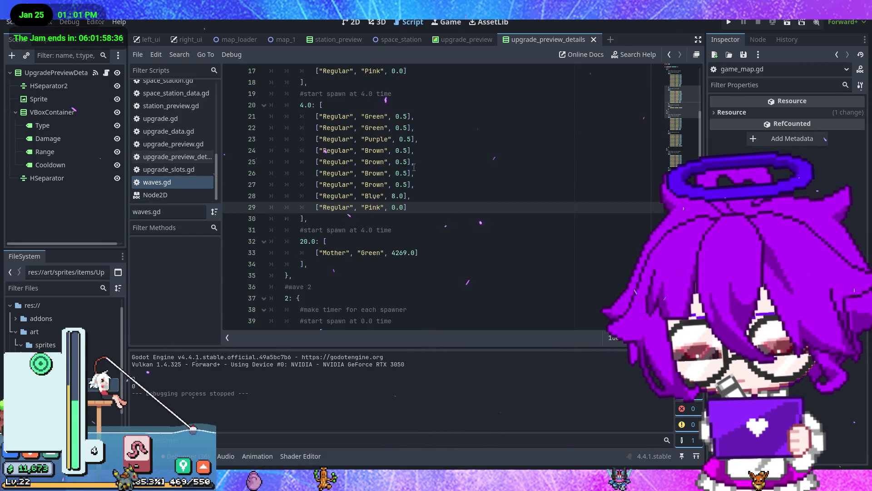
{"action": "left_click", "coordinate": [394, 242]}
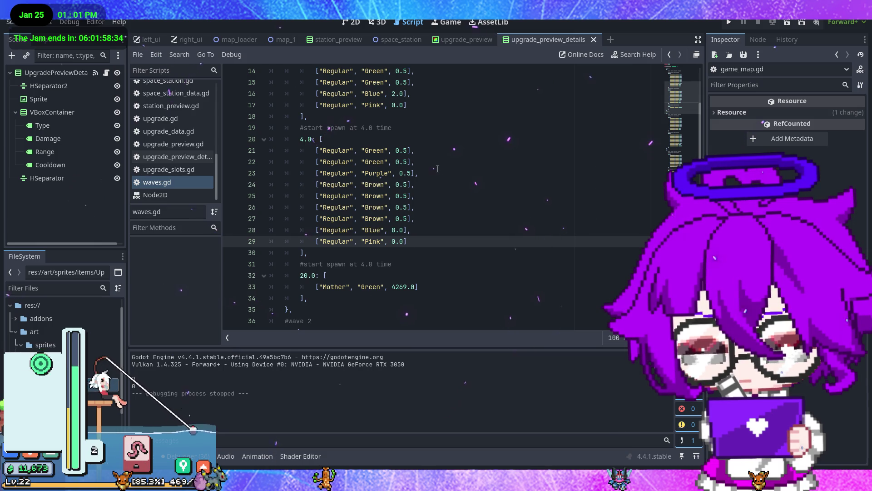
{"action": "left_click_drag", "start_coordinate": [362, 151], "coordinate": [389, 151]}
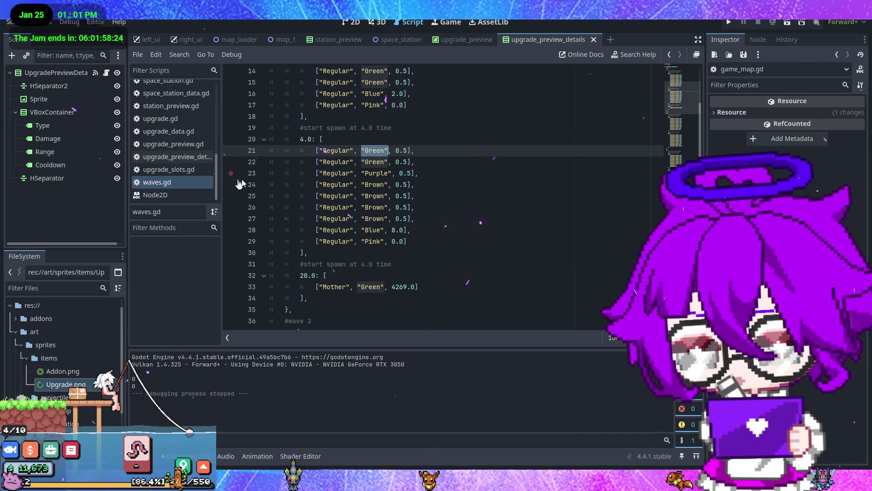
{"action": "scroll", "coordinate": [321, 181], "scroll_direction": "up", "scroll_amount": 4}
{"action": "mouse_move", "coordinate": [285, 104]}
{"action": "left_mouse_down"}
{"action": "mouse_move", "coordinate": [313, 139]}
{"action": "mouse_move", "coordinate": [354, 161]}
{"action": "mouse_move", "coordinate": [311, 143]}
{"action": "mouse_move", "coordinate": [300, 106]}
{"action": "left_mouse_up"}
{"action": "double_click", "coordinate": [373, 150]}
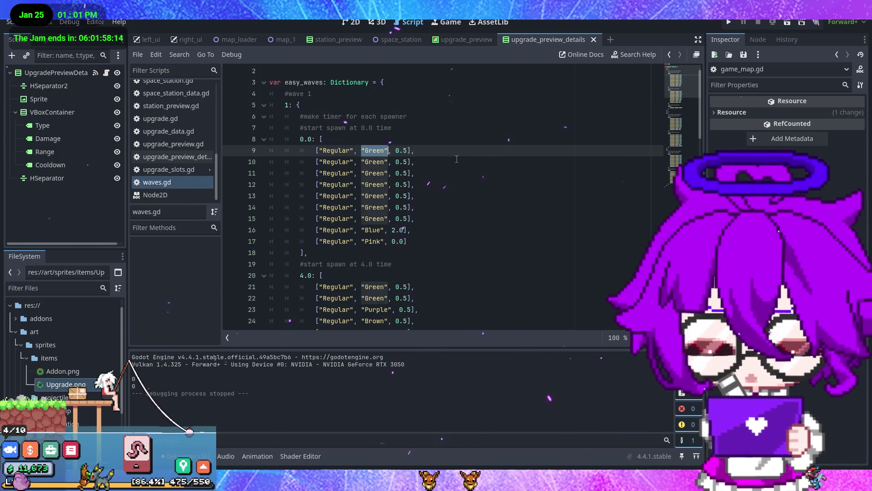
{"action": "scroll", "coordinate": [181, 178], "scroll_direction": "up", "scroll_amount": 5}
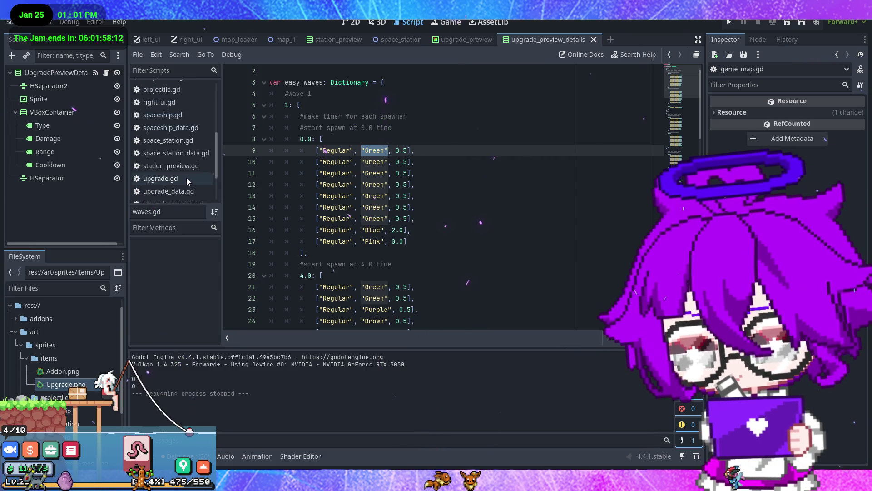
{"action": "scroll", "coordinate": [185, 170], "scroll_direction": "up", "scroll_amount": 3}
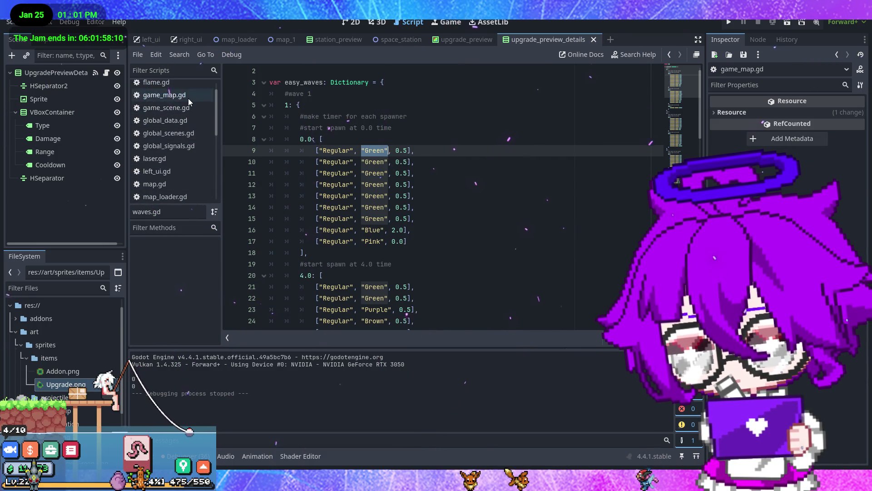
In game_map.gd, replace ship_pointer in the print call with wave_list[current_wave][start_time][1].
{"action": "left_click", "coordinate": [188, 96]}
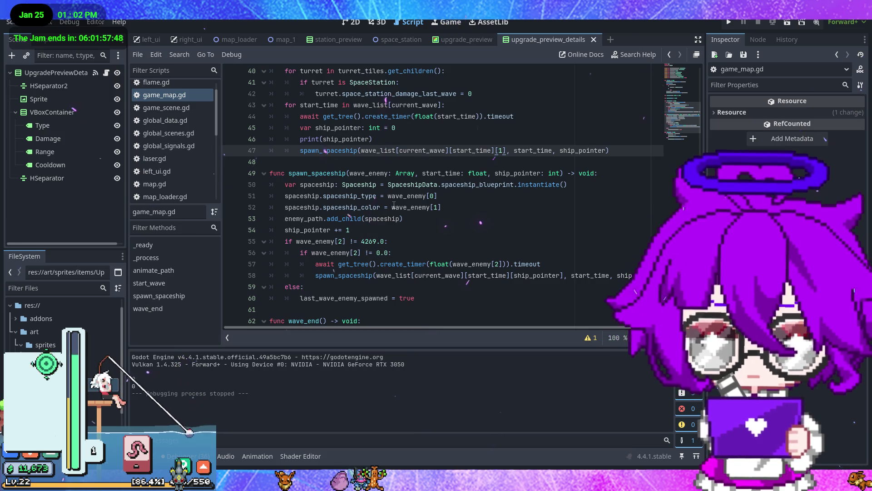
{"action": "left_click_drag", "start_coordinate": [361, 151], "coordinate": [504, 151]}
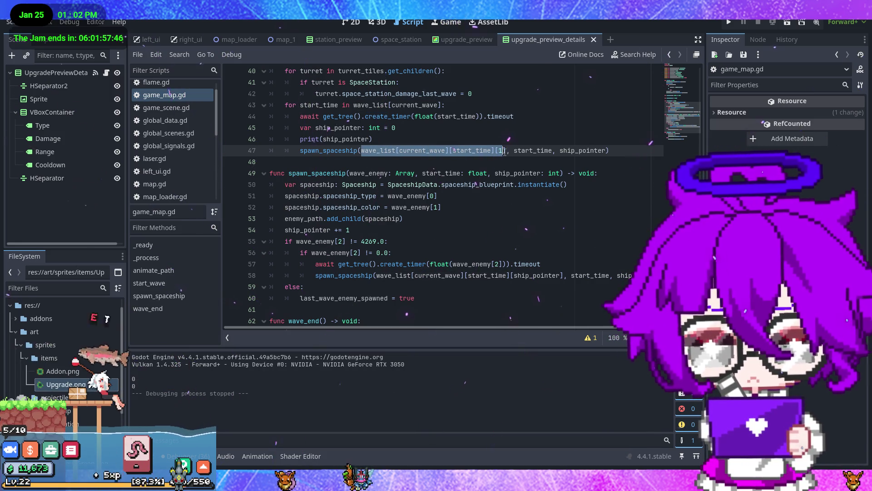
{"action": "key", "text": "ctrl+c"}
{"action": "double_click", "coordinate": [369, 137]}
{"action": "key", "text": "ctrl+v"}
Add print(wave_list[current_wave][start_time]) on a new line above it, save, and run the game.
{"action": "key", "text": "Home"}
{"action": "key", "text": "Return"}
{"action": "key", "text": "Up"}
{"action": "key", "text": "ctrl+v"}
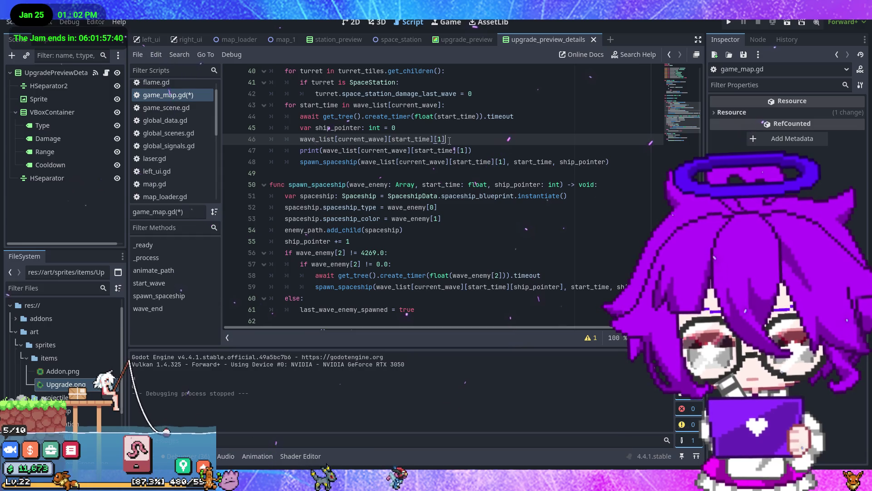
{"action": "key", "text": "BackSpace"}
{"action": "key", "text": "BackSpace"}
{"action": "key", "text": "BackSpace"}
{"action": "key", "text": "Home"}
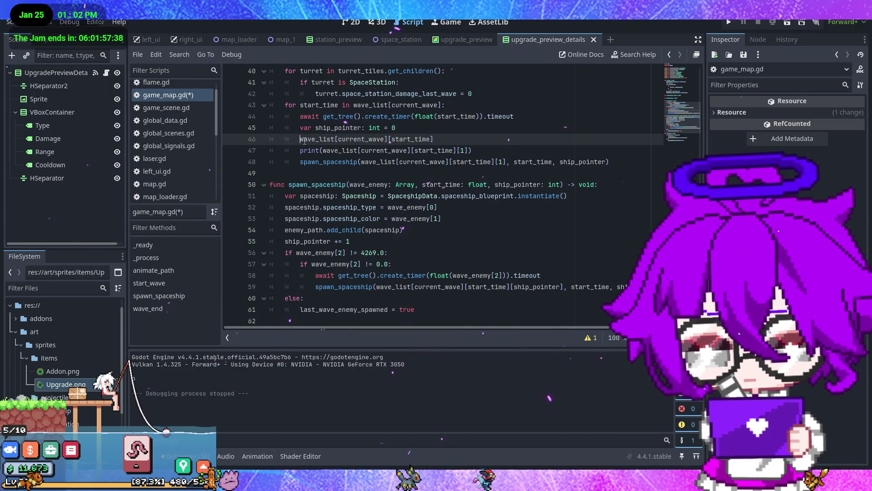
{"action": "type", "text": "print"}
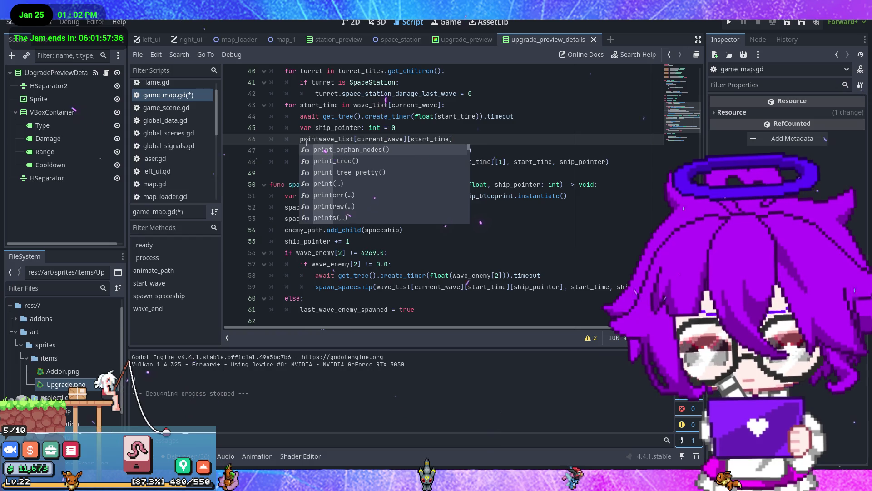
{"action": "type", "text": "("}
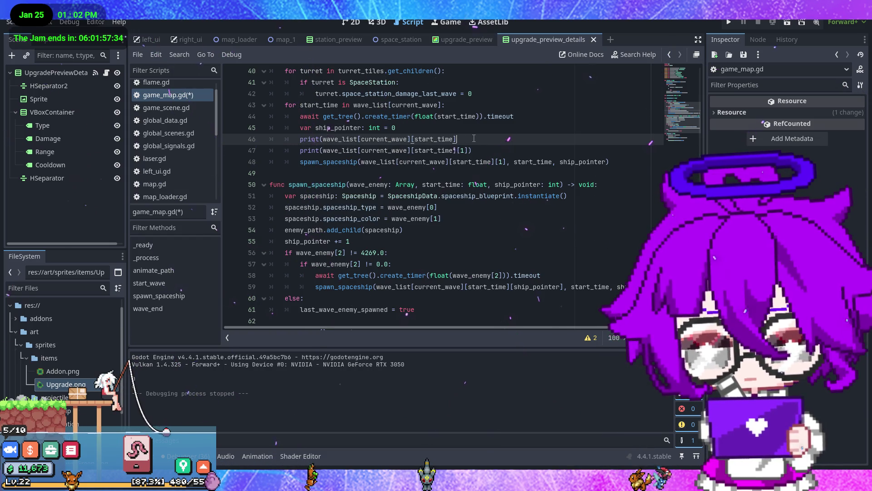
{"action": "type", "text": ")"}
{"action": "key", "text": "ctrl+s"}
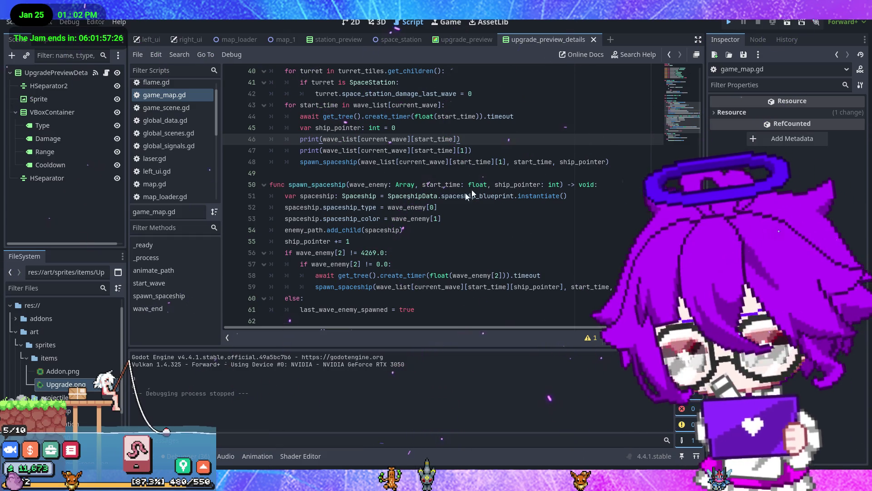
{"action": "key", "text": "F5"}
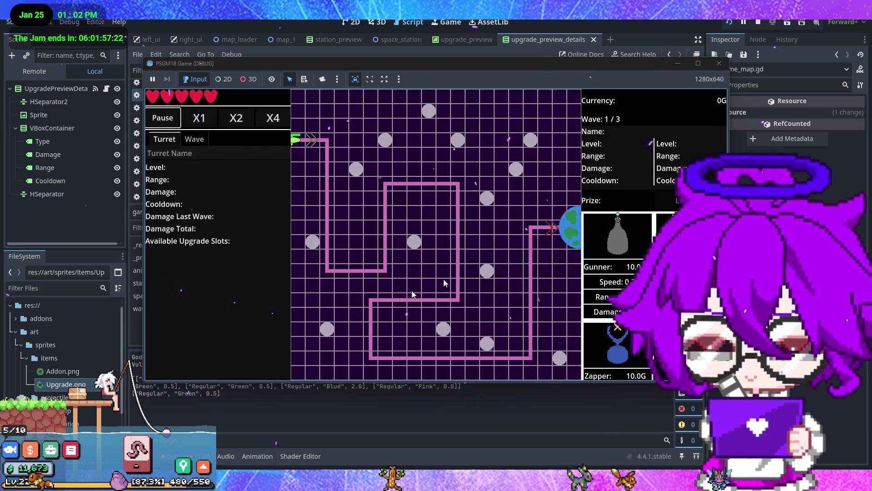
Close the PSGM18 Game (DEBUG) window once the wave 1 entries have printed.
{"action": "left_click", "coordinate": [717, 64]}
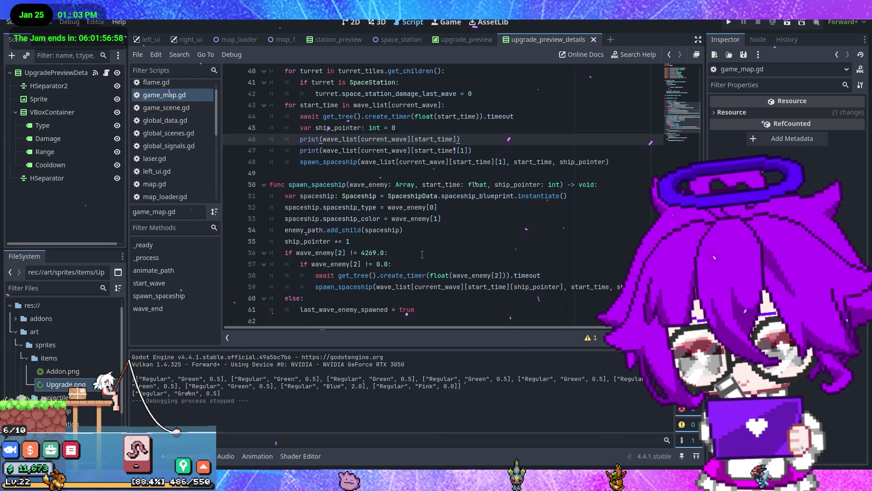
Move the ship_pointer declaration out of the loop as var ship_pointer: int = 0 above it.
{"action": "key", "text": "Up"}
{"action": "key", "text": "ctrl+shift+Left"}
{"action": "key", "text": "ctrl+shift+Left"}
{"action": "key", "text": "ctrl+shift+Left"}
{"action": "scroll", "coordinate": [400, 181], "scroll_direction": "up", "scroll_amount": 1}
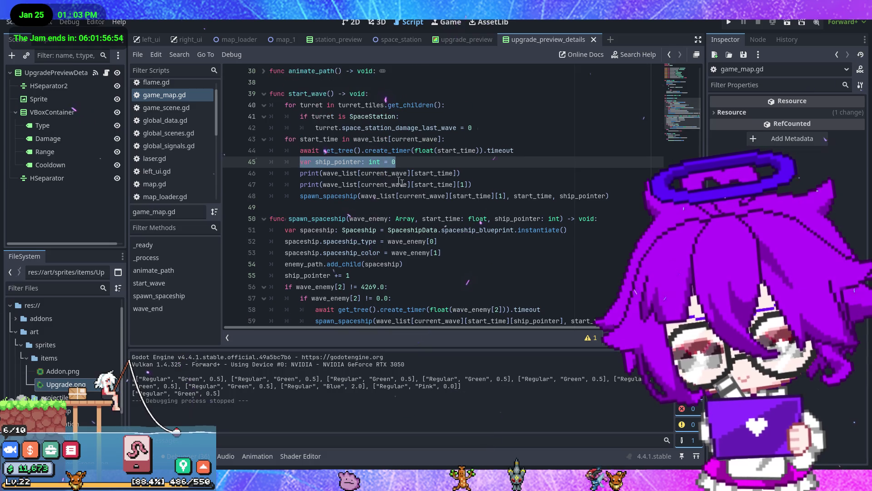
{"action": "key", "text": "BackSpace"}
{"action": "left_click", "coordinate": [470, 128]}
{"action": "key", "text": "Return"}
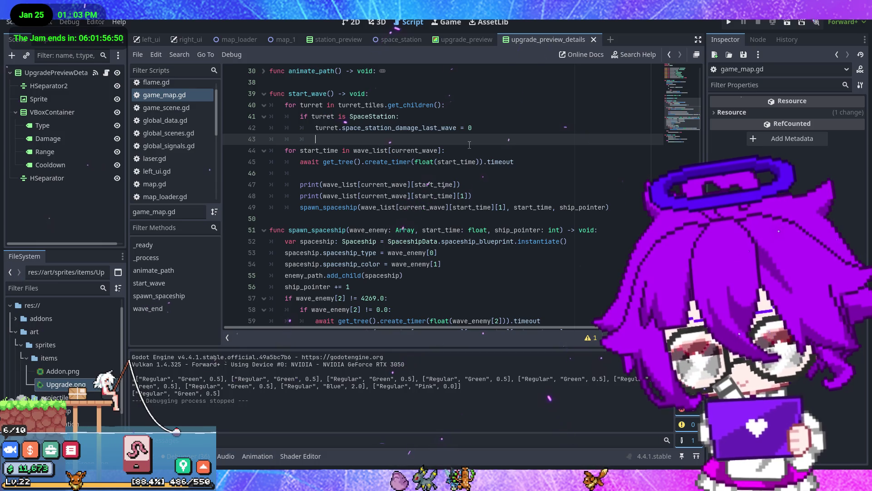
{"action": "type", "text": "var ship_pointer: int = 0"}
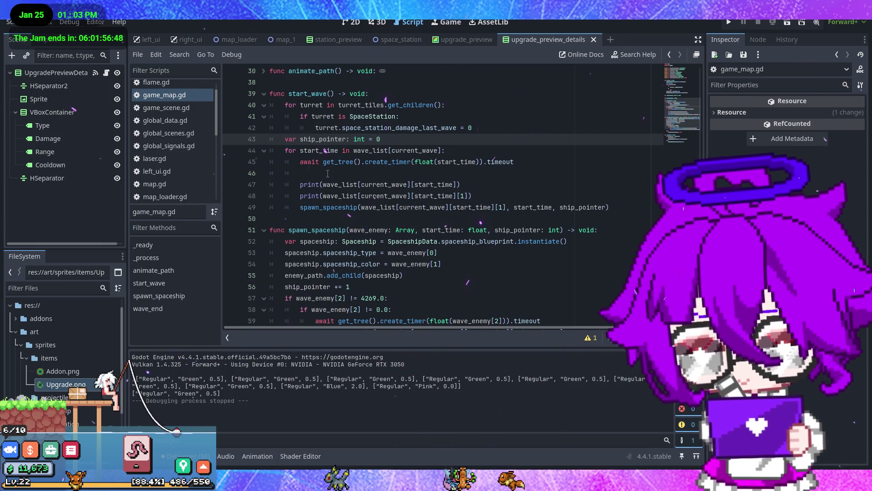
Delete the leftover empty line 46 and add a ship_pointer line after the spawn call.
{"action": "left_click", "coordinate": [328, 173]}
{"action": "key", "text": "ctrl+space"}
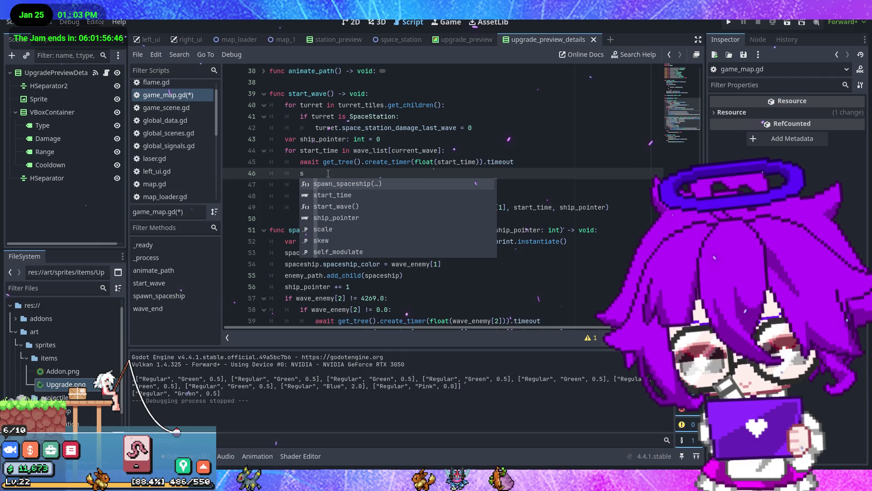
{"action": "key", "text": "Escape"}
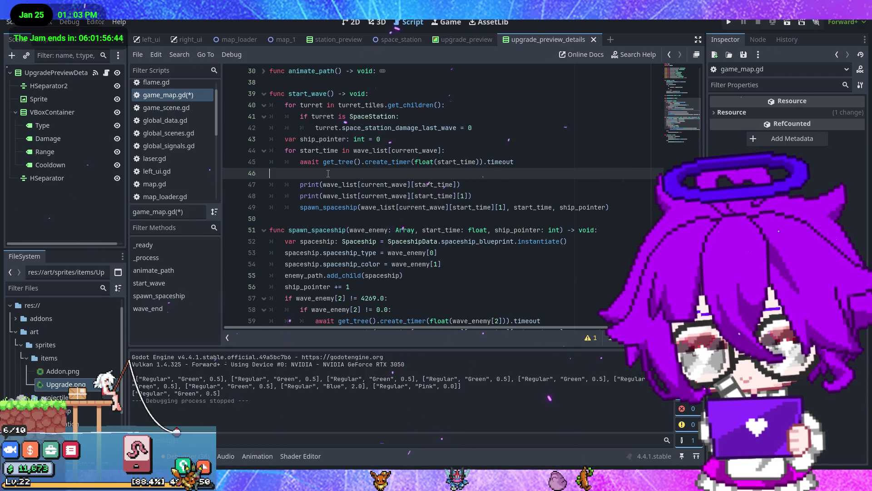
{"action": "key", "text": "BackSpace"}
{"action": "left_click", "coordinate": [623, 198]}
{"action": "key", "text": "Return"}
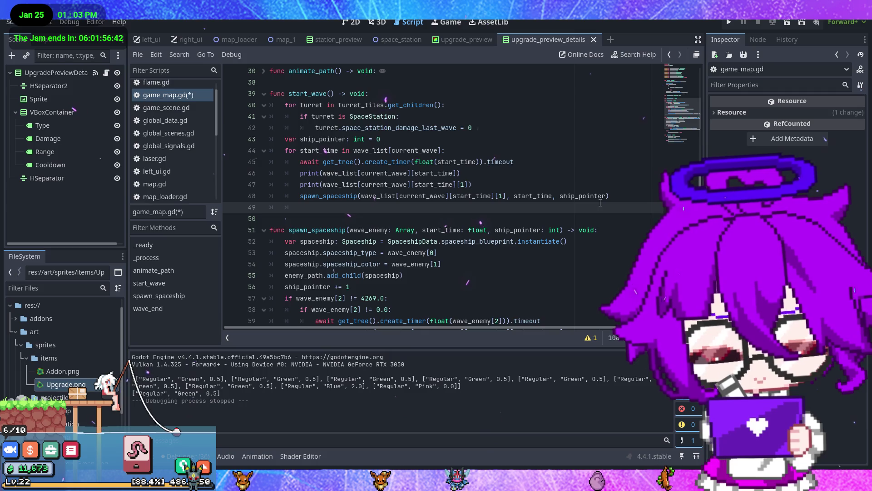
{"action": "key", "text": "Return"}
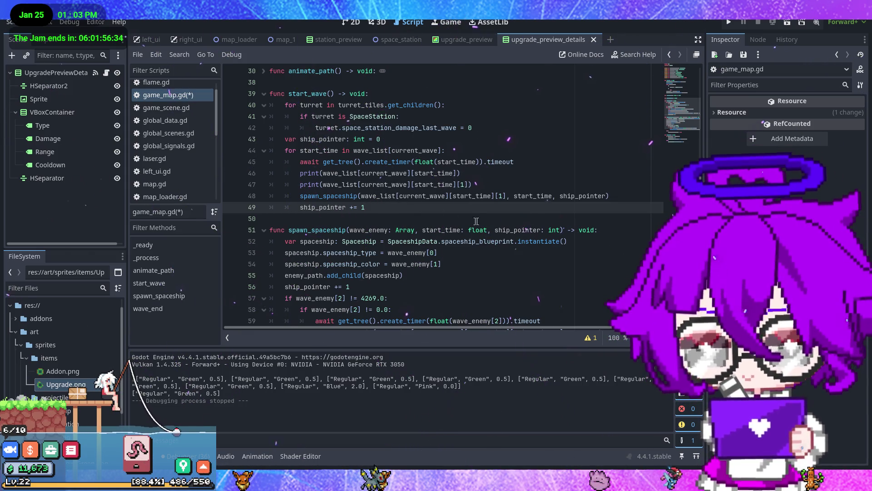
Remove the ship_pointer argument from the spawn_spaceship call and from its function signature.
{"action": "key", "text": "Up"}
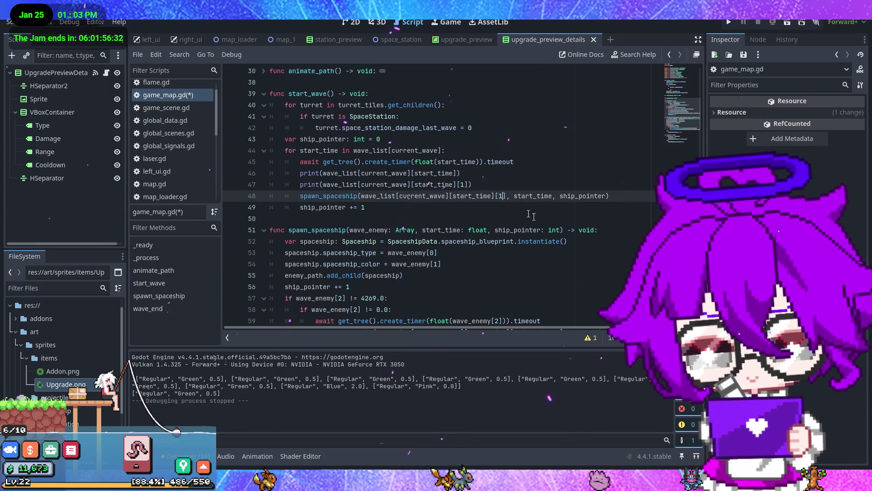
{"action": "left_click_drag", "start_coordinate": [605, 197], "coordinate": [579, 196]}
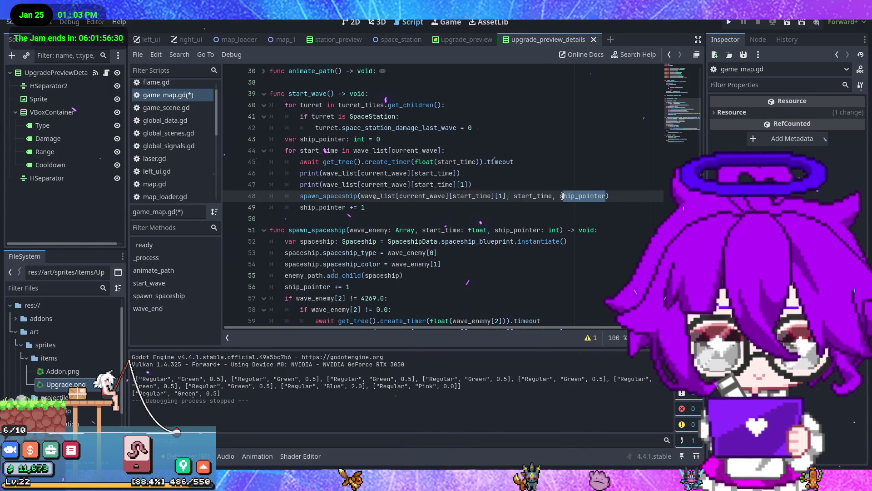
{"action": "key", "text": "BackSpace"}
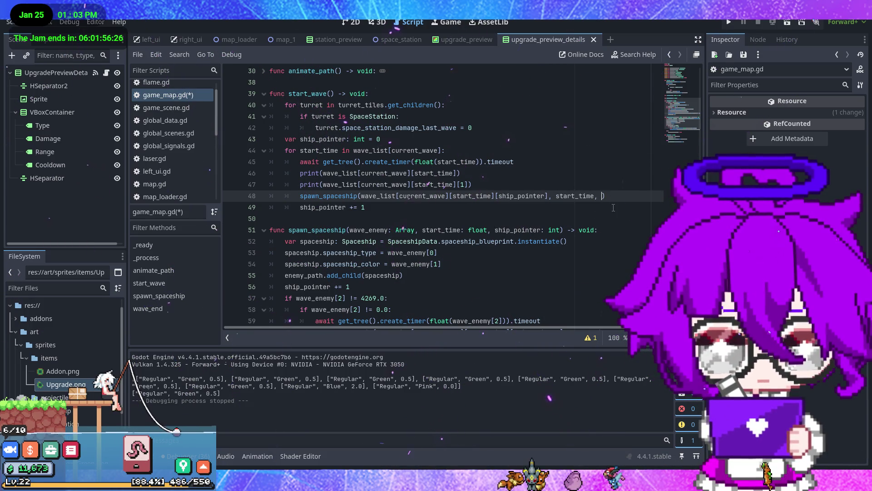
{"action": "key", "text": "BackSpace"}
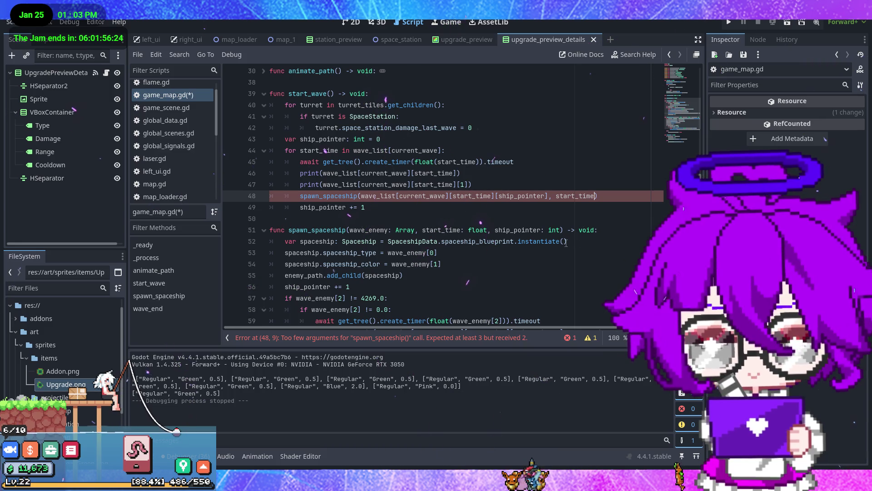
{"action": "left_click_drag", "start_coordinate": [562, 230], "coordinate": [492, 230]}
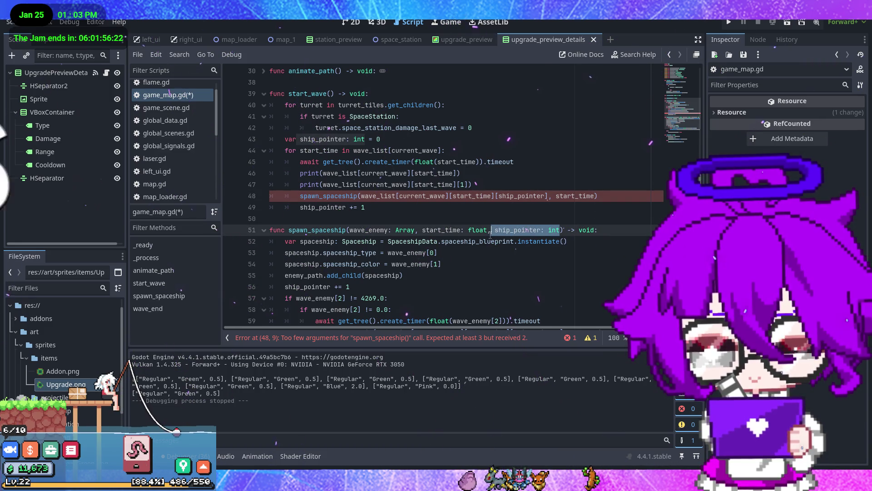
{"action": "key", "text": "BackSpace"}
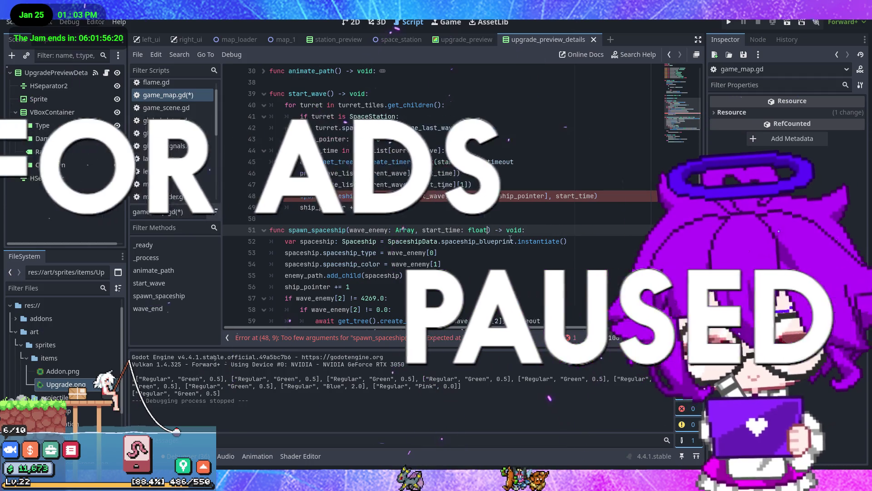
Re-add the ship_pointer: int parameter to spawn_spaceship, pass ship_pointer from start_wave, and run.
{"action": "scroll", "coordinate": [491, 221], "scroll_direction": "down", "scroll_amount": 1}
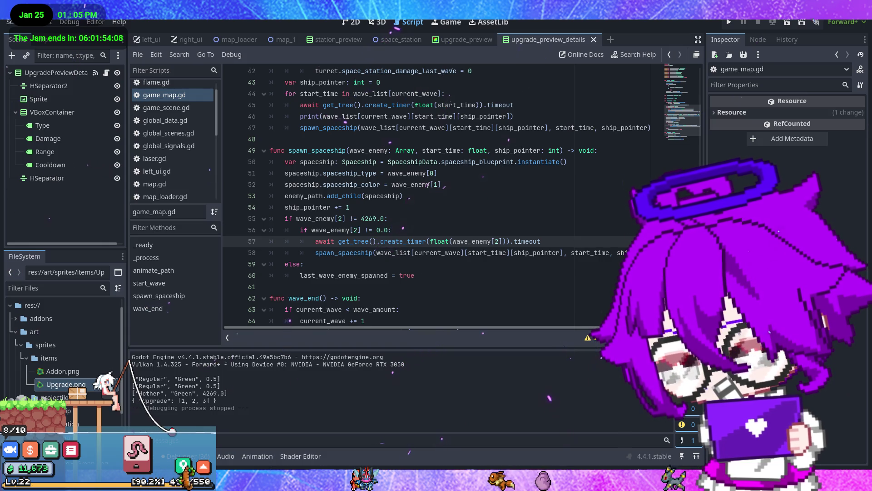
{"action": "left_click", "coordinate": [10, 450]}
{"action": "left_click", "coordinate": [162, 352]}
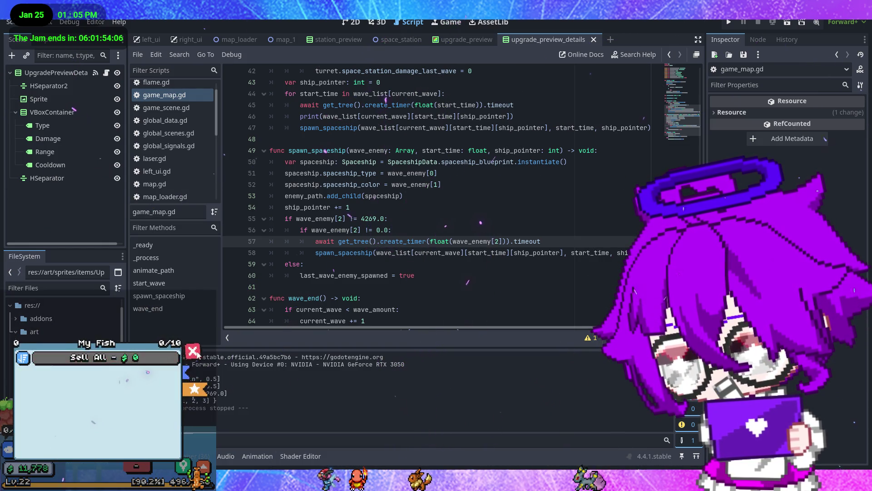
{"action": "scroll", "coordinate": [455, 188], "scroll_direction": "up", "scroll_amount": 1}
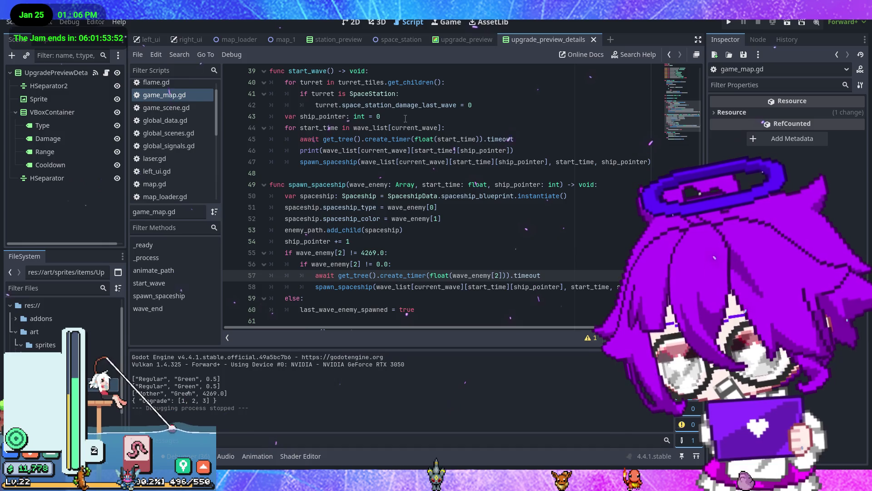
Review ship_pointer usages on lines 47-55, including its increment and the wave_enemy[2] != 4269.0 check.
{"action": "double_click", "coordinate": [539, 162]}
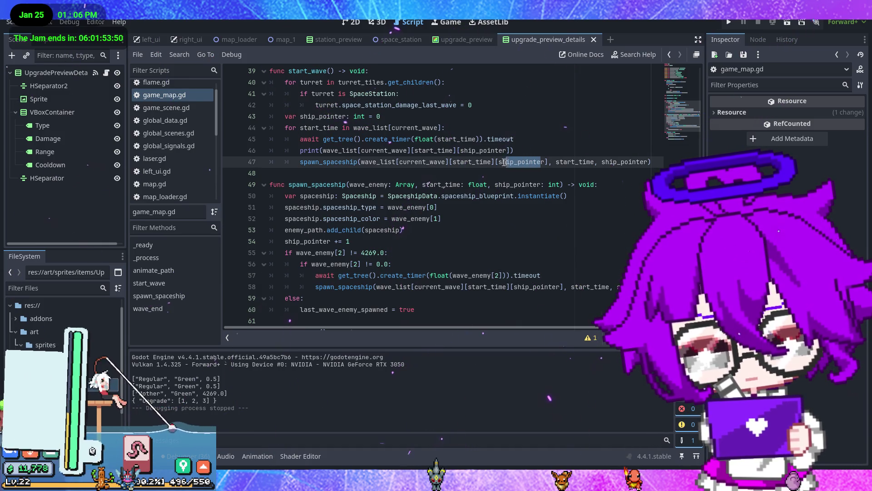
{"action": "left_click", "coordinate": [553, 174]}
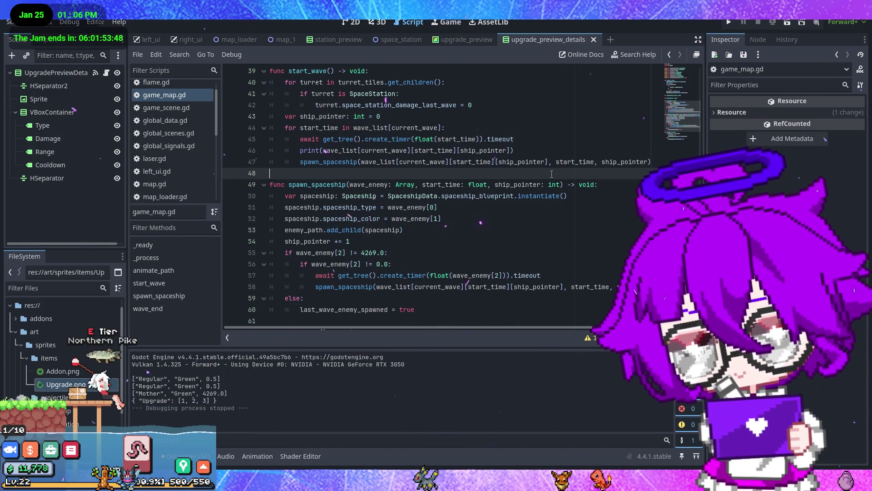
{"action": "double_click", "coordinate": [531, 163]}
{"action": "left_click", "coordinate": [533, 163]}
{"action": "double_click", "coordinate": [532, 163]}
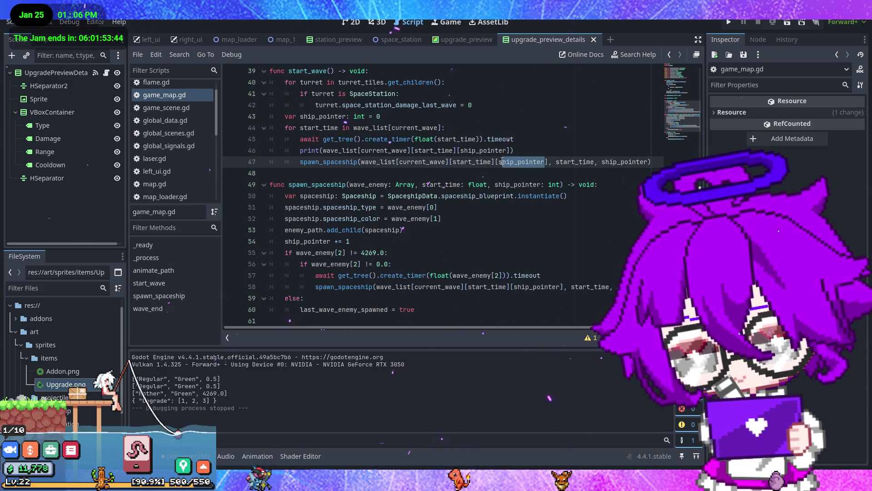
{"action": "left_click", "coordinate": [459, 220]}
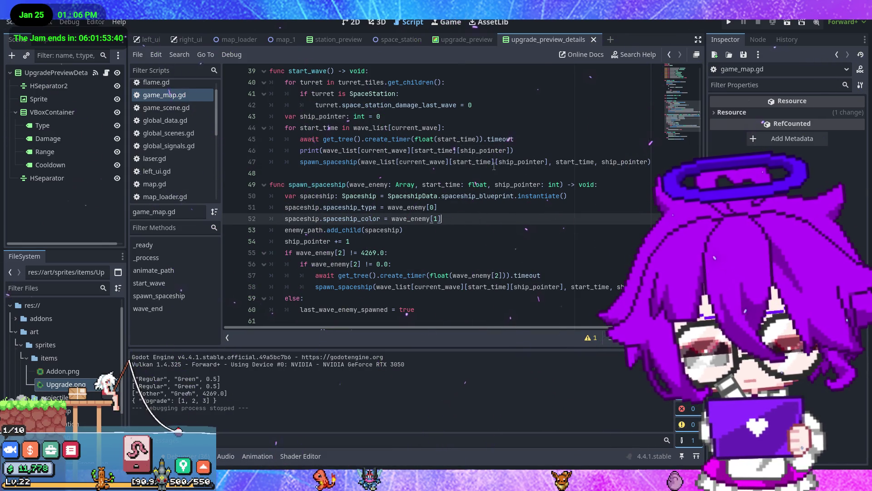
{"action": "double_click", "coordinate": [502, 166]}
{"action": "left_click", "coordinate": [367, 169]}
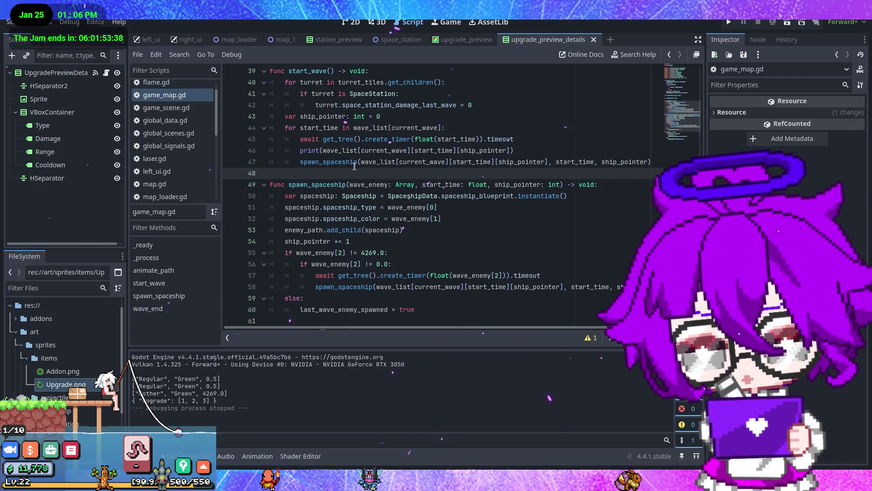
{"action": "left_click_drag", "start_coordinate": [498, 164], "coordinate": [543, 163]}
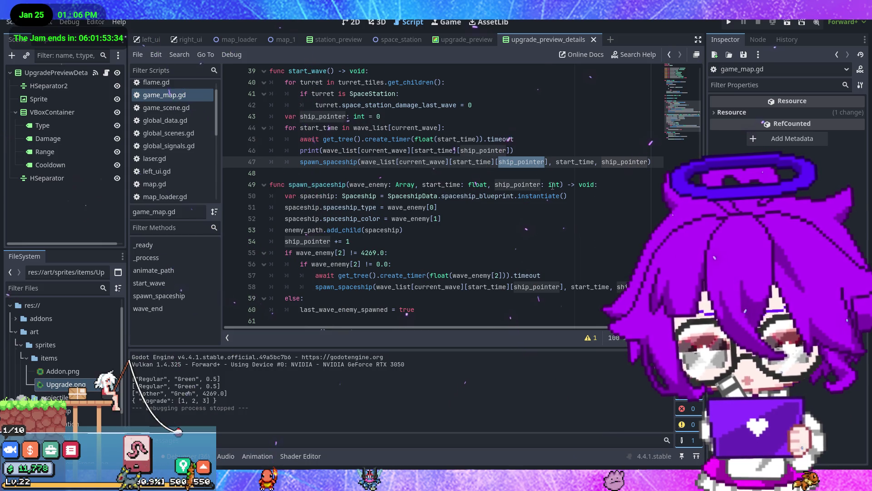
{"action": "left_click_drag", "start_coordinate": [602, 163], "coordinate": [648, 162]}
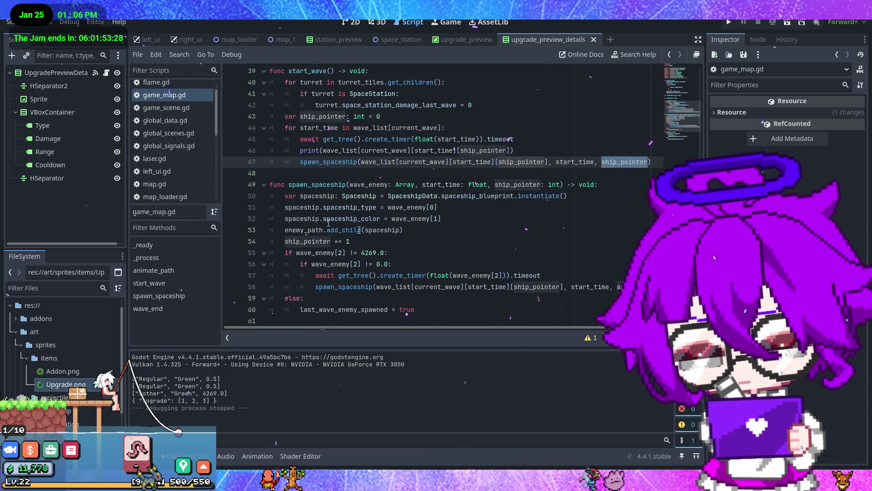
{"action": "left_click", "coordinate": [397, 246]}
{"action": "left_click", "coordinate": [413, 246]}
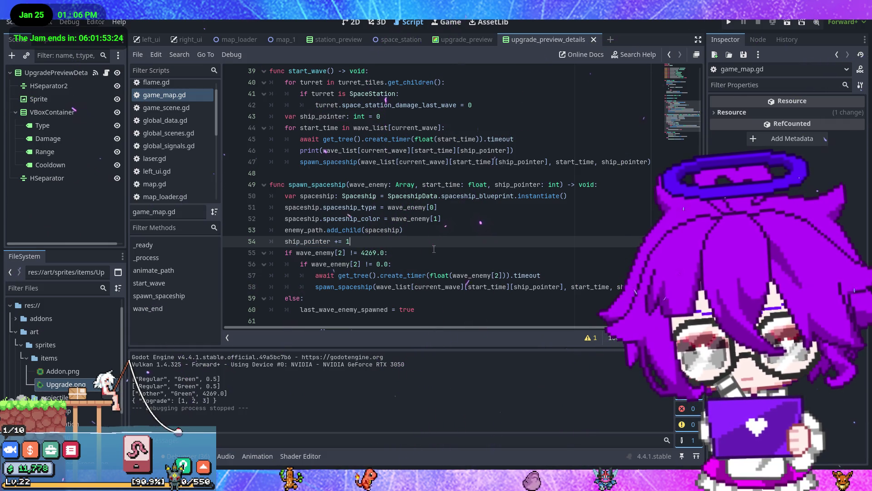
{"action": "left_click_drag", "start_coordinate": [315, 253], "coordinate": [389, 253]}
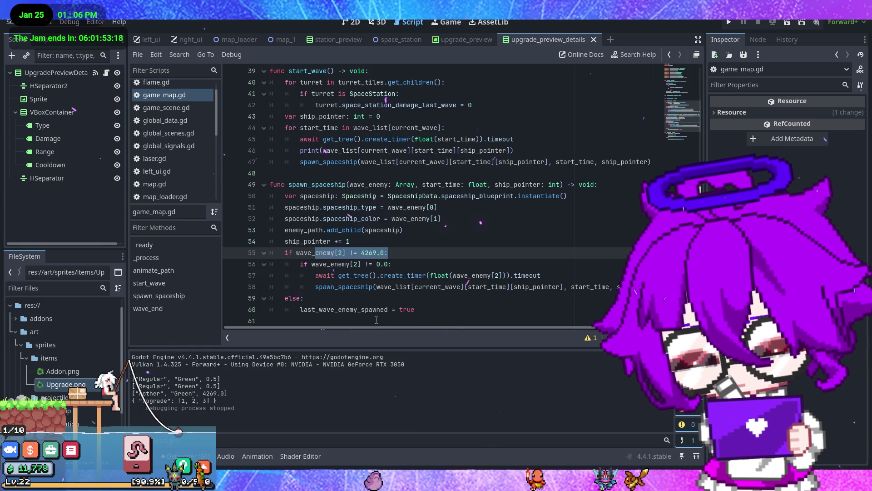
{"action": "scroll", "coordinate": [376, 320], "scroll_direction": "down", "scroll_amount": 1}
{"action": "scroll", "coordinate": [179, 192], "scroll_direction": "down", "scroll_amount": 5}
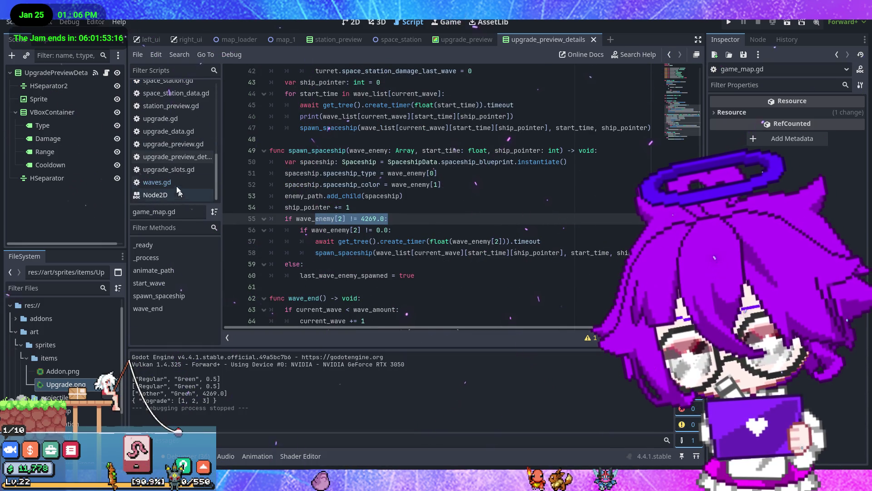
Delete the debug print line from start_wave in game_map.gd and save.
{"action": "scroll", "coordinate": [175, 186], "scroll_direction": "up", "scroll_amount": 3}
{"action": "left_click", "coordinate": [184, 119]}
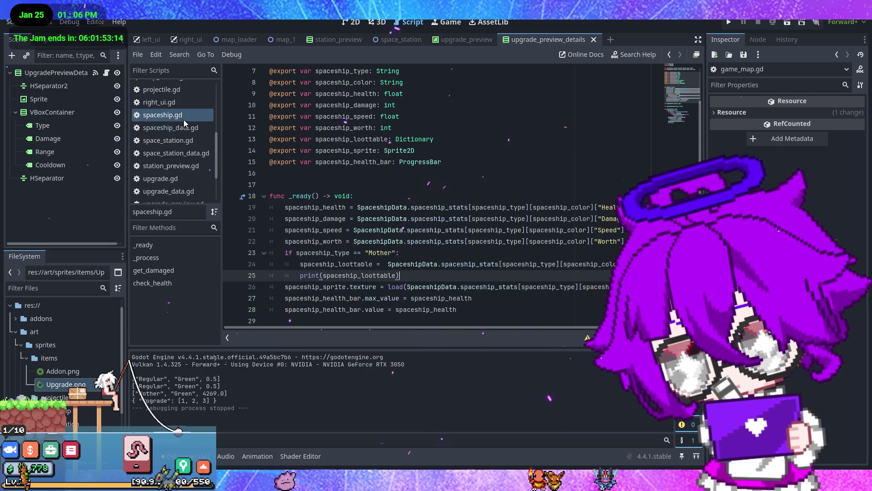
{"action": "scroll", "coordinate": [403, 244], "scroll_direction": "down", "scroll_amount": 1}
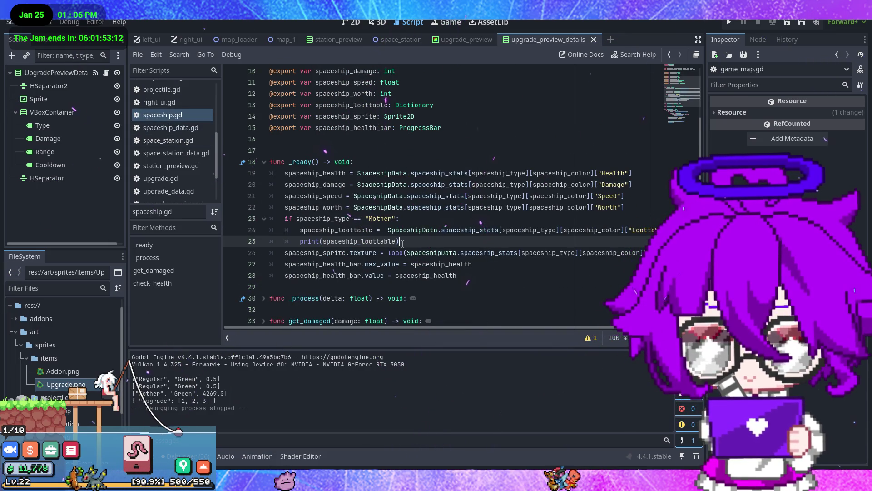
{"action": "scroll", "coordinate": [186, 142], "scroll_direction": "up", "scroll_amount": 3}
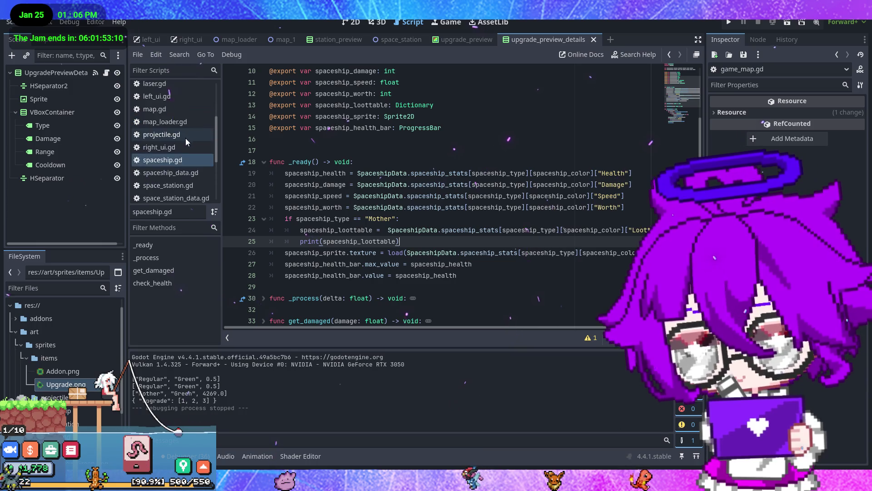
{"action": "scroll", "coordinate": [185, 138], "scroll_direction": "up", "scroll_amount": 5}
{"action": "left_click", "coordinate": [177, 113]}
{"action": "left_click_drag", "start_coordinate": [516, 116], "coordinate": [269, 117]}
{"action": "key", "text": "BackSpace"}
{"action": "key", "text": "BackSpace"}
{"action": "key", "text": "ctrl+s"}
In spaceship.gd, delete the print(spaceship_loottable) line from _ready.
{"action": "scroll", "coordinate": [182, 176], "scroll_direction": "down", "scroll_amount": 3}
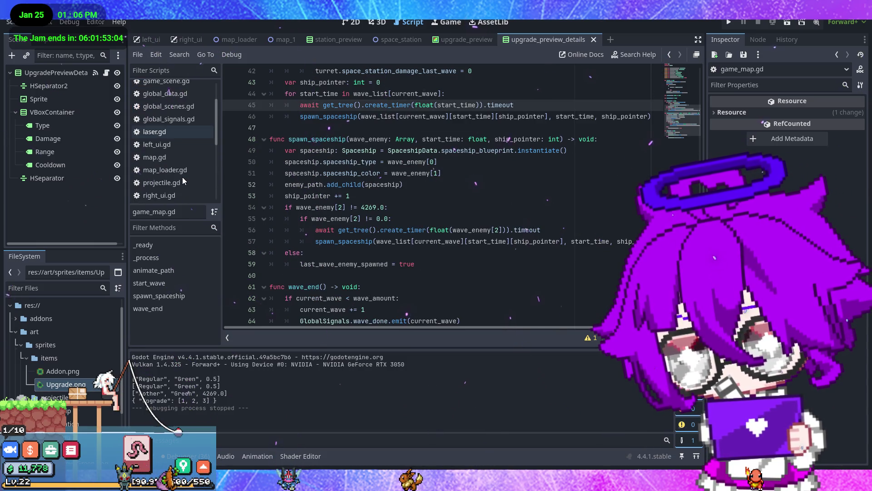
{"action": "scroll", "coordinate": [182, 177], "scroll_direction": "down", "scroll_amount": 4}
{"action": "left_click", "coordinate": [182, 120]}
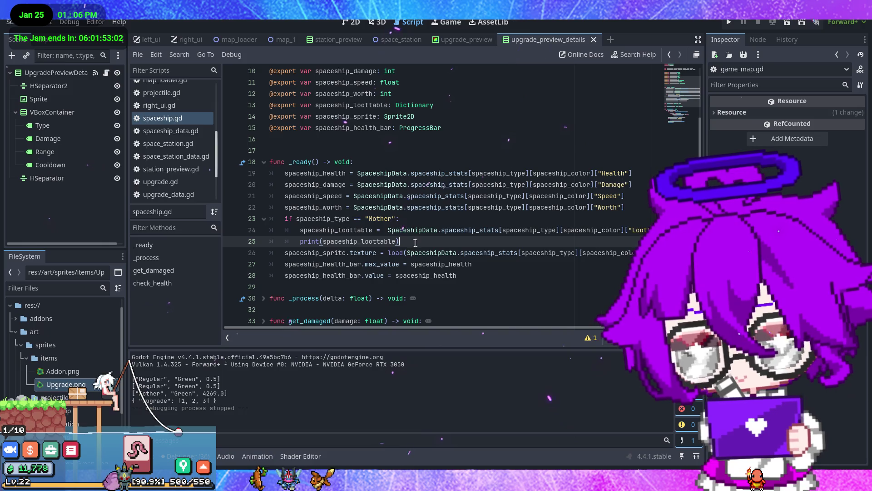
{"action": "left_click_drag", "start_coordinate": [222, 405], "coordinate": [153, 402]}
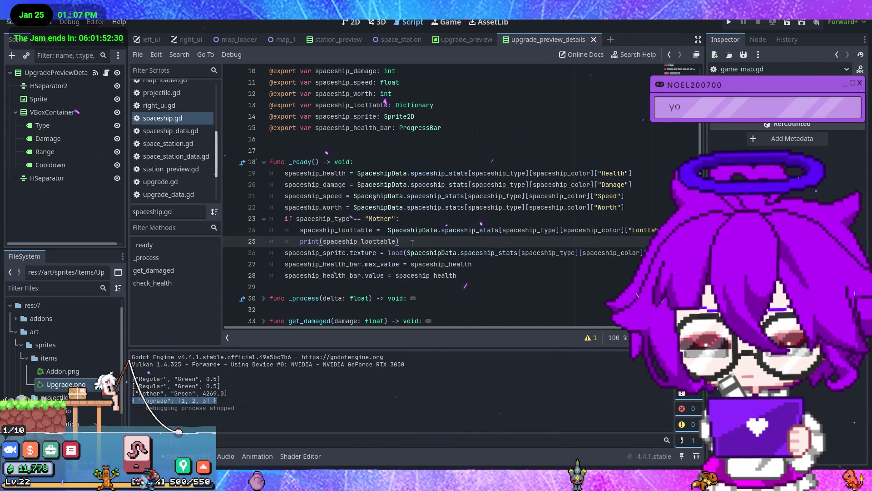
{"action": "scroll", "coordinate": [340, 240], "scroll_direction": "down", "scroll_amount": 1}
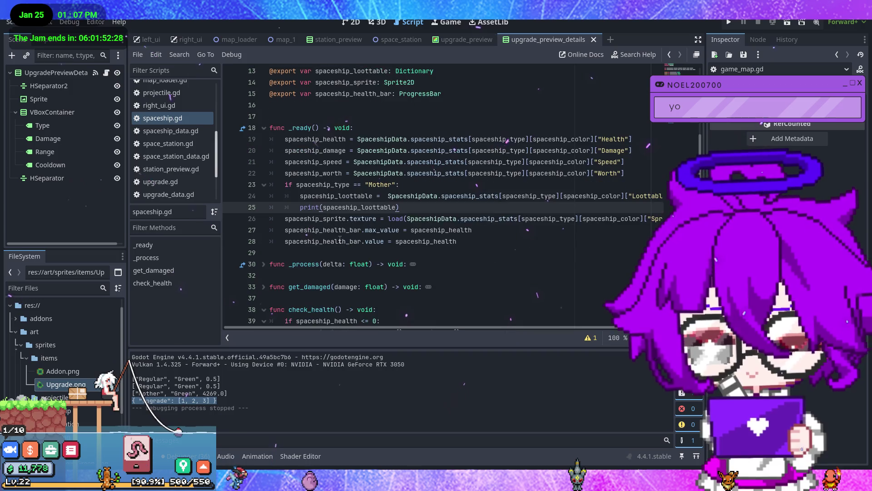
{"action": "scroll", "coordinate": [340, 240], "scroll_direction": "down", "scroll_amount": 4}
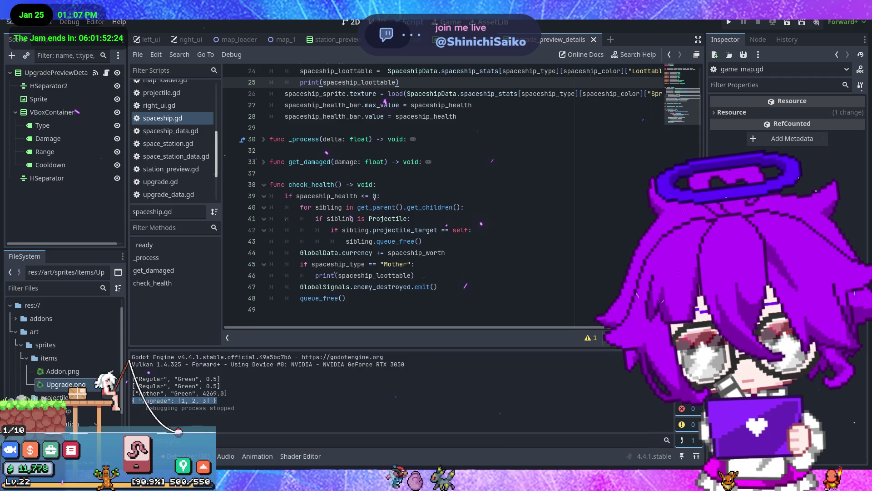
{"action": "scroll", "coordinate": [423, 281], "scroll_direction": "up", "scroll_amount": 3}
{"action": "triple_click", "coordinate": [360, 184]}
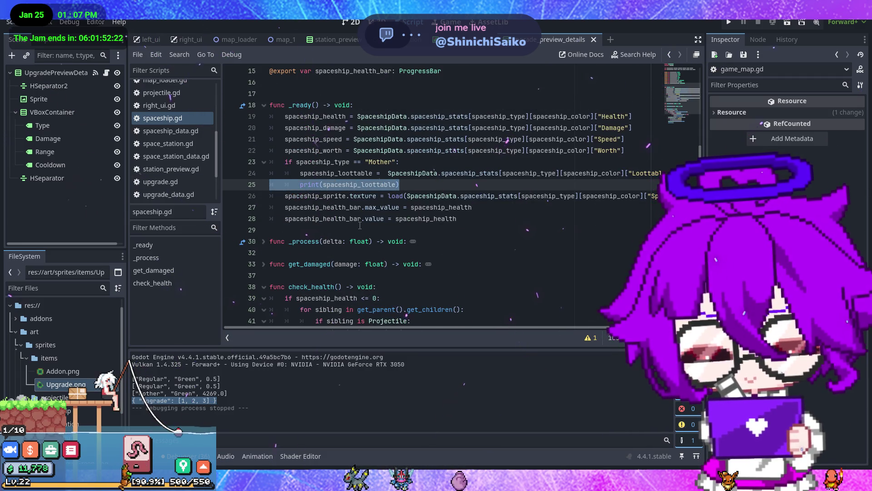
{"action": "key", "text": "BackSpace"}
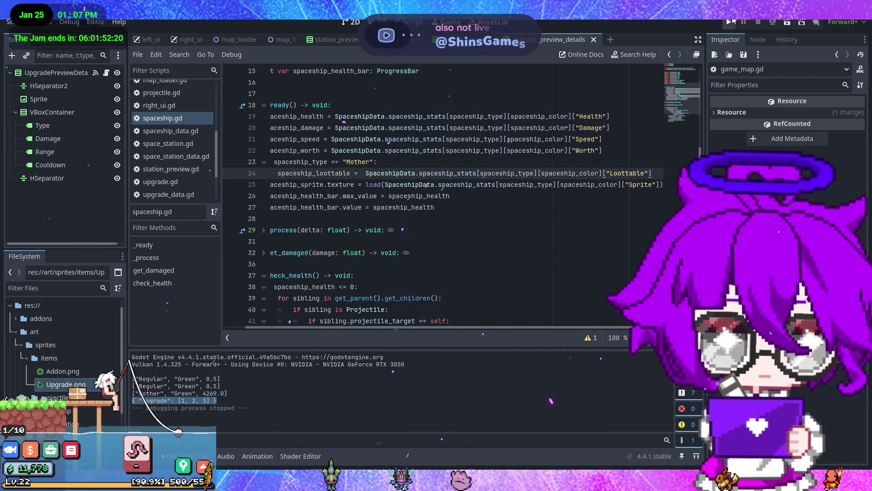
Run the game, place a Gunner turret beside the path start, and start the wave.
{"action": "left_click", "coordinate": [730, 21]}
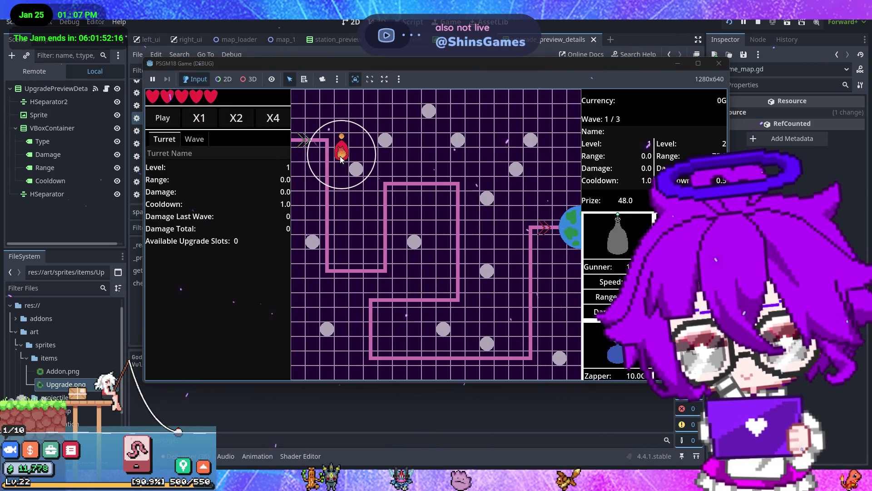
{"action": "mouse_move", "coordinate": [623, 241]}
{"action": "left_mouse_down"}
{"action": "mouse_move", "coordinate": [368, 179]}
{"action": "mouse_move", "coordinate": [373, 160]}
{"action": "mouse_move", "coordinate": [342, 155]}
{"action": "mouse_move", "coordinate": [427, 190]}
{"action": "mouse_move", "coordinate": [334, 171]}
{"action": "mouse_move", "coordinate": [342, 166]}
{"action": "mouse_move", "coordinate": [313, 168]}
{"action": "left_mouse_up"}
{"action": "left_click", "coordinate": [162, 117]}
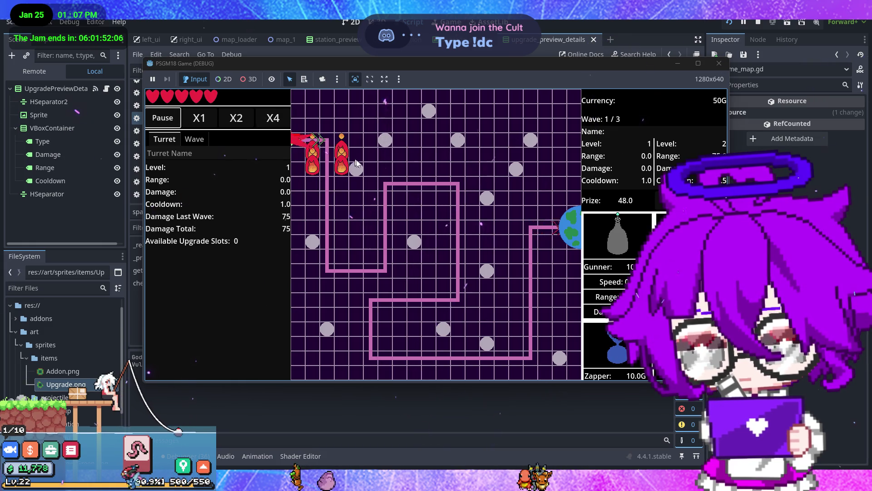
Upgrade a placed turret to Level 2 with Damage 28, then close the game window.
{"action": "left_click", "coordinate": [666, 200]}
{"action": "left_click", "coordinate": [666, 200]}
{"action": "left_click", "coordinate": [666, 200]}
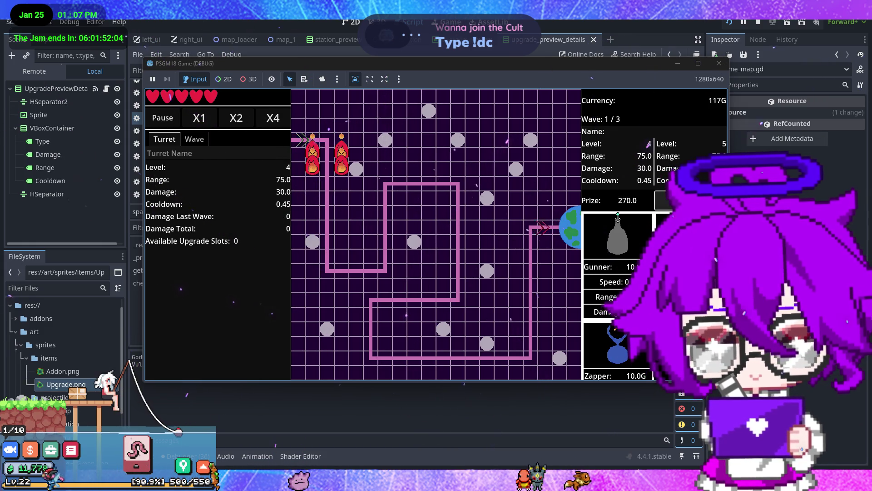
{"action": "left_click", "coordinate": [665, 200]}
{"action": "left_click", "coordinate": [319, 155]}
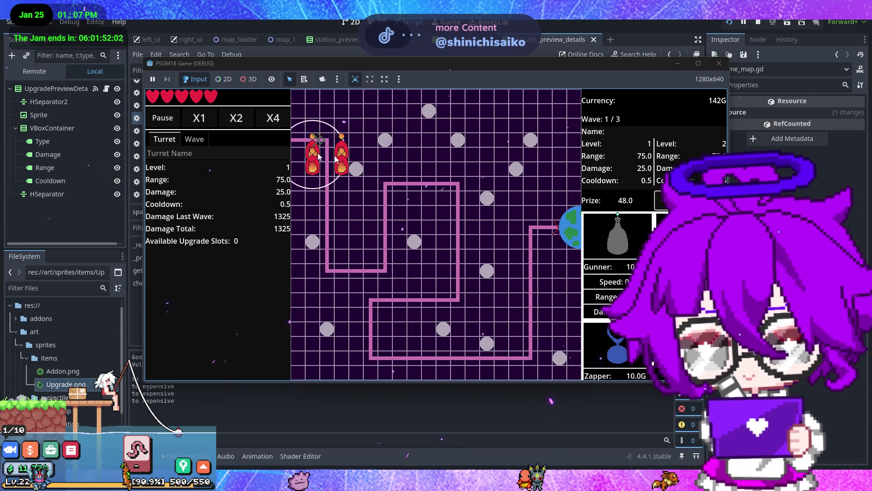
{"action": "left_click", "coordinate": [342, 159]}
{"action": "left_click", "coordinate": [659, 202]}
{"action": "left_click", "coordinate": [659, 202]}
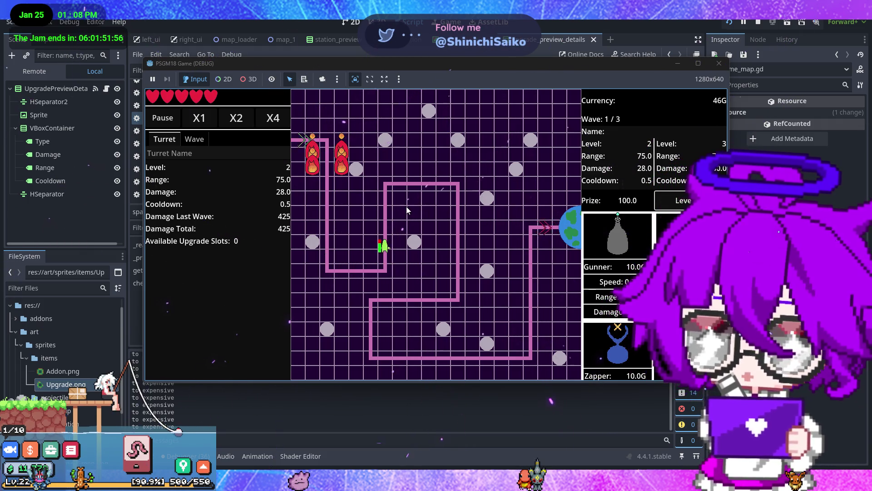
{"action": "left_click", "coordinate": [719, 64]}
Set the Green Mother ship's Health to 1500 and Speed to 0.00001 in spaceship_data.gd, then run.
{"action": "scroll", "coordinate": [184, 173], "scroll_direction": "down", "scroll_amount": 5}
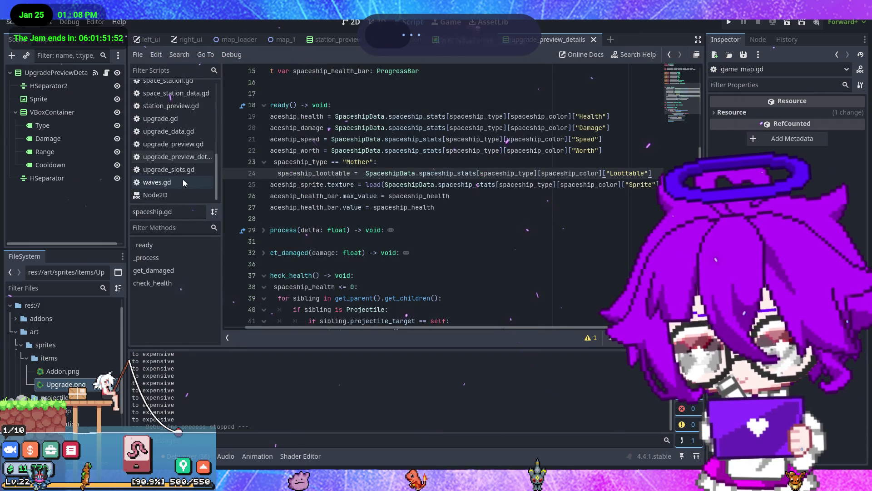
{"action": "scroll", "coordinate": [183, 136], "scroll_direction": "up", "scroll_amount": 1}
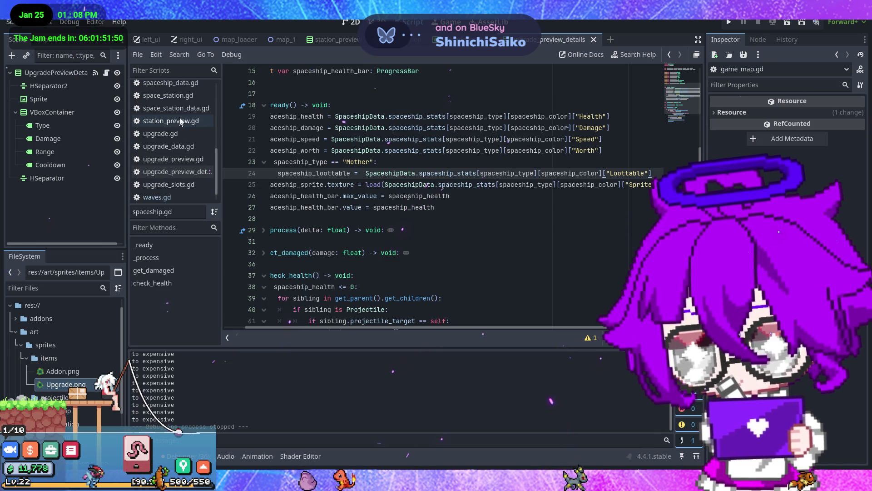
{"action": "left_click", "coordinate": [188, 108]}
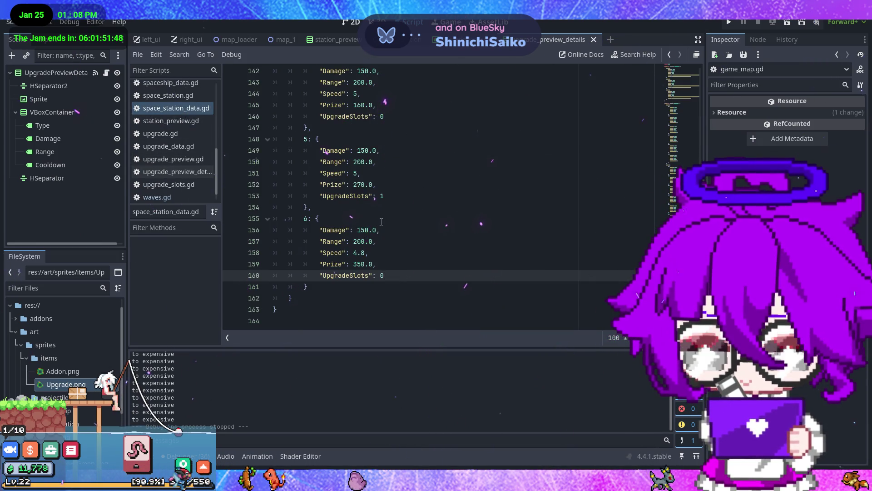
{"action": "scroll", "coordinate": [381, 221], "scroll_direction": "up", "scroll_amount": 6}
{"action": "scroll", "coordinate": [381, 222], "scroll_direction": "up", "scroll_amount": 5}
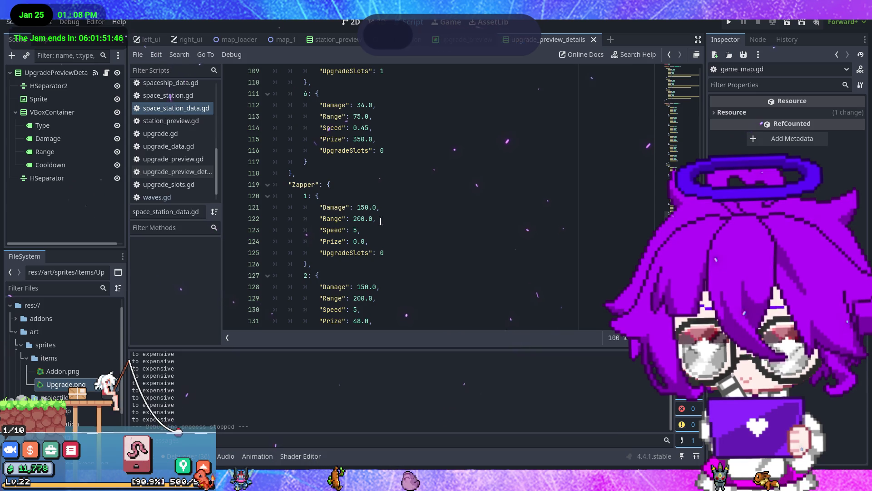
{"action": "scroll", "coordinate": [173, 131], "scroll_direction": "up", "scroll_amount": 2}
{"action": "left_click", "coordinate": [186, 113]}
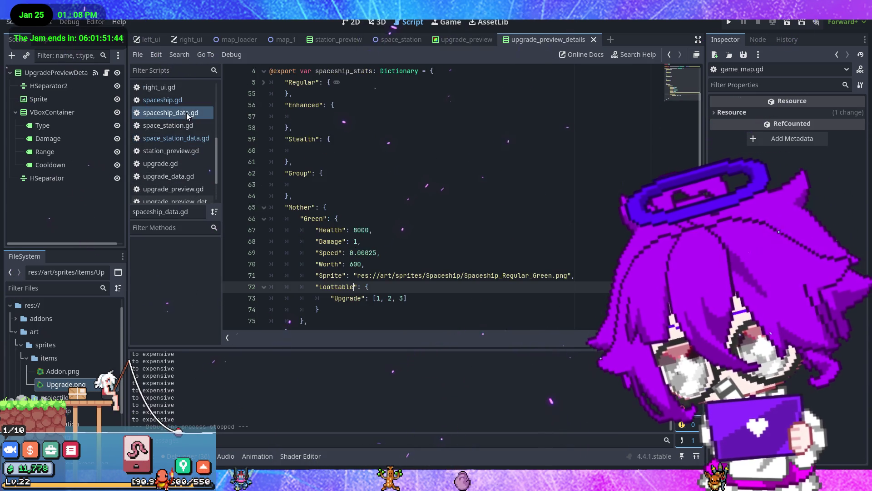
{"action": "left_click", "coordinate": [379, 255]}
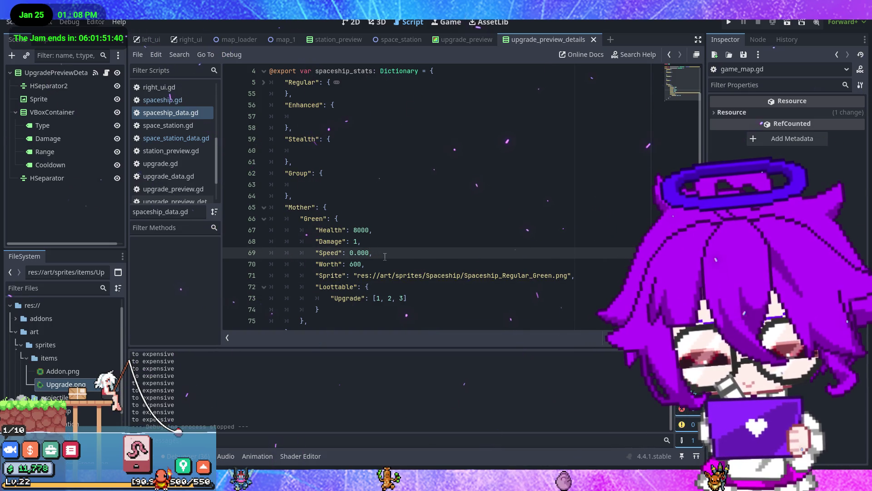
{"action": "left_click", "coordinate": [371, 230]}
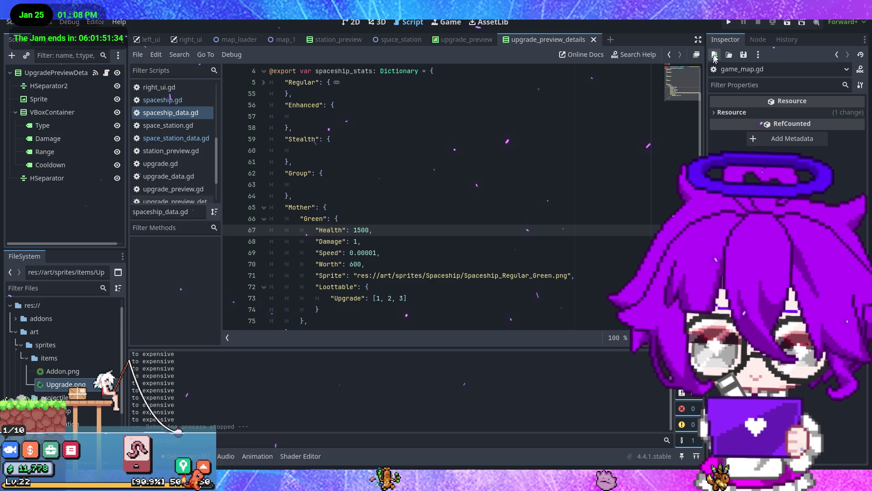
{"action": "left_click", "coordinate": [729, 22]}
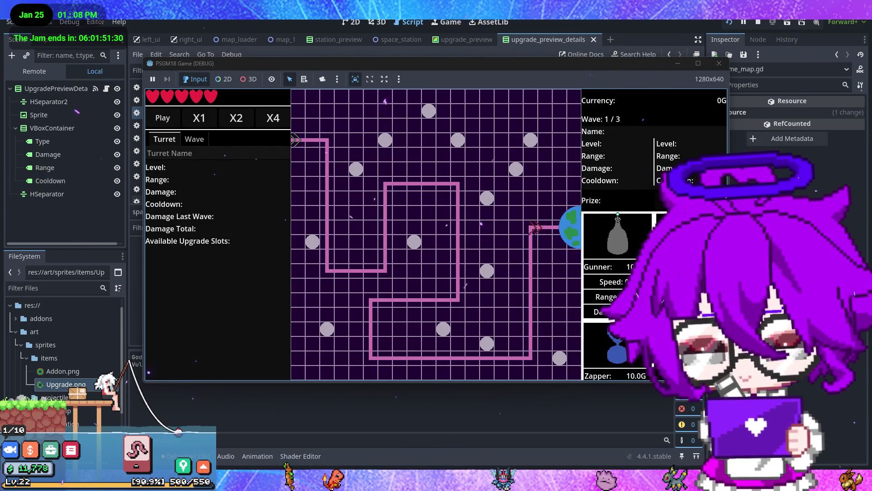
Place three turrets along the path, start the first wave, and close the game at wave 2 of 3.
{"action": "left_click", "coordinate": [341, 152]}
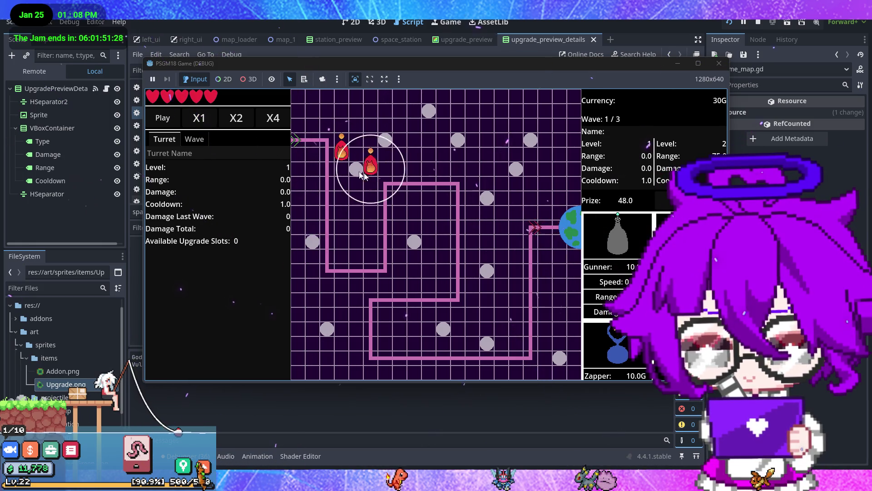
{"action": "left_click", "coordinate": [342, 254]}
{"action": "left_click", "coordinate": [314, 160]}
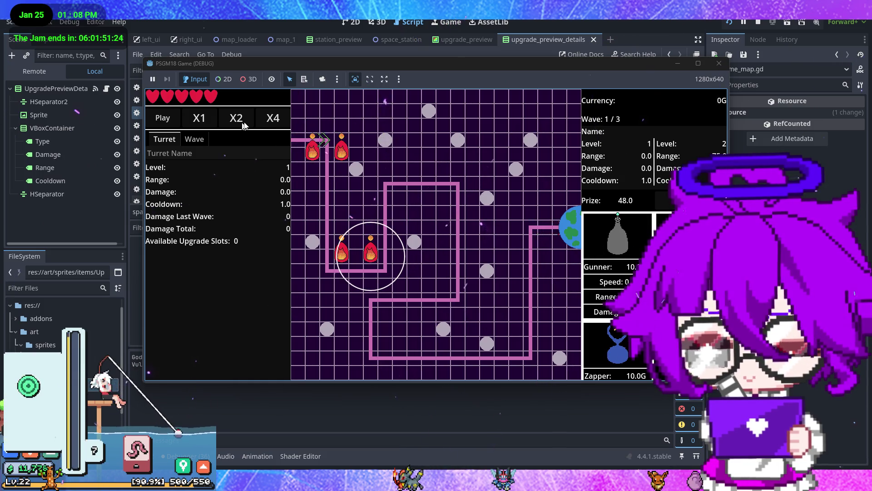
{"action": "left_click", "coordinate": [168, 126]}
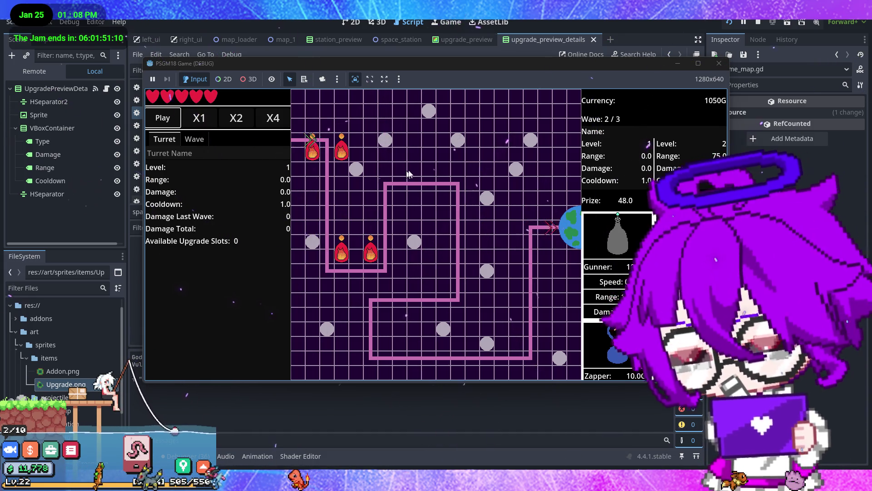
{"action": "left_click", "coordinate": [719, 63]}
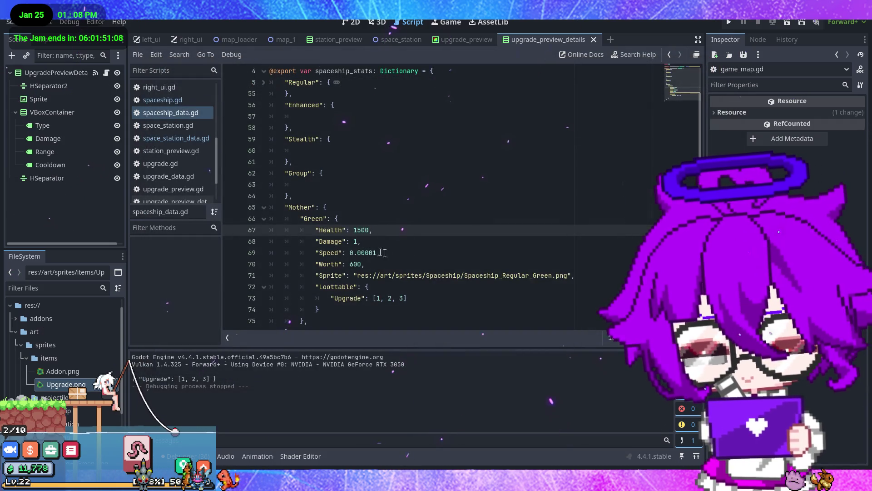
Rerun with F5, place three turrets along the path, start the wave, and close the game at wave 2.
{"action": "left_click", "coordinate": [375, 252]}
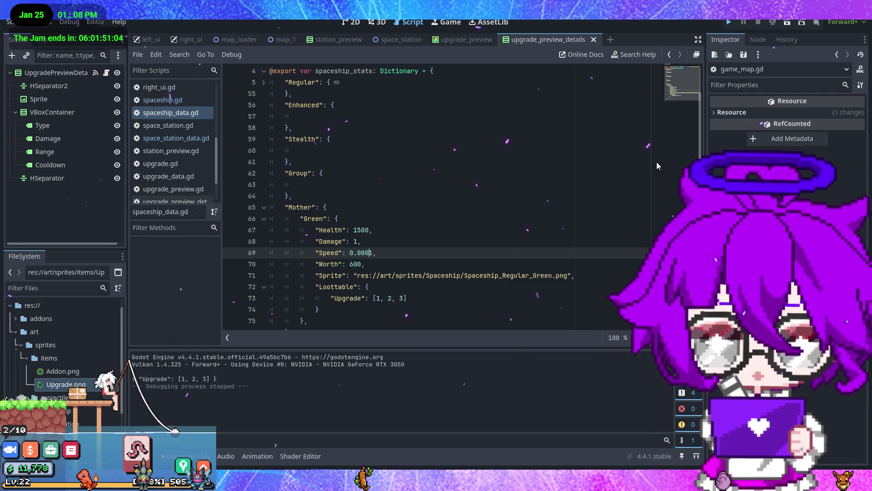
{"action": "key", "text": "F5"}
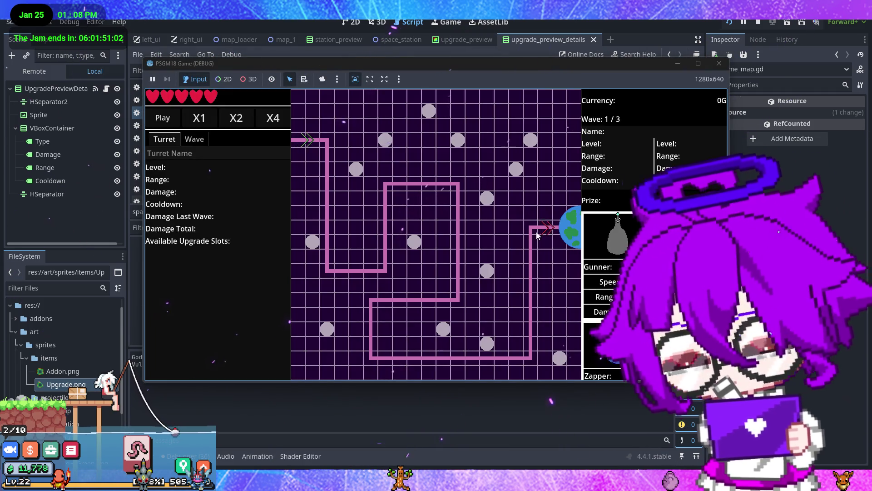
{"action": "left_click", "coordinate": [313, 150]}
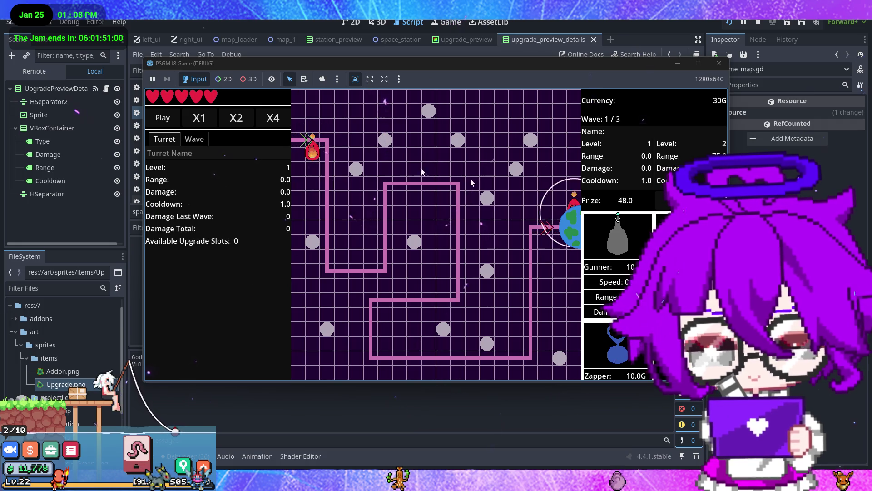
{"action": "left_click", "coordinate": [342, 250]}
{"action": "left_click", "coordinate": [371, 250]}
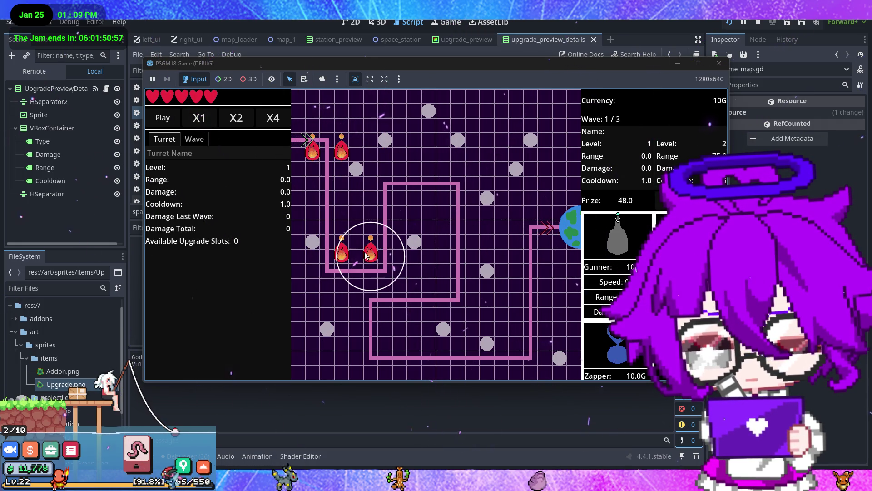
{"action": "left_click", "coordinate": [163, 118]}
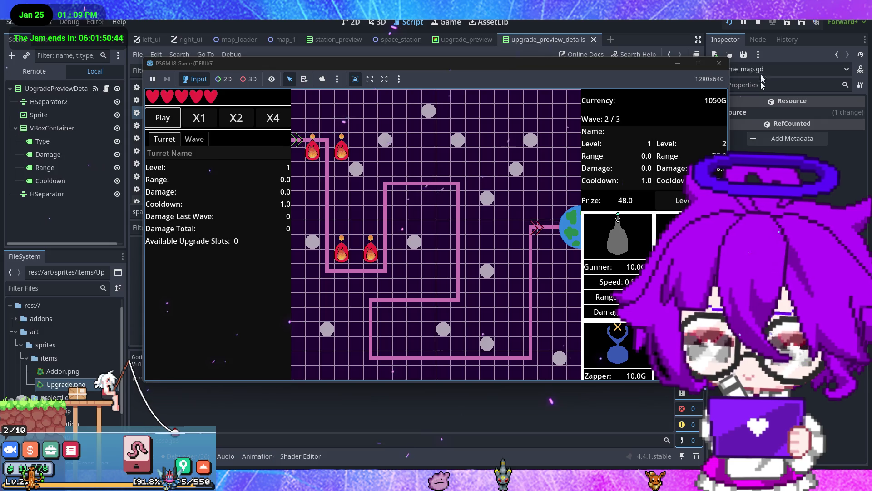
{"action": "left_click", "coordinate": [720, 64]}
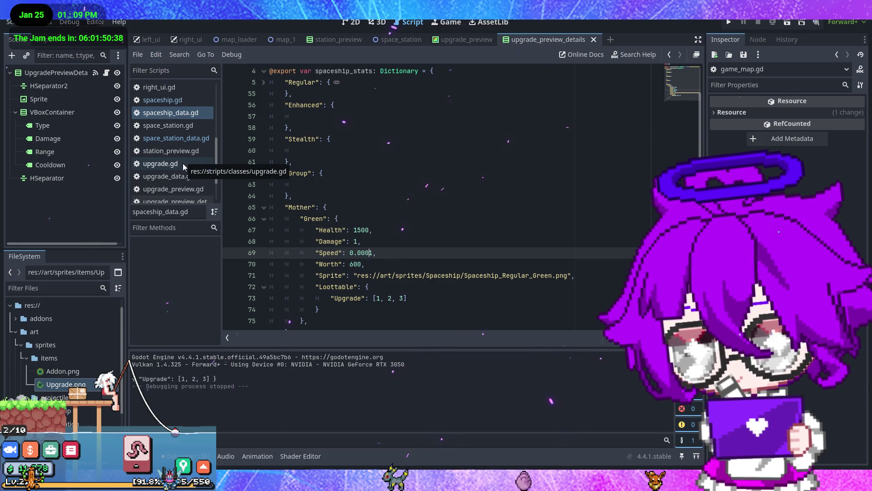
Erase the loot-table debug print on line 45 of spaceship.gd.
{"action": "left_click", "coordinate": [178, 98]}
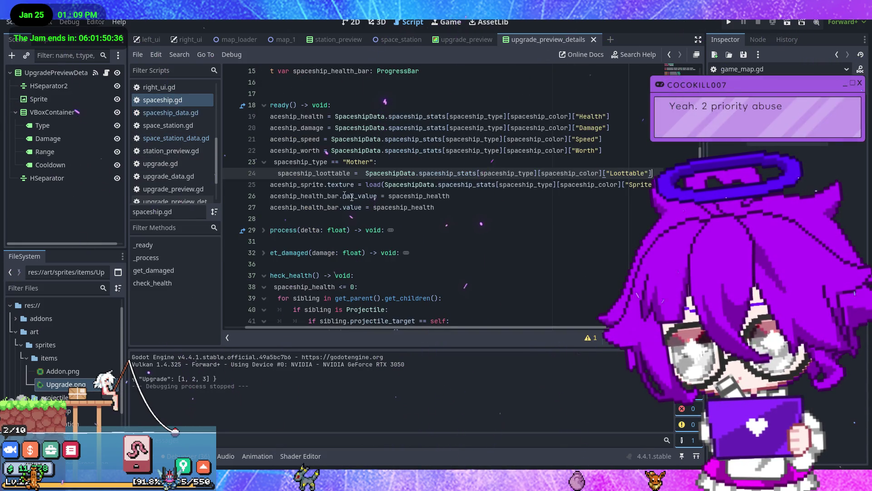
{"action": "scroll", "coordinate": [498, 242], "scroll_direction": "down", "scroll_amount": 3}
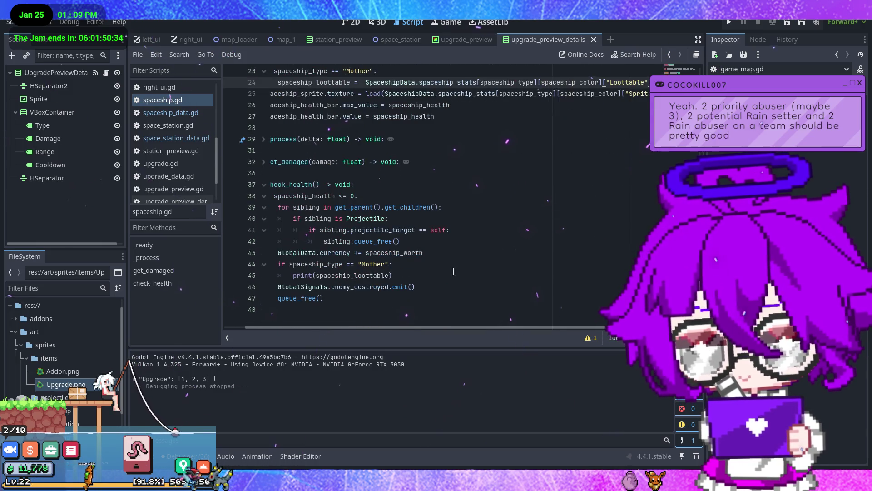
{"action": "left_click", "coordinate": [422, 273]}
{"action": "triple_click", "coordinate": [409, 275]}
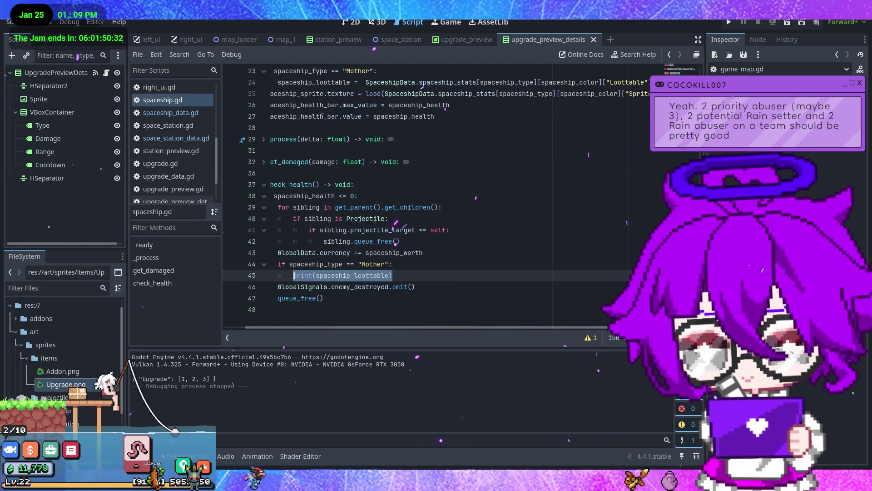
{"action": "left_click", "coordinate": [408, 275]}
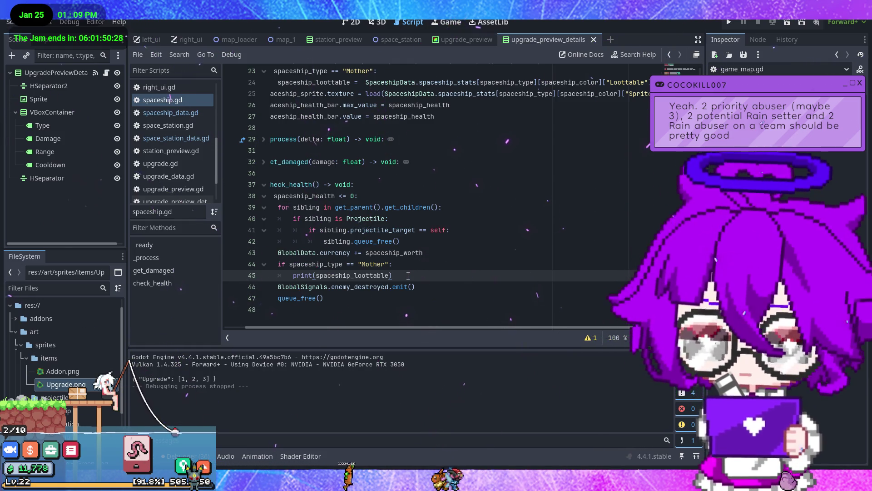
{"action": "key", "text": "BackSpace"}
{"action": "key", "text": "BackSpace"}
{"action": "key", "text": "BackSpace"}
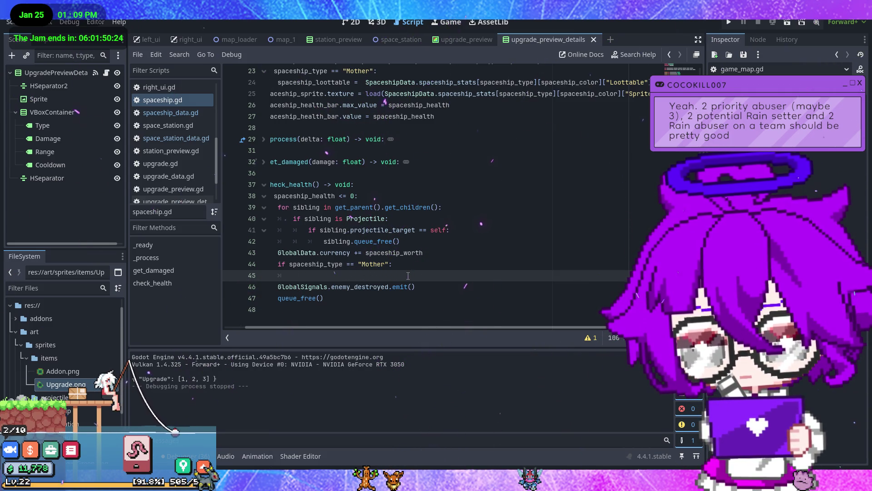
Start an Upgrade.new( call on line 45 for Mother ships.
{"action": "type", "text": "var"}
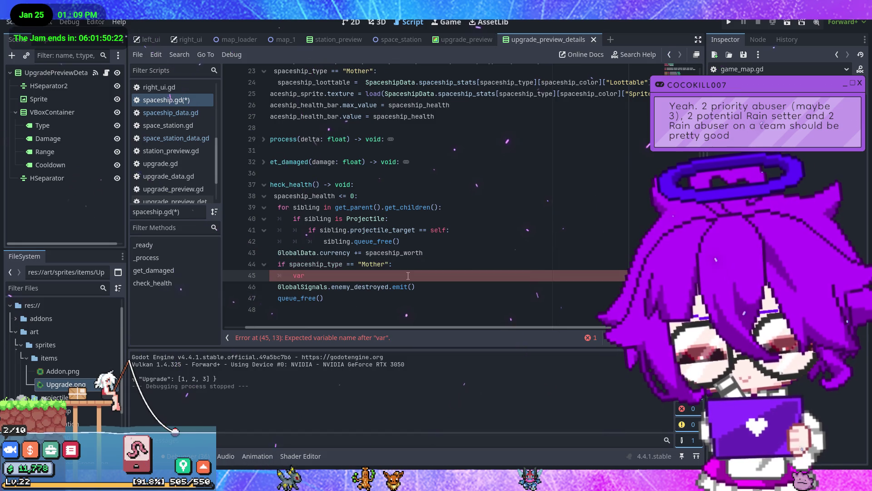
{"action": "type", "text": "pg"}
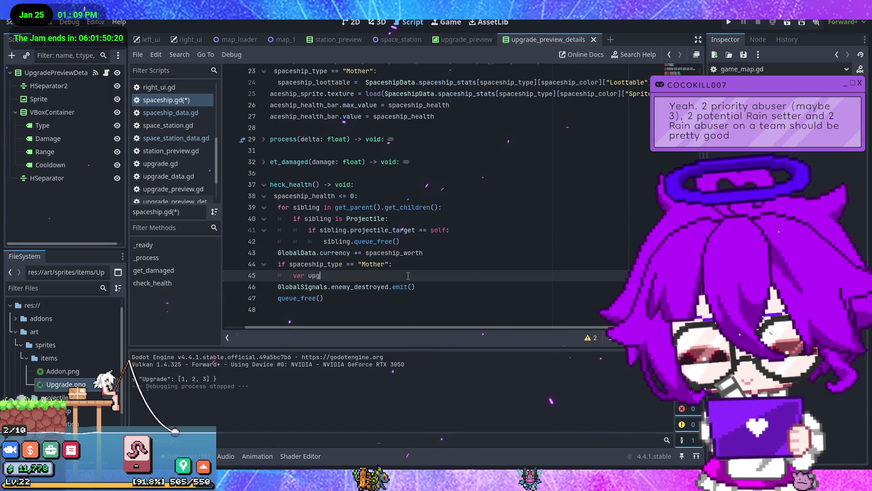
{"action": "type", "text": "p"}
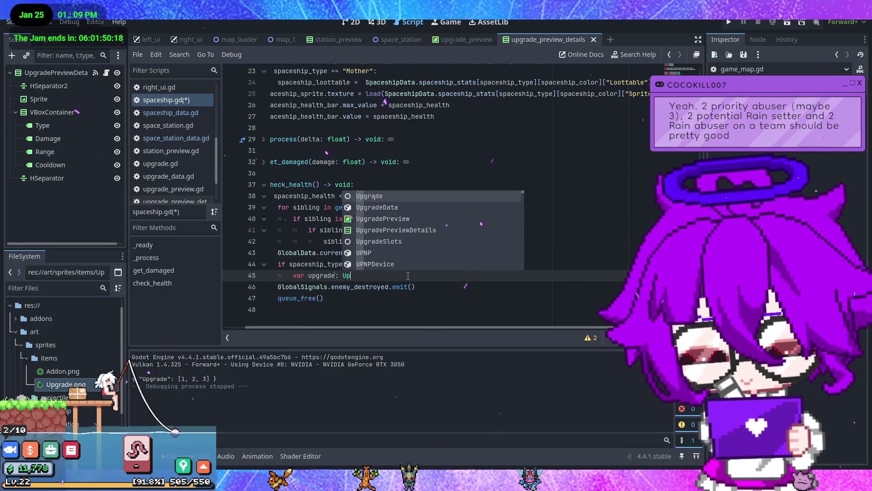
{"action": "key", "text": "Return"}
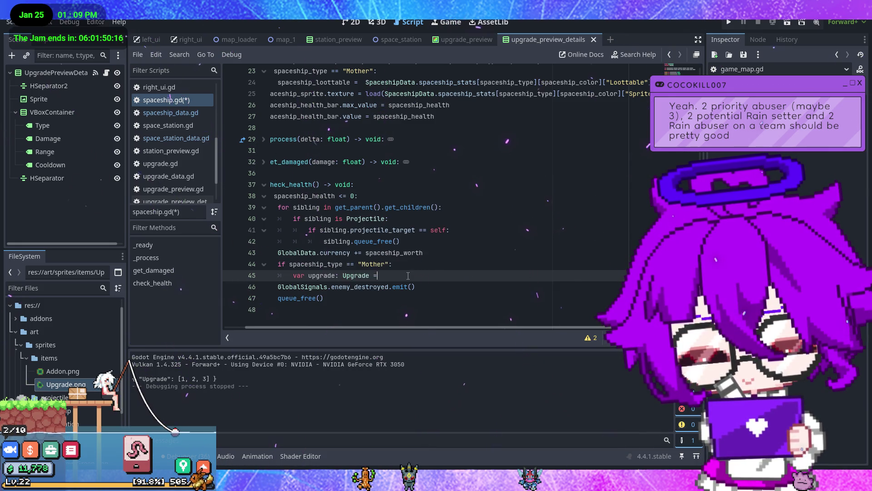
{"action": "type", "text": "Upgrade"}
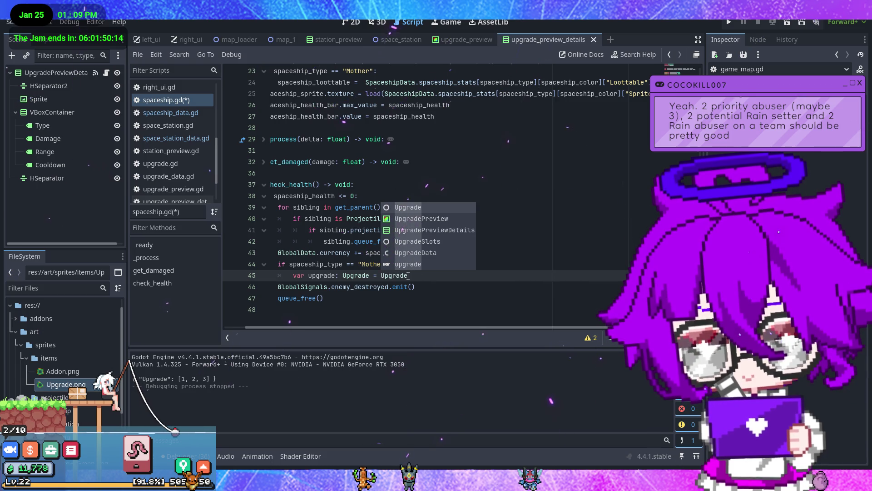
{"action": "type", "text": ".new("}
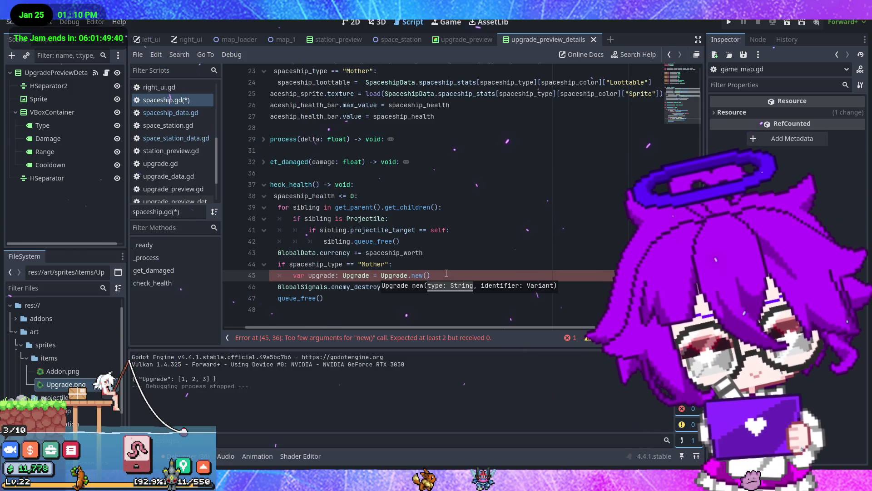
{"action": "scroll", "coordinate": [184, 188], "scroll_direction": "down", "scroll_amount": 3}
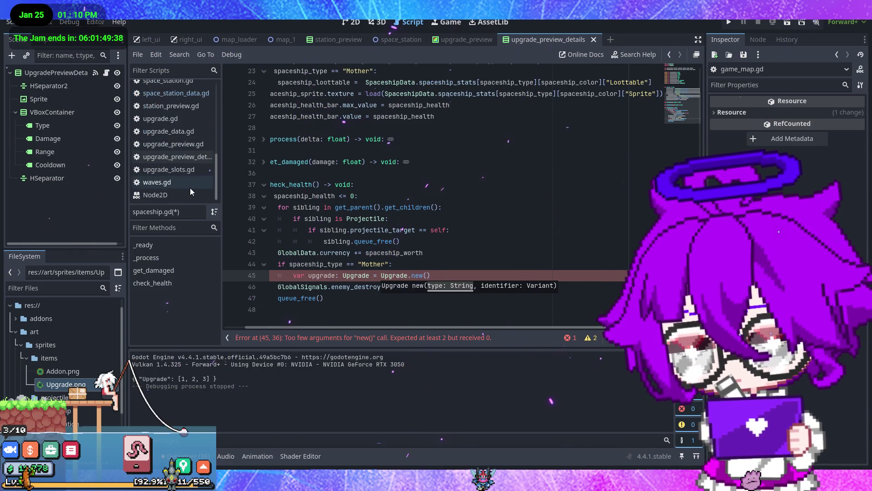
Check upgrade.gd's _init(type, identifier), add a comma to Upgrade.new(0, and open space_station_data.gd.
{"action": "left_click", "coordinate": [182, 121]}
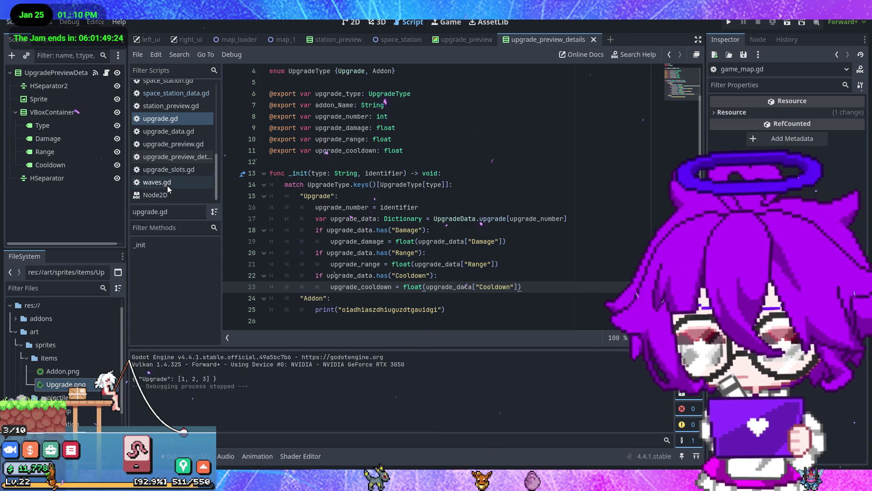
{"action": "scroll", "coordinate": [173, 169], "scroll_direction": "up", "scroll_amount": 1}
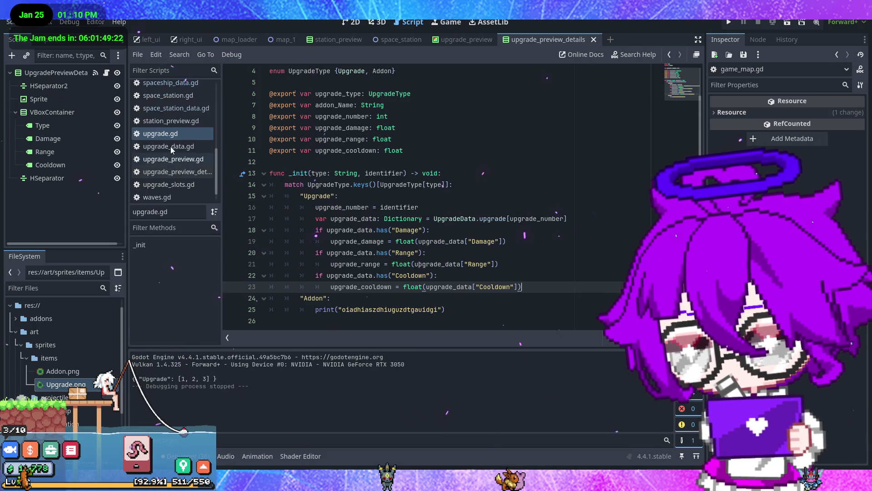
{"action": "left_click", "coordinate": [179, 110]}
{"action": "scroll", "coordinate": [169, 113], "scroll_direction": "up", "scroll_amount": 1}
{"action": "left_click", "coordinate": [177, 85]}
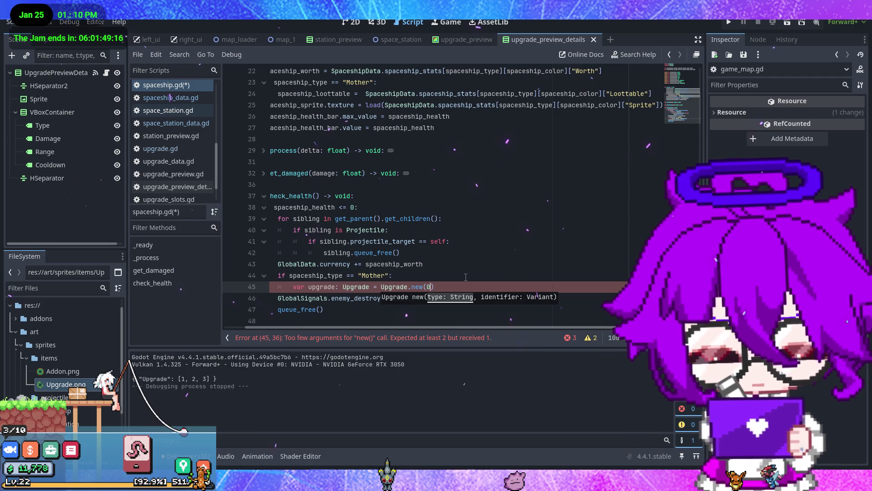
{"action": "type", "text": ","}
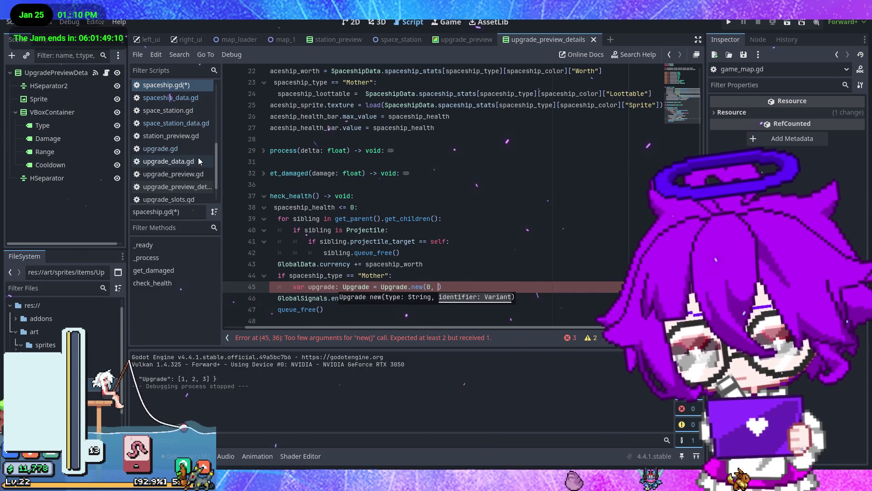
{"action": "scroll", "coordinate": [184, 164], "scroll_direction": "up", "scroll_amount": 1}
{"action": "left_click", "coordinate": [185, 142]}
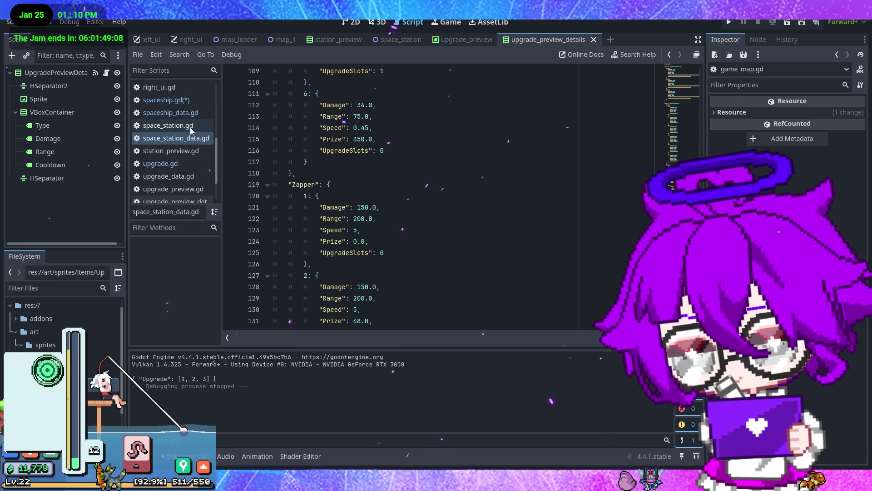
Cut the commented temporary upgrade lines and TEMP comment out of space_station.gd.
{"action": "left_click", "coordinate": [190, 126]}
{"action": "scroll", "coordinate": [448, 227], "scroll_direction": "down", "scroll_amount": 1}
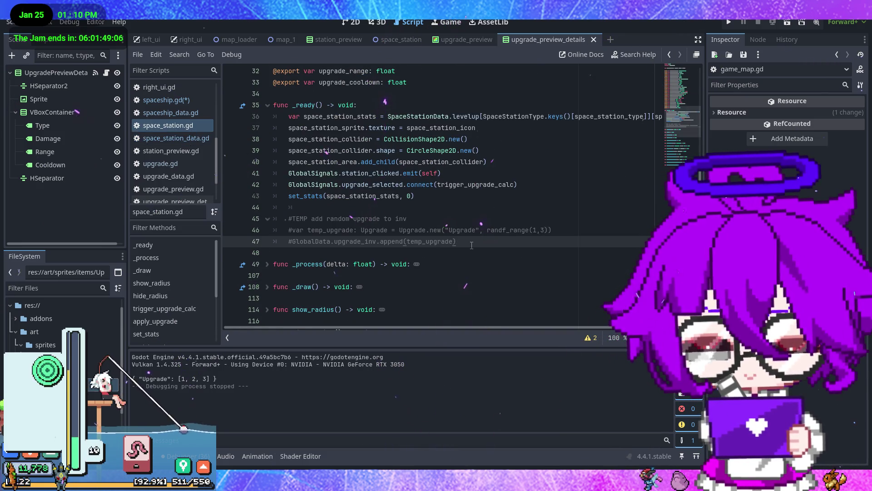
{"action": "left_click_drag", "start_coordinate": [451, 244], "coordinate": [293, 233]}
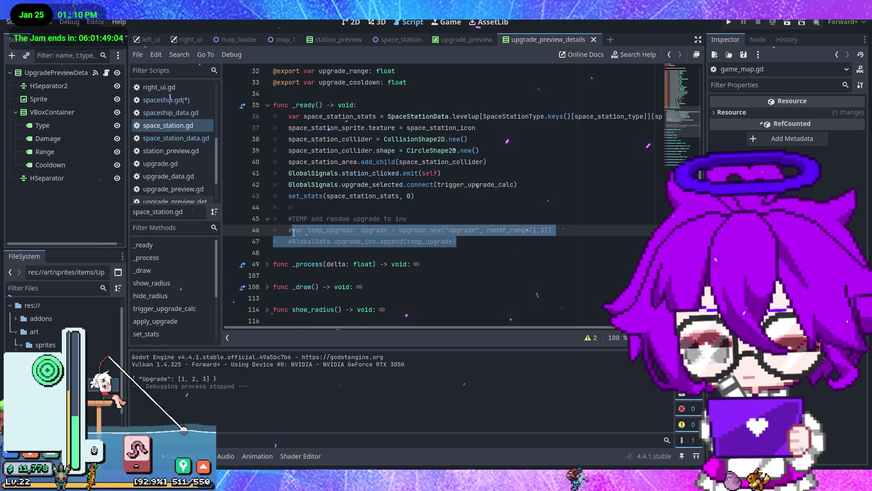
{"action": "key", "text": "BackSpace"}
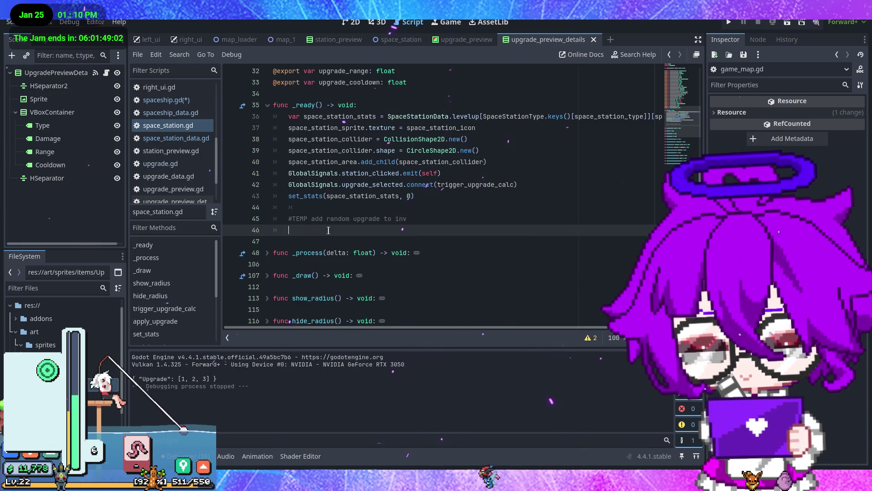
{"action": "key", "text": "shift+Up"}
{"action": "key", "text": "shift+Up"}
{"action": "key", "text": "BackSpace"}
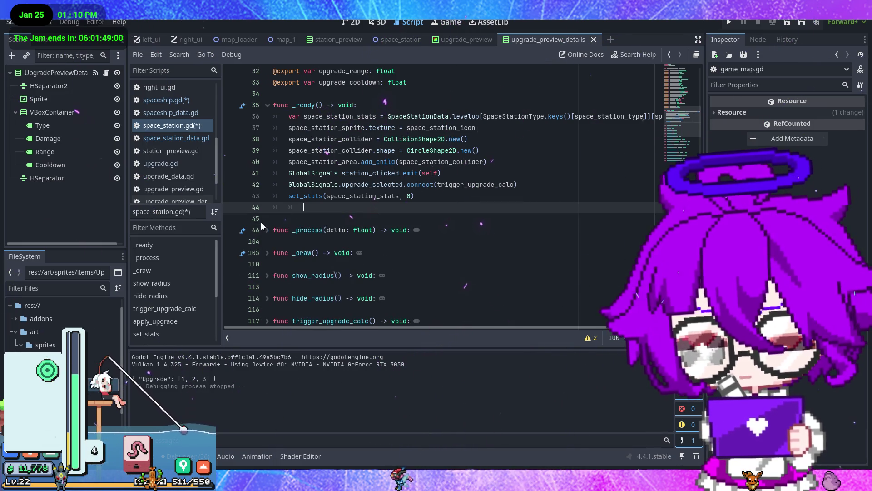
Paste the temp upgrade lines into spaceship.gd's Mother branch, replacing the unfinished line, and uncomment them.
{"action": "left_click", "coordinate": [167, 100]}
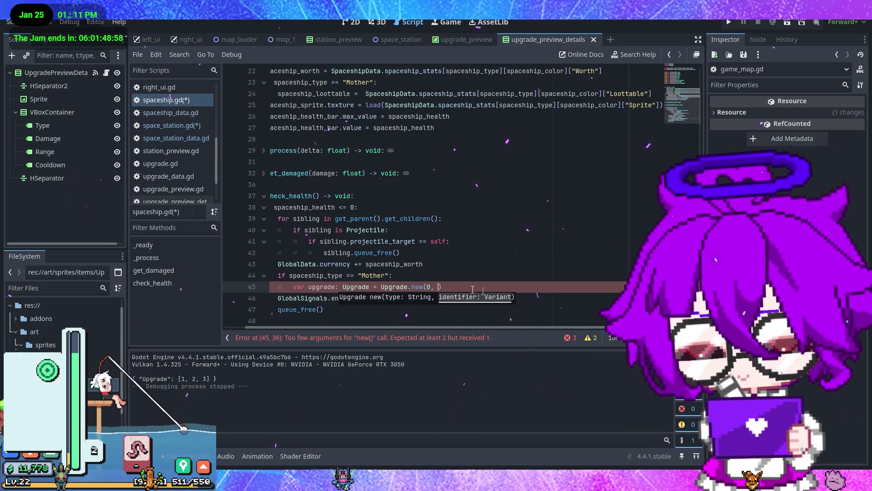
{"action": "key", "text": "ctrl+BackSpace"}
{"action": "key", "text": "ctrl+BackSpace"}
{"action": "key", "text": "ctrl+BackSpace"}
{"action": "key", "text": "ctrl+v"}
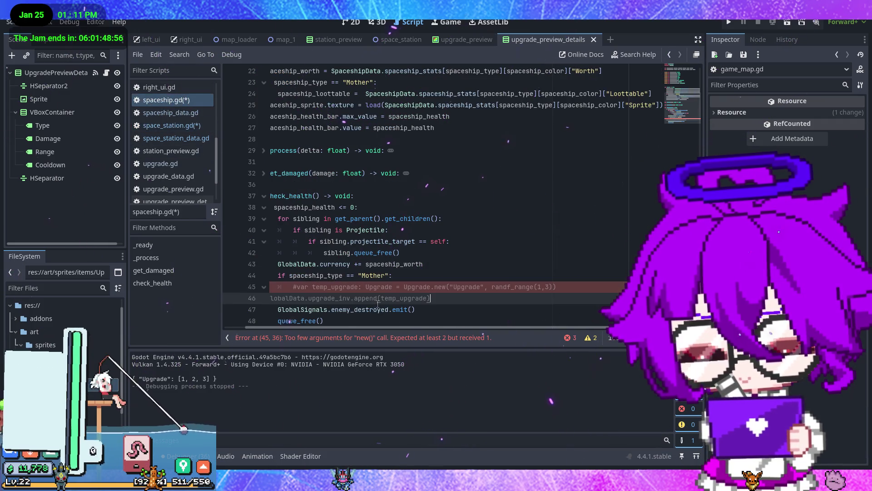
{"action": "key", "text": "ctrl+k"}
{"action": "left_click", "coordinate": [252, 298], "text": "shift"}
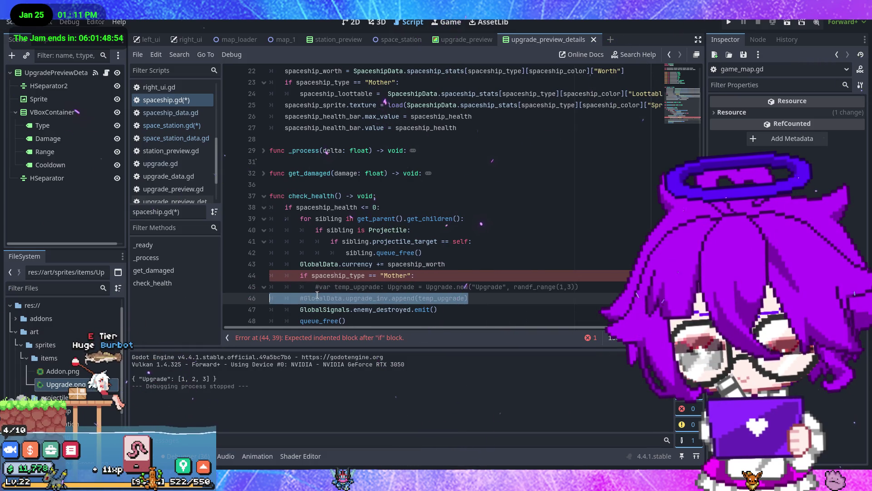
{"action": "left_click", "coordinate": [318, 287]}
{"action": "key", "text": "ctrl+k"}
{"action": "left_click", "coordinate": [510, 298]}
{"action": "key", "text": "ctrl+k"}
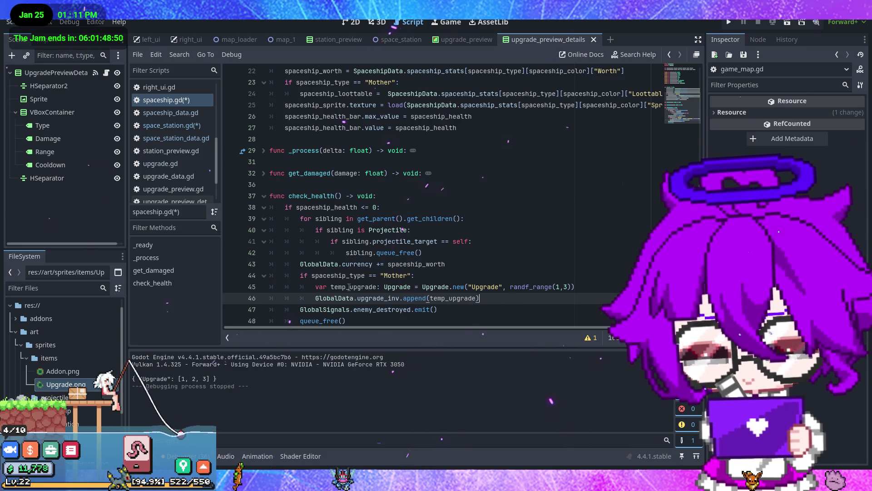
Rename temp_upgrade to upgrade, replace the randf_range(1,3) argument, and save all scripts.
{"action": "left_click", "coordinate": [350, 286]}
{"action": "key", "text": "BackSpace"}
{"action": "key", "text": "BackSpace"}
{"action": "key", "text": "BackSpace"}
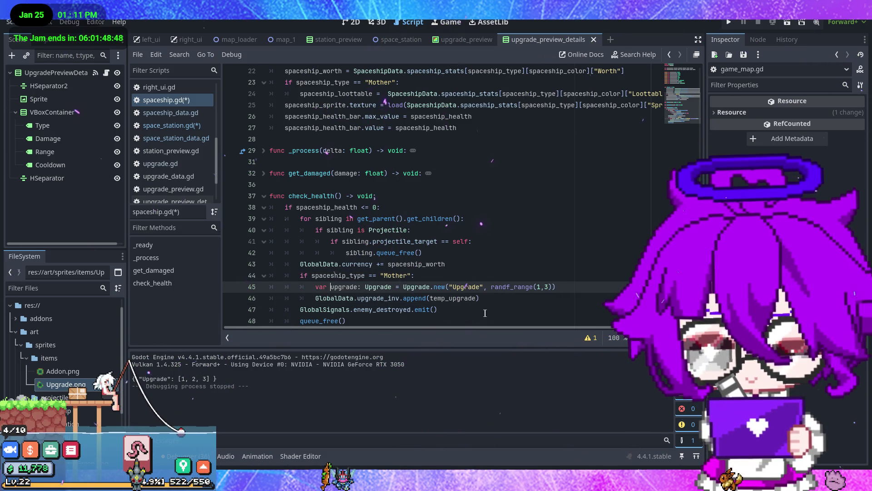
{"action": "left_click_drag", "start_coordinate": [552, 287], "coordinate": [492, 288]}
{"action": "key", "text": "BackSpace"}
{"action": "type", "text": "0"}
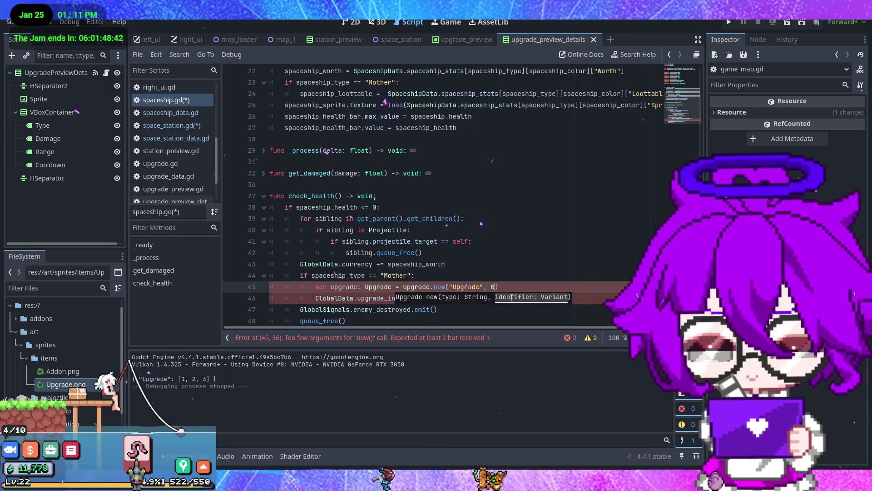
{"action": "left_click", "coordinate": [369, 309]}
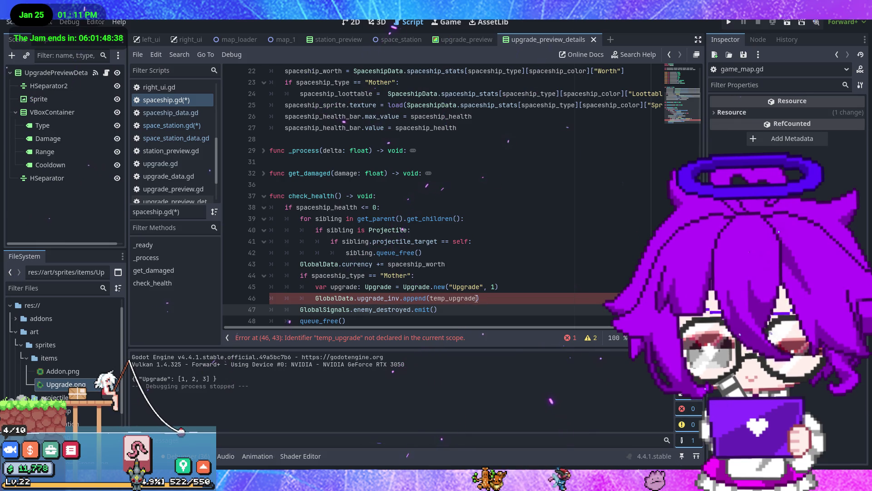
{"action": "left_click_drag", "start_coordinate": [477, 298], "coordinate": [456, 299]}
{"action": "left_click", "coordinate": [452, 299]}
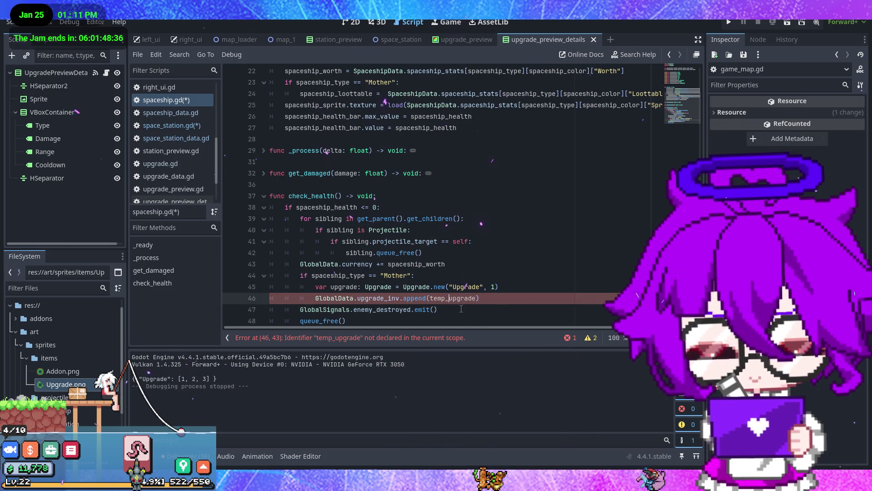
{"action": "key", "text": "ctrl+s"}
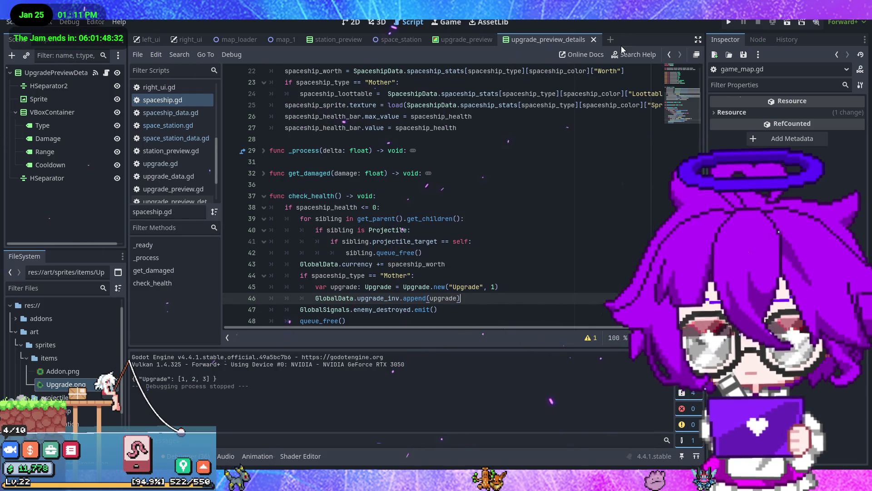
Search the documentation for randf and open its help page.
{"action": "left_click", "coordinate": [624, 54]}
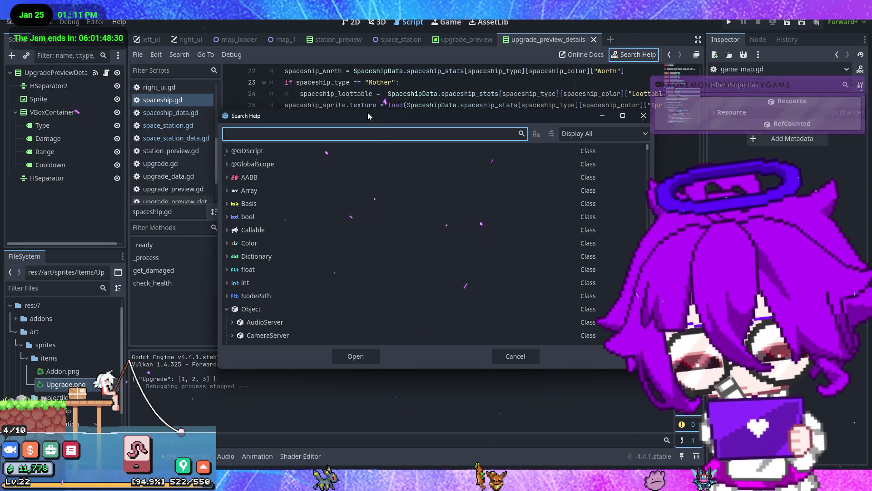
{"action": "type", "text": "rando"}
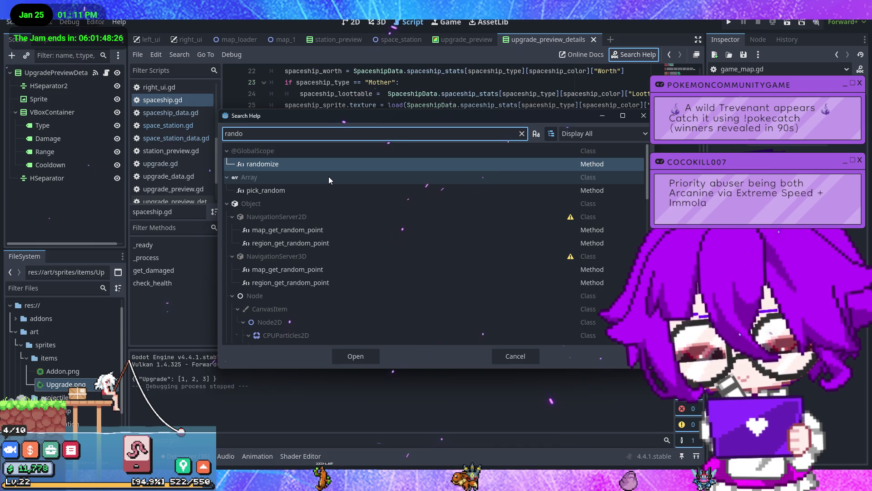
{"action": "key", "text": "BackSpace"}
{"action": "key", "text": "BackSpace"}
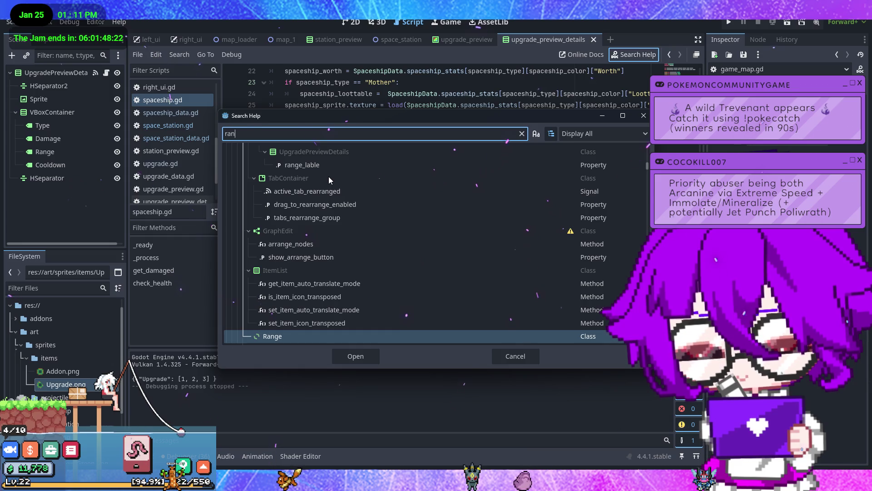
{"action": "type", "text": "df"}
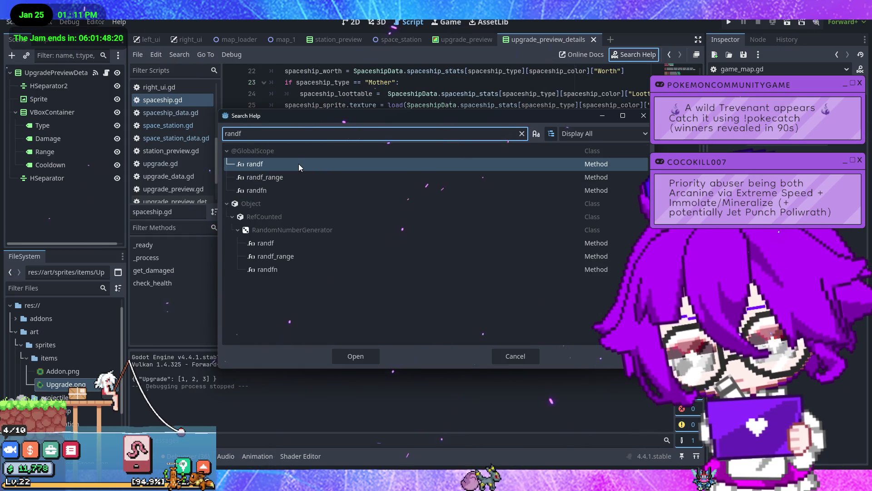
{"action": "double_click", "coordinate": [299, 165]}
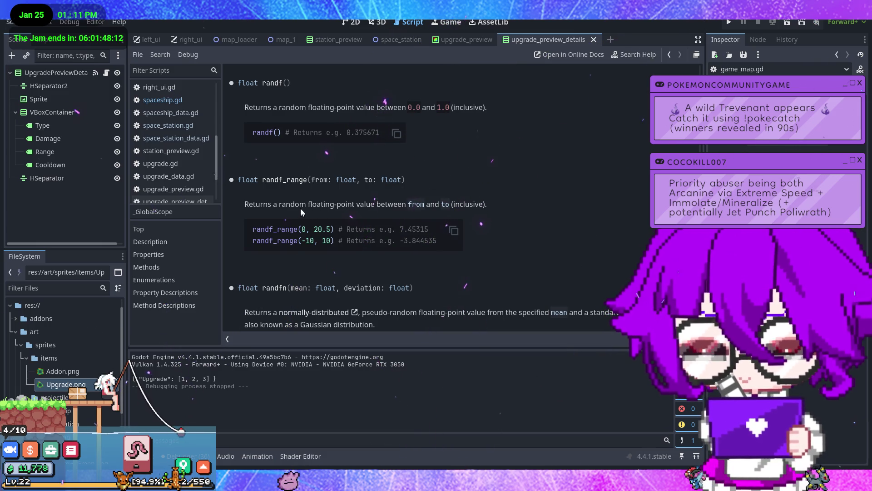
Read the randf_range description, noting that its upper bound is inclusive.
{"action": "left_click_drag", "start_coordinate": [402, 204], "coordinate": [430, 205]}
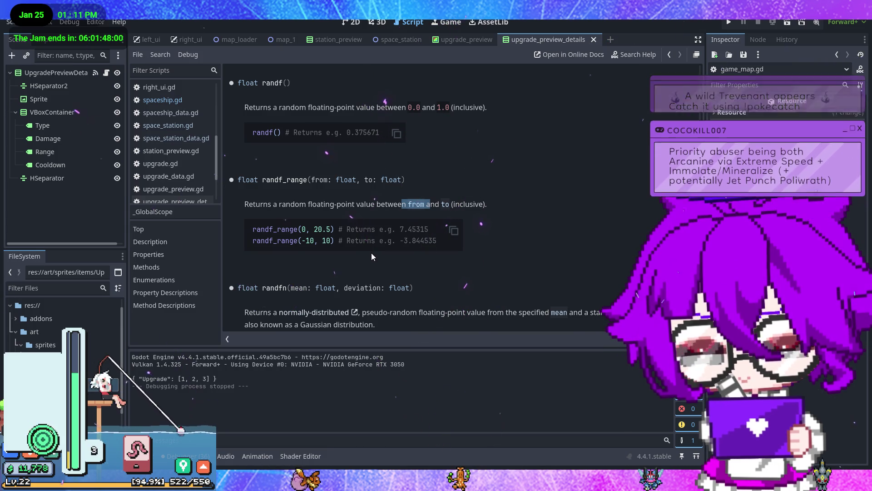
{"action": "left_click", "coordinate": [455, 212]}
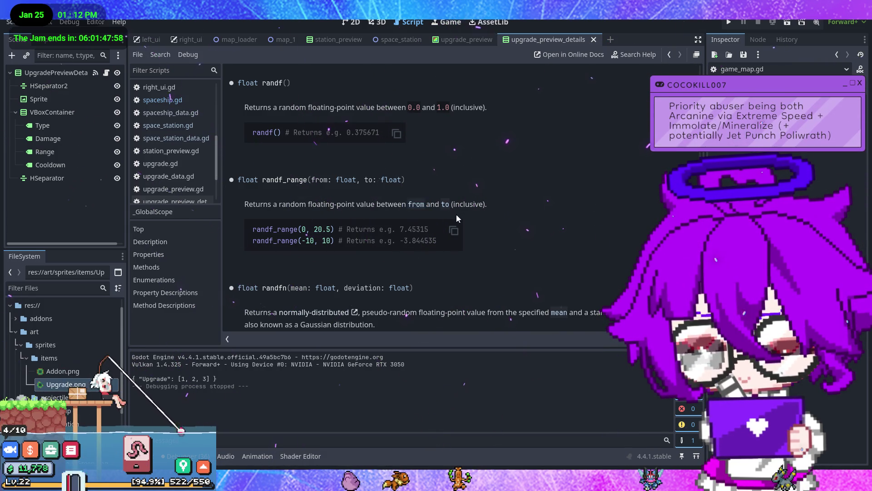
{"action": "left_click_drag", "start_coordinate": [455, 213], "coordinate": [490, 209]}
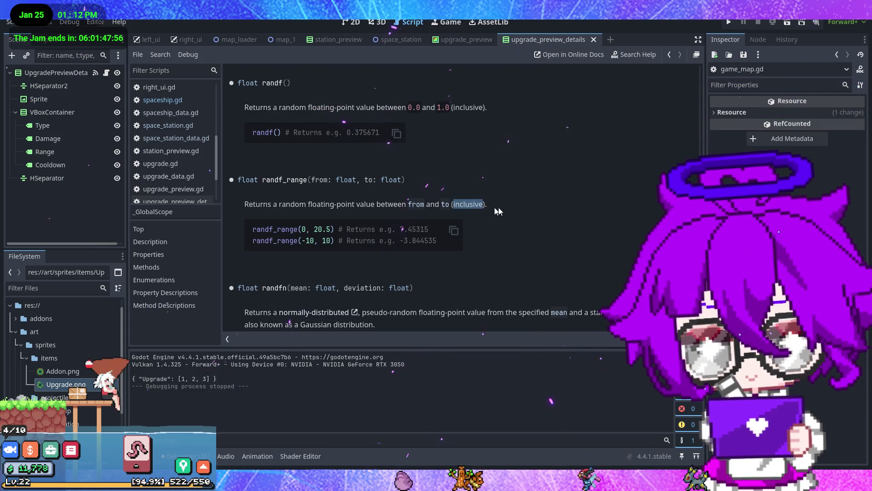
{"action": "left_click", "coordinate": [506, 212]}
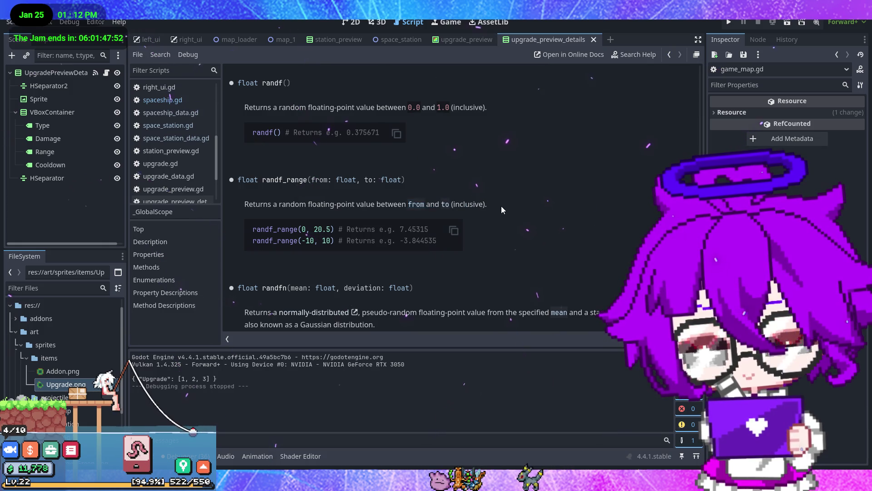
{"action": "scroll", "coordinate": [501, 206], "scroll_direction": "down", "scroll_amount": 3}
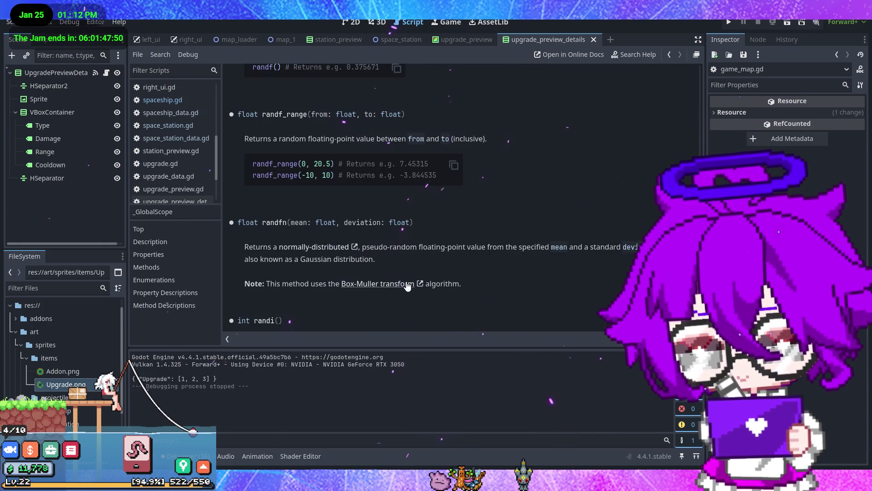
{"action": "scroll", "coordinate": [427, 260], "scroll_direction": "down", "scroll_amount": 4}
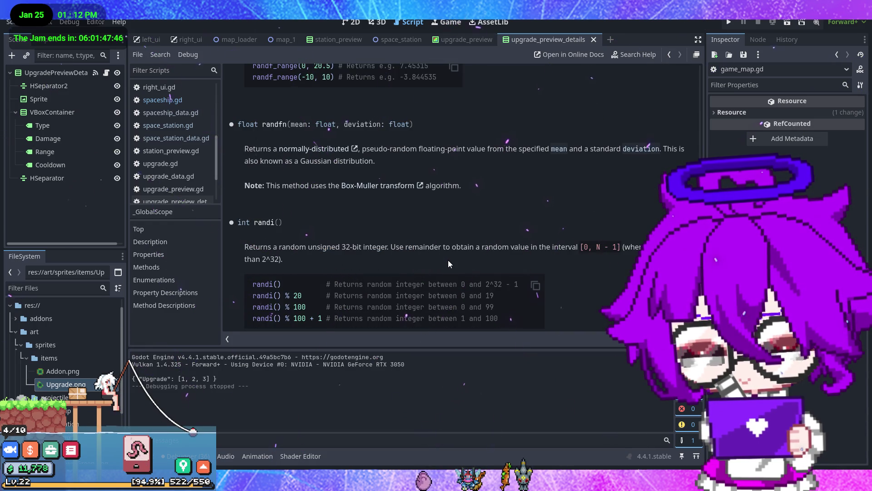
{"action": "scroll", "coordinate": [473, 264], "scroll_direction": "down", "scroll_amount": 1}
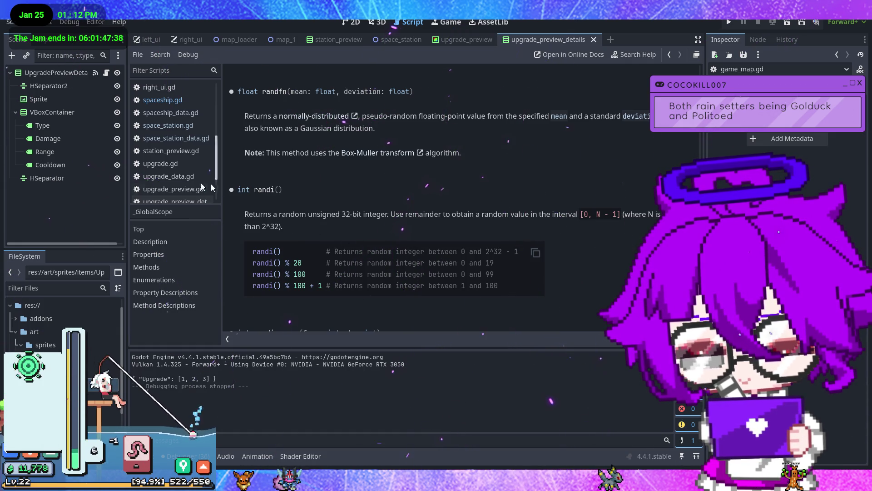
{"action": "scroll", "coordinate": [173, 178], "scroll_direction": "down", "scroll_amount": 3}
Close the _GlobalScope and Node2D help pages from the script list.
{"action": "right_click", "coordinate": [182, 184]}
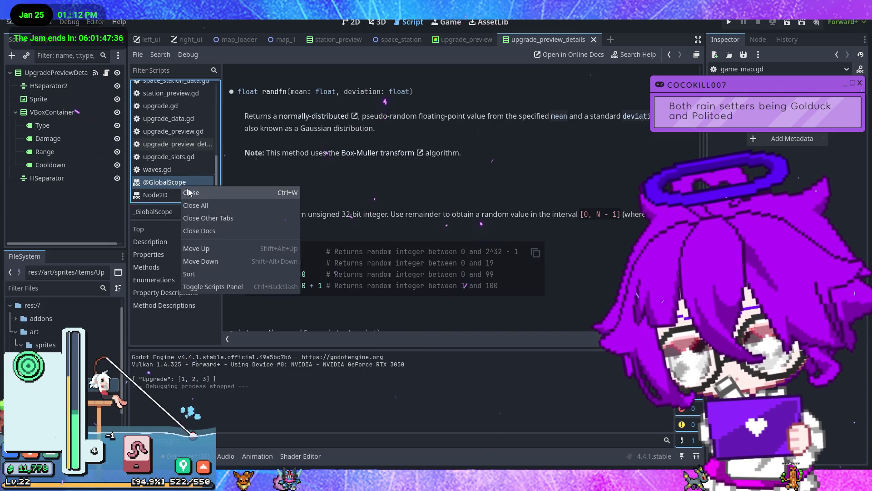
{"action": "left_click", "coordinate": [184, 192]}
{"action": "left_click", "coordinate": [178, 194]}
{"action": "right_click", "coordinate": [175, 191]}
{"action": "left_click", "coordinate": [193, 199]}
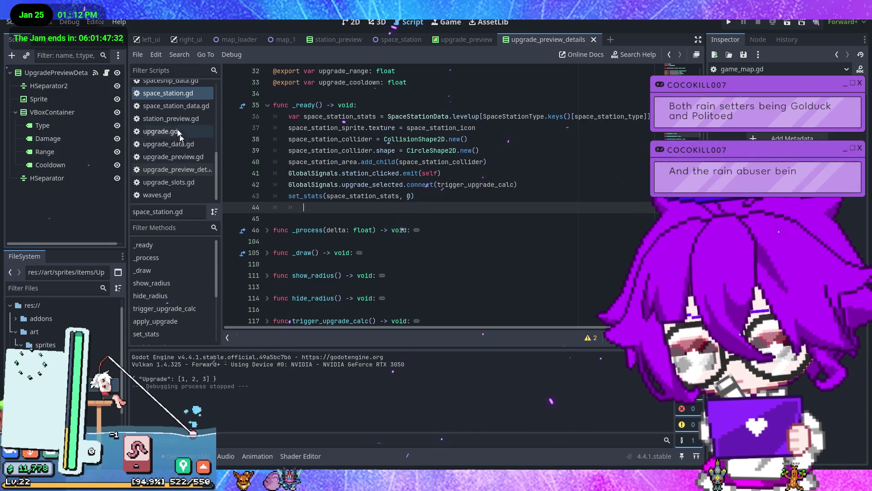
In spaceship.gd line 45, change the Upgrade identifier from 1 to randi() % 3.
{"action": "left_click", "coordinate": [169, 94]}
{"action": "scroll", "coordinate": [176, 104], "scroll_direction": "up", "scroll_amount": 2}
{"action": "left_click", "coordinate": [168, 97]}
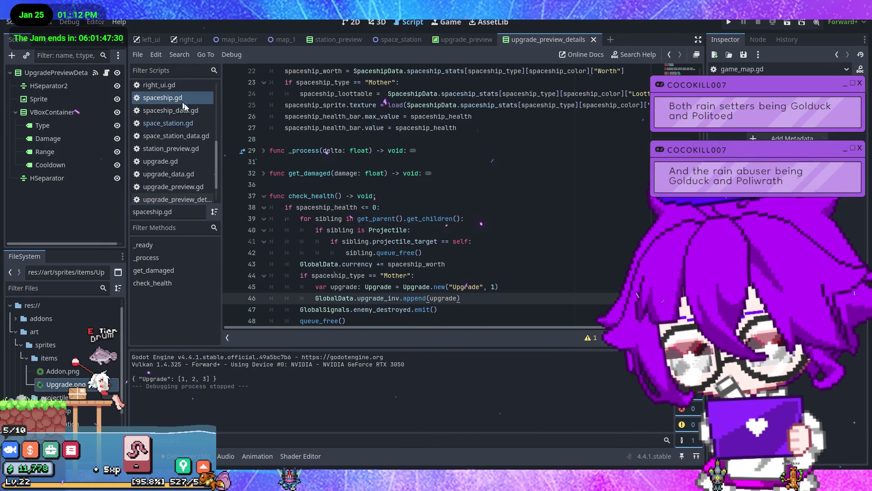
{"action": "left_click", "coordinate": [496, 286]}
{"action": "key", "text": "BackSpace"}
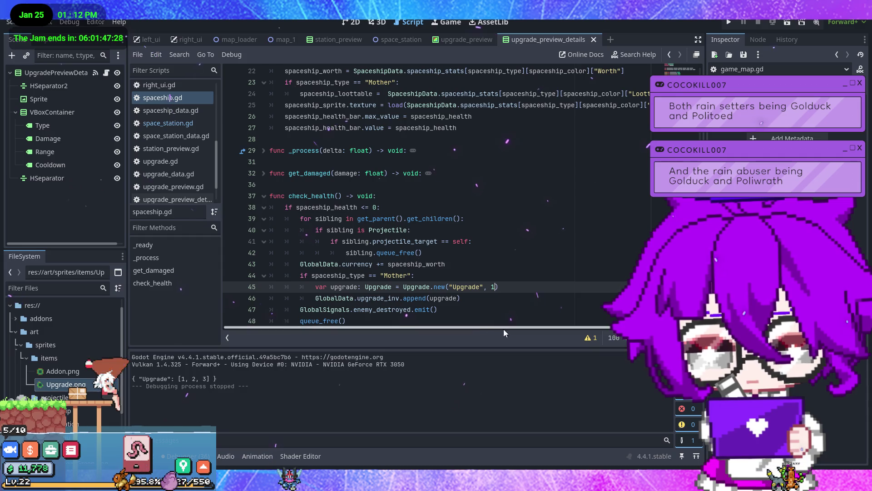
{"action": "type", "text": "rand"}
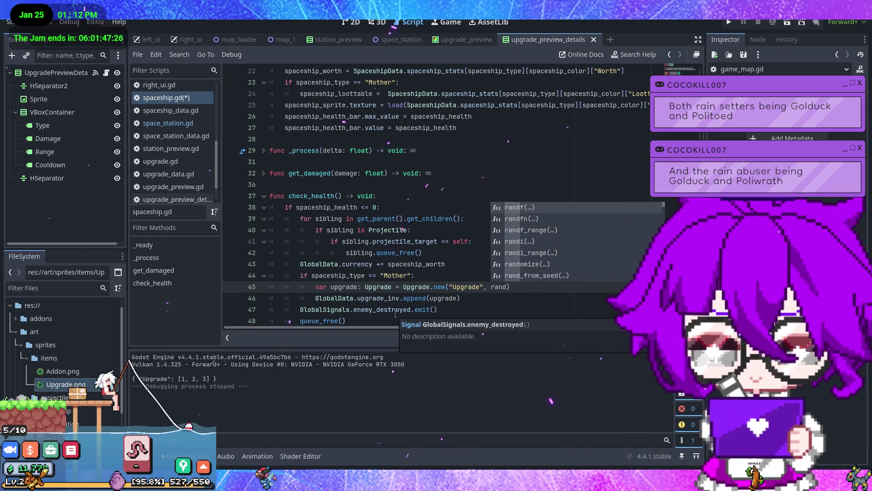
{"action": "type", "text": "i"}
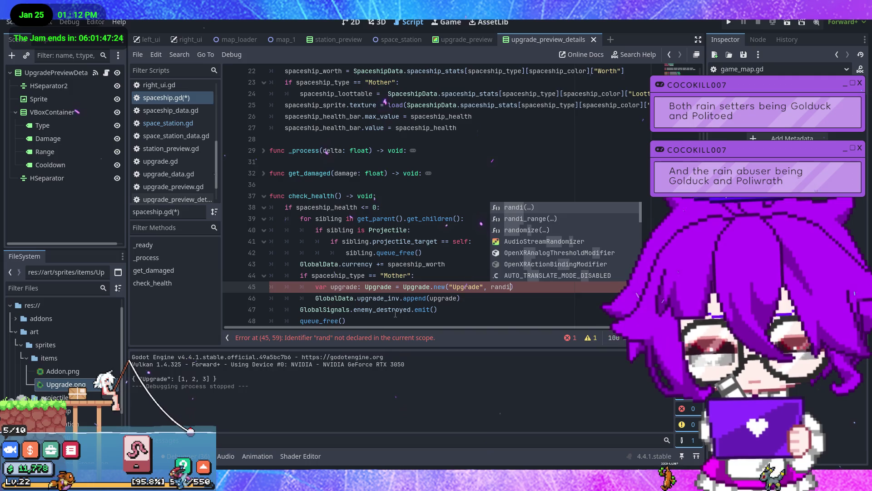
{"action": "key", "text": "Return"}
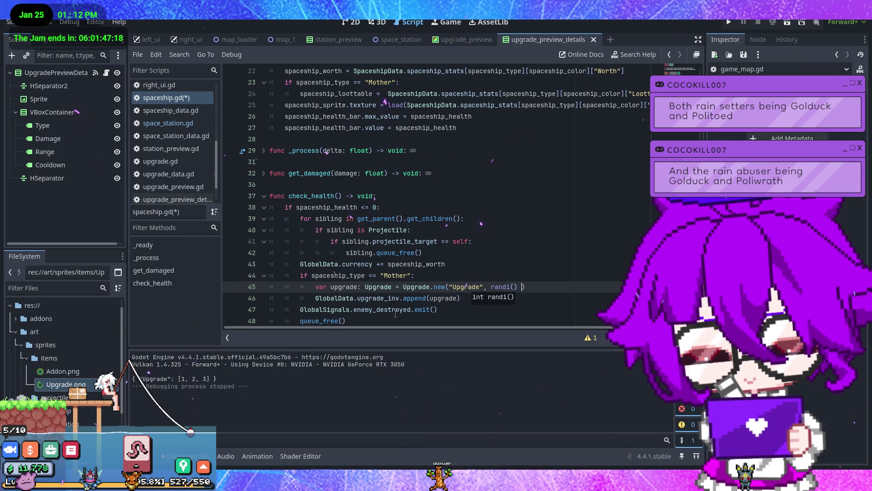
{"action": "type", "text": "3"}
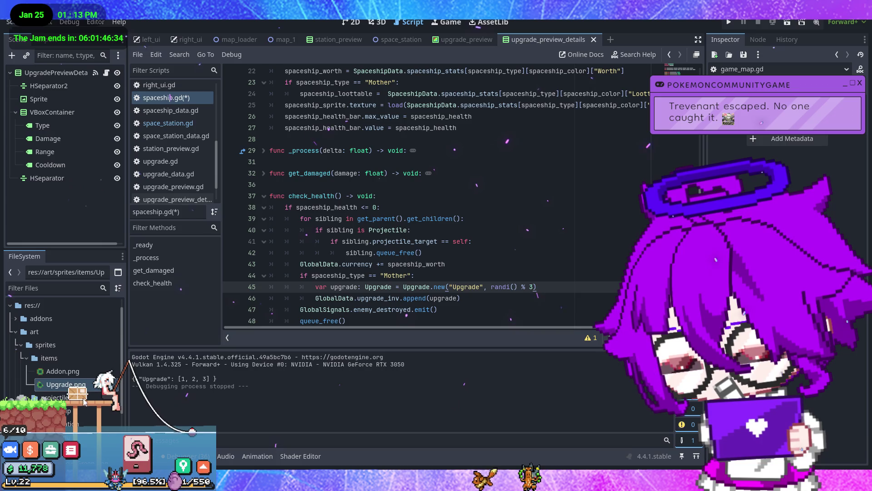
Run the game to test the randomized Mother-ship upgrade.
{"action": "left_click", "coordinate": [10, 450]}
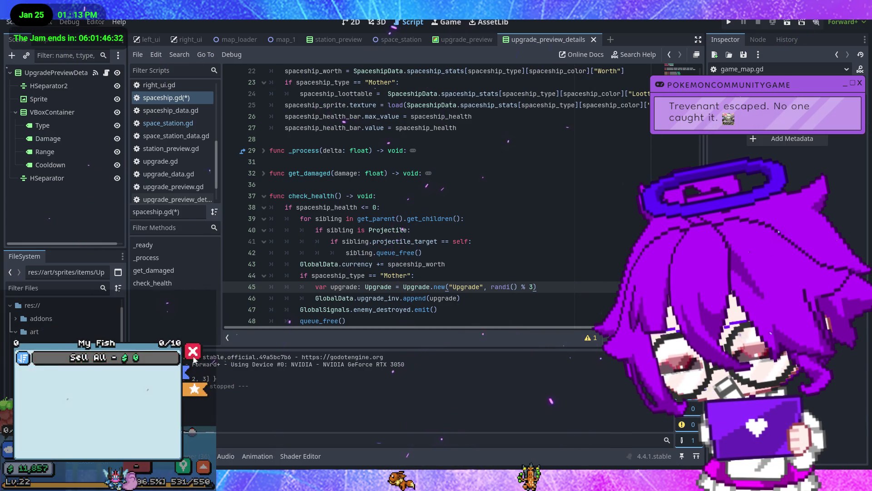
{"action": "left_click", "coordinate": [50, 449]}
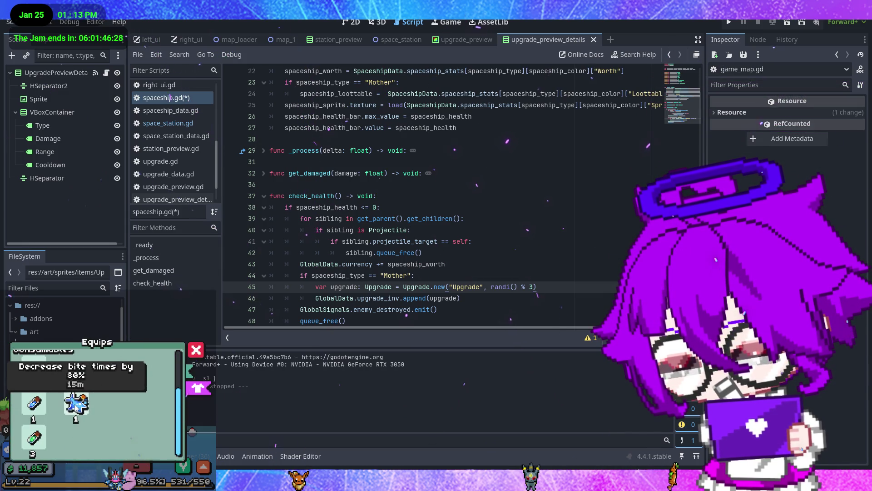
{"action": "left_click", "coordinate": [195, 349]}
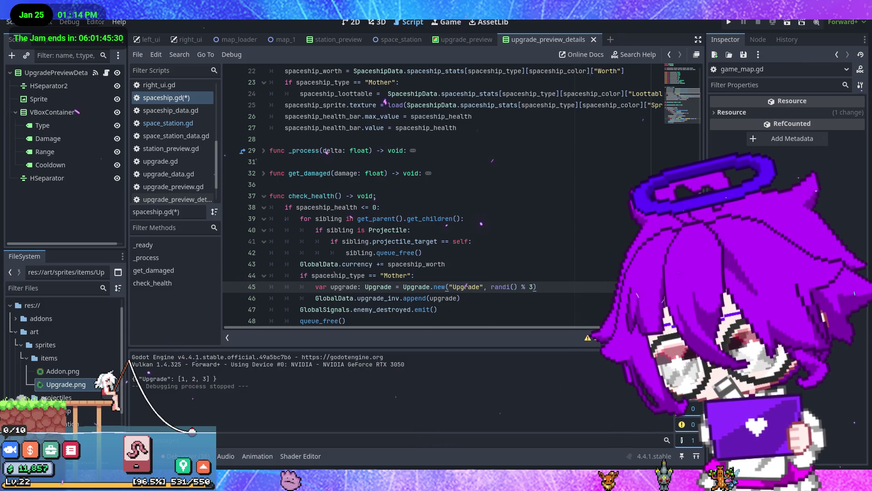
{"action": "left_click", "coordinate": [487, 298]}
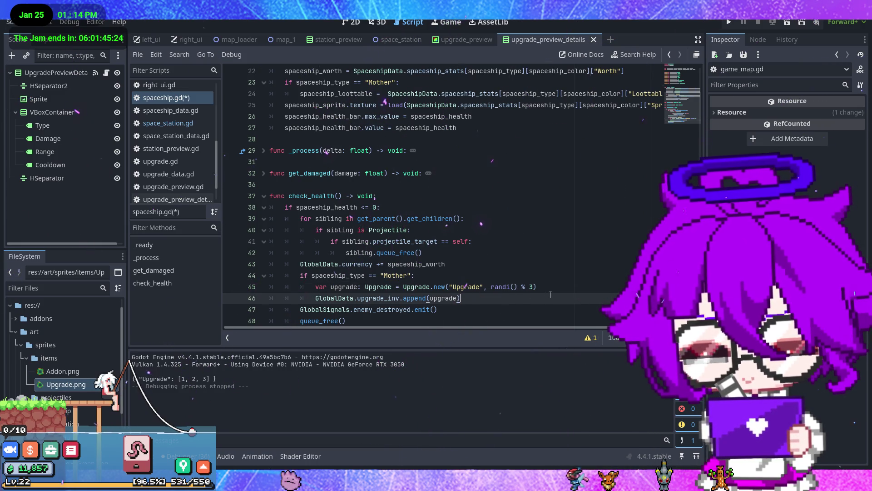
{"action": "left_click", "coordinate": [729, 23]}
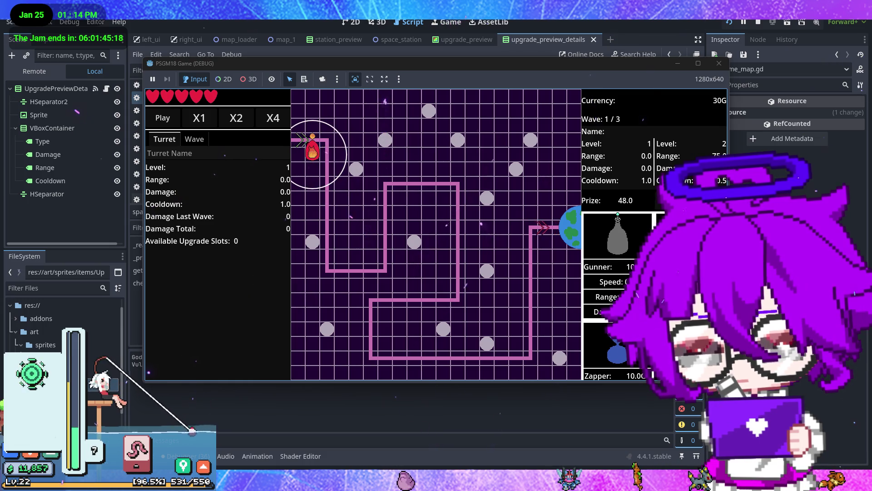
Place a Gunner turret beside the path start and start the first wave, which triggers the upgrade.gd index error.
{"action": "mouse_move", "coordinate": [599, 231]}
{"action": "left_mouse_down"}
{"action": "mouse_move", "coordinate": [491, 211]}
{"action": "mouse_move", "coordinate": [297, 149]}
{"action": "mouse_move", "coordinate": [376, 172]}
{"action": "mouse_move", "coordinate": [287, 165]}
{"action": "mouse_move", "coordinate": [317, 155]}
{"action": "left_mouse_up"}
{"action": "left_click", "coordinate": [273, 118]}
{"action": "left_click", "coordinate": [161, 119]}
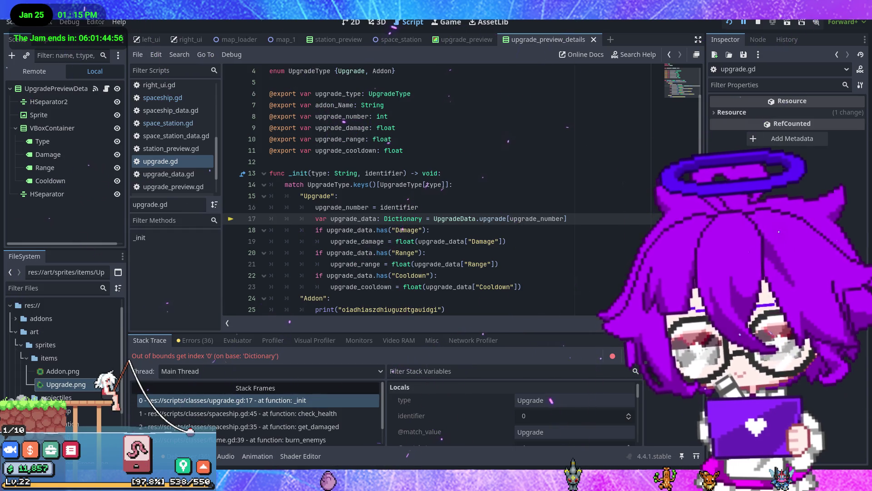
Make line 45 use randi() % 3 + 1, check the randi() documentation, and return to spaceship.gd.
{"action": "scroll", "coordinate": [186, 129], "scroll_direction": "up", "scroll_amount": 3}
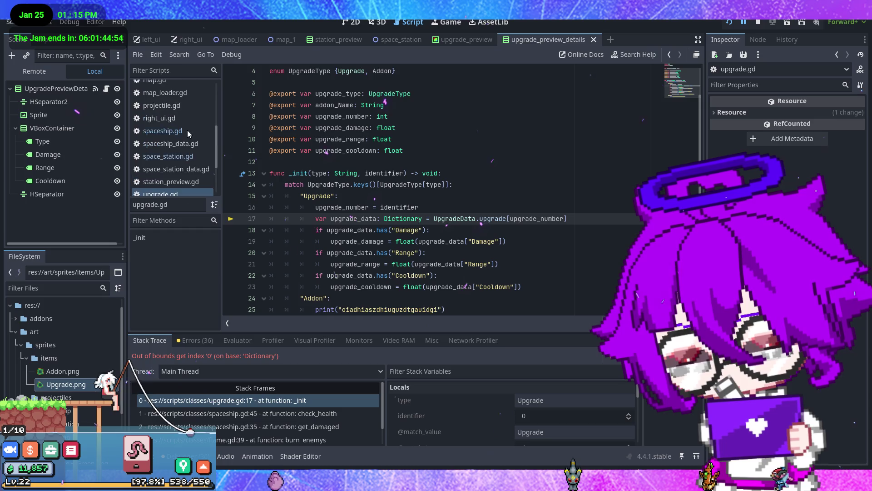
{"action": "left_click", "coordinate": [188, 130]}
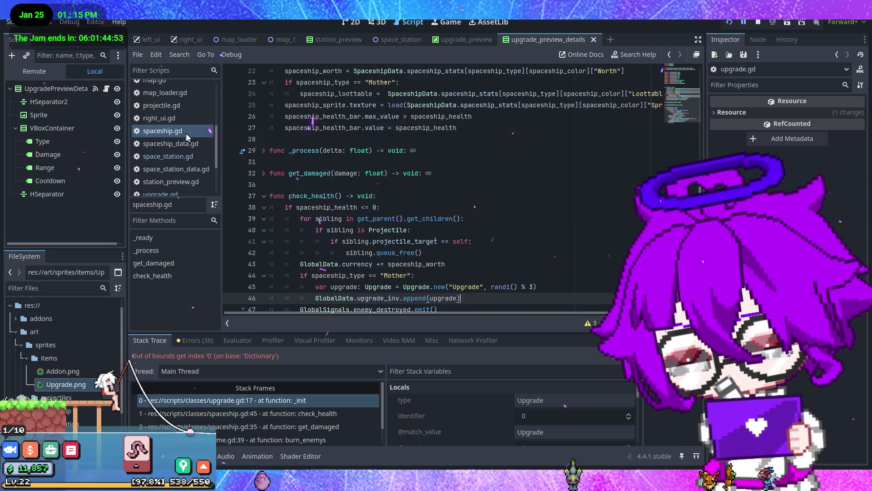
{"action": "left_click", "coordinate": [535, 286]}
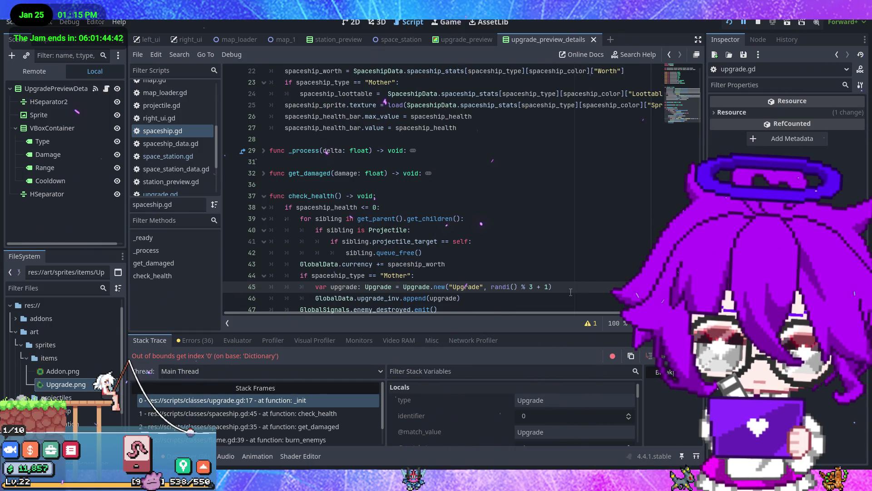
{"action": "left_click", "coordinate": [499, 288], "text": "ctrl"}
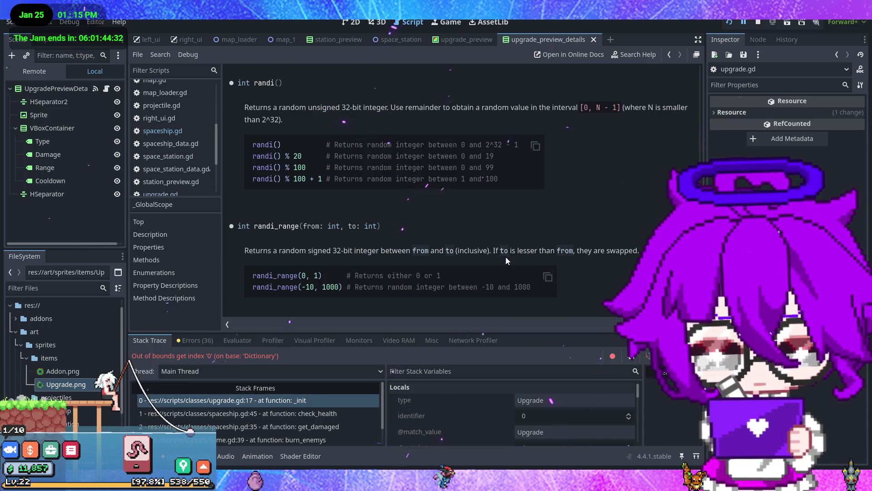
{"action": "left_click", "coordinate": [181, 131]}
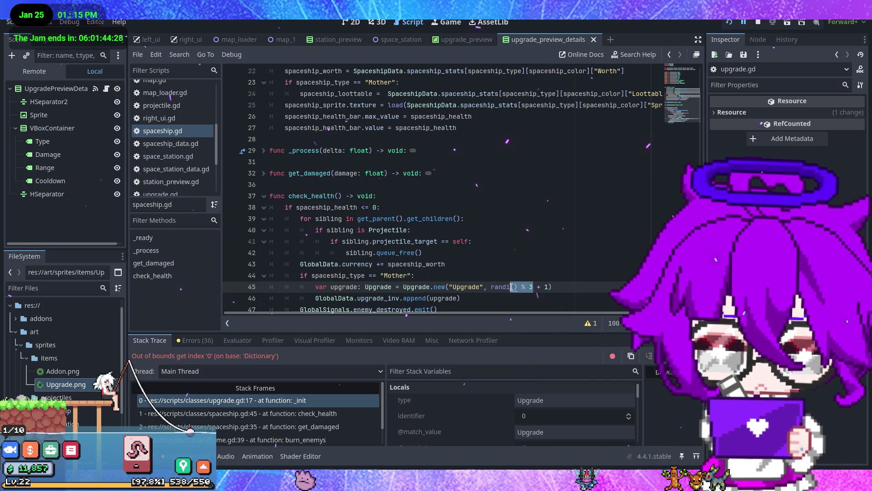
Replace the identifier with randi_range(1, 3) on line 45 and save spaceship.gd.
{"action": "type", "text": "r"}
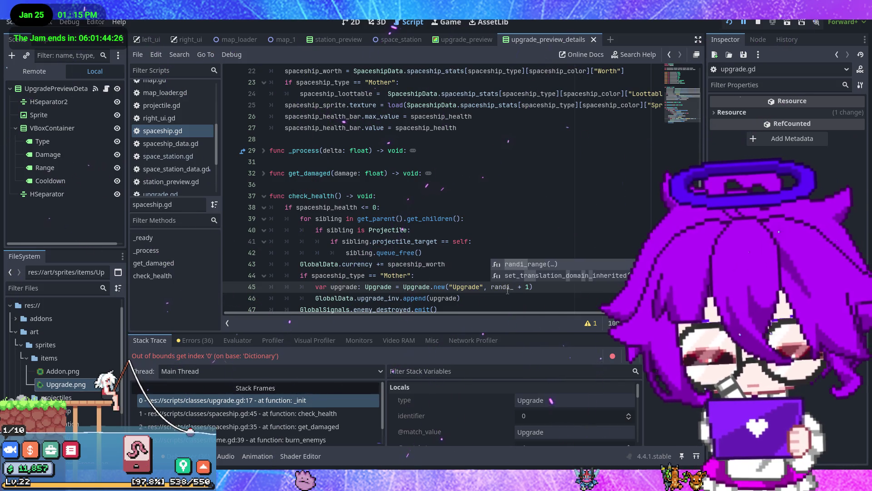
{"action": "key", "text": "Return"}
{"action": "type", "text": "1, "}
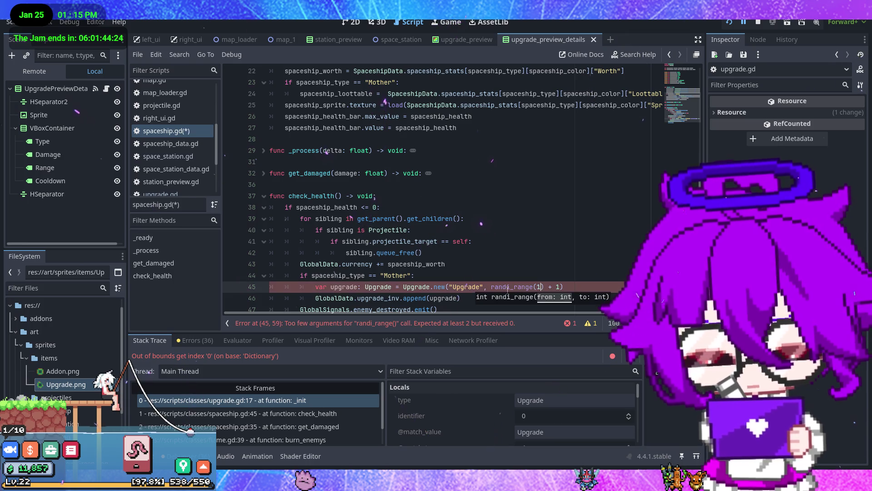
{"action": "type", "text": "3"}
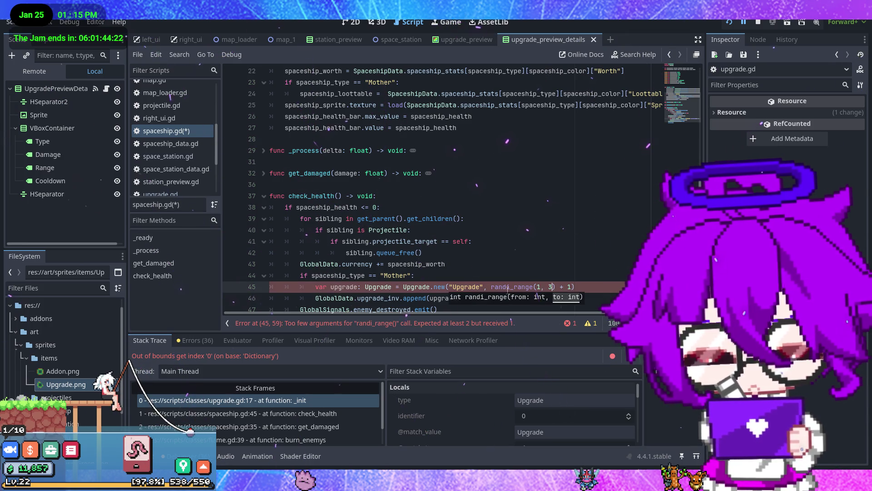
{"action": "key", "text": "Delete"}
{"action": "key", "text": "Delete"}
{"action": "key", "text": "Delete"}
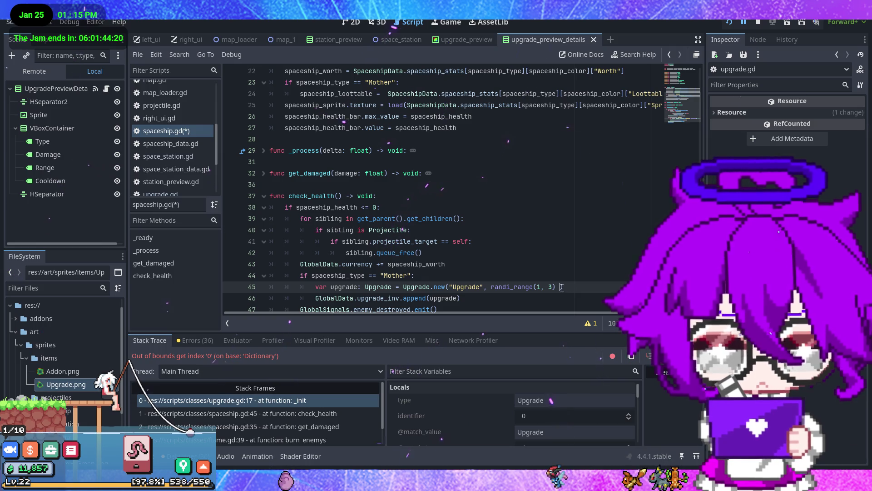
{"action": "key", "text": "ctrl+s"}
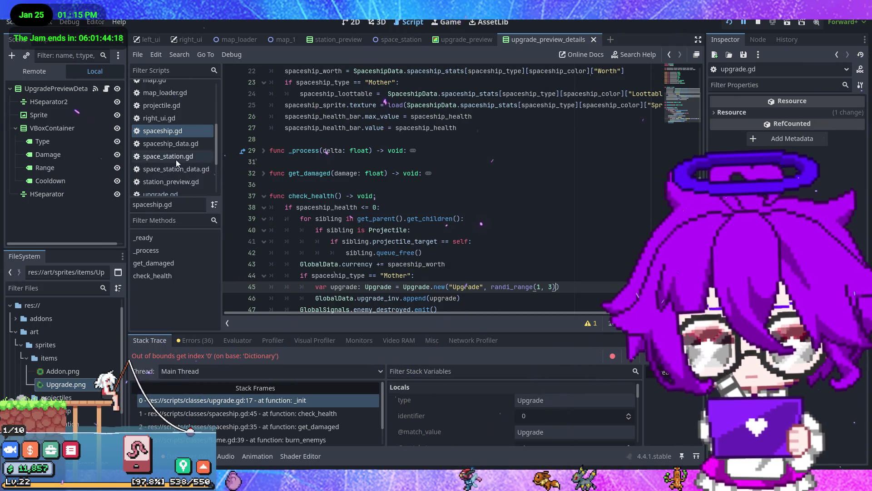
{"action": "scroll", "coordinate": [176, 182], "scroll_direction": "down", "scroll_amount": 3}
{"action": "left_click", "coordinate": [176, 190]}
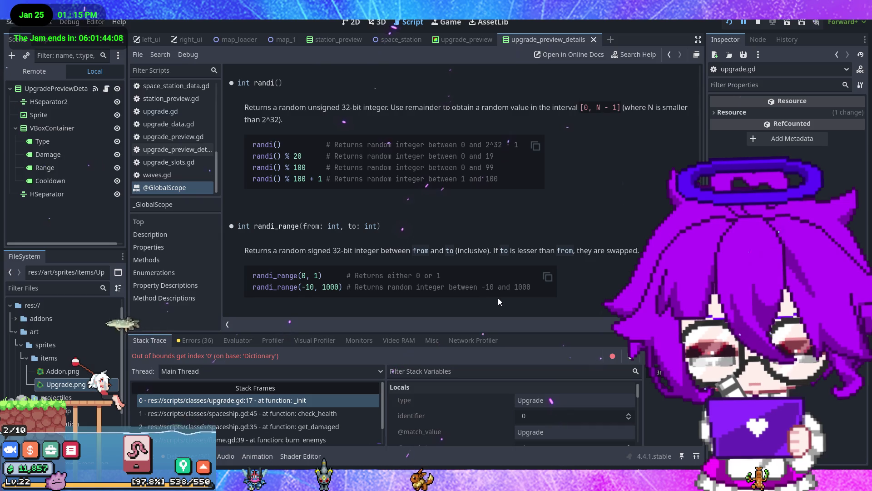
{"action": "left_click", "coordinate": [729, 22]}
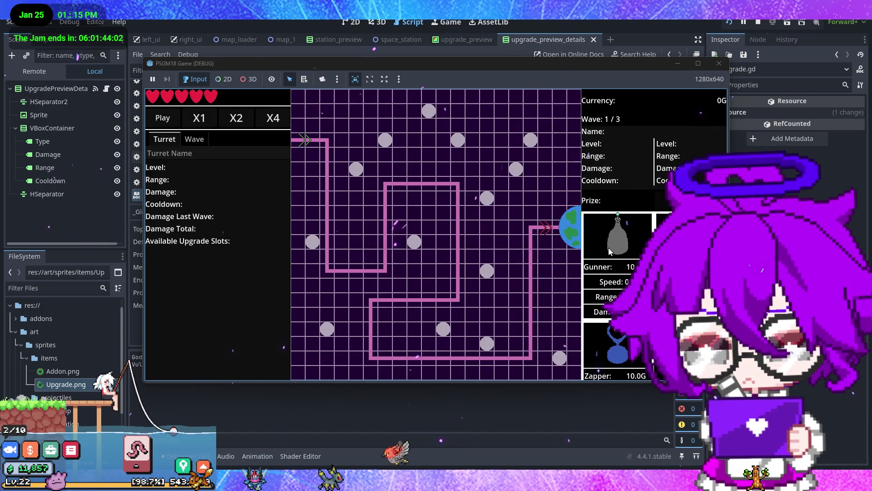
Place four red turrets beside the path and start the wave.
{"action": "left_click", "coordinate": [609, 248]}
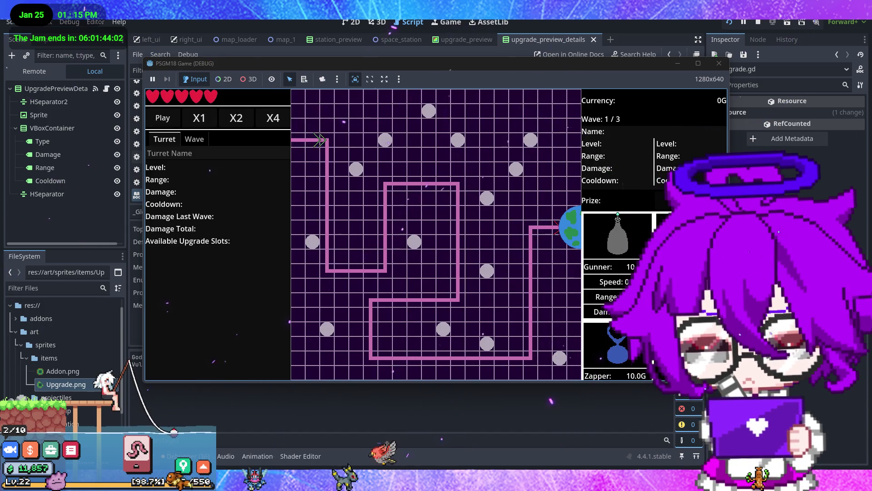
{"action": "left_click", "coordinate": [314, 157]}
{"action": "left_click", "coordinate": [343, 157]}
{"action": "left_click", "coordinate": [313, 166]}
{"action": "left_click", "coordinate": [341, 166]}
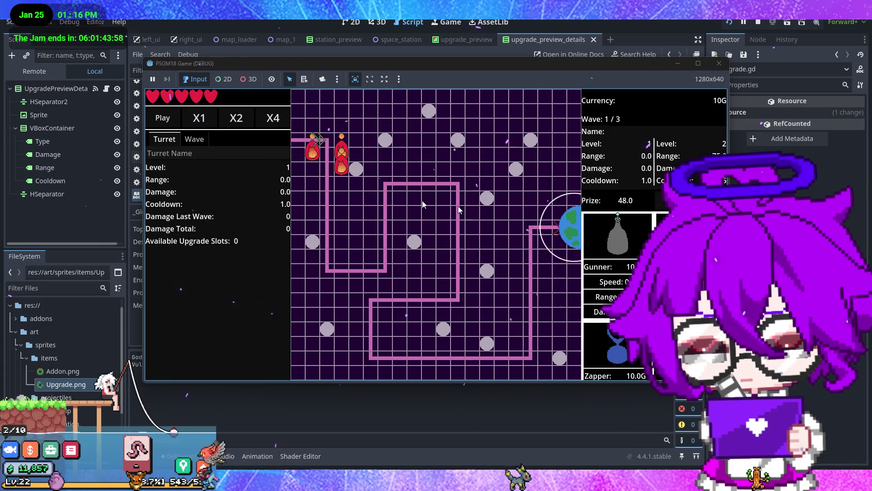
{"action": "left_click", "coordinate": [274, 122]}
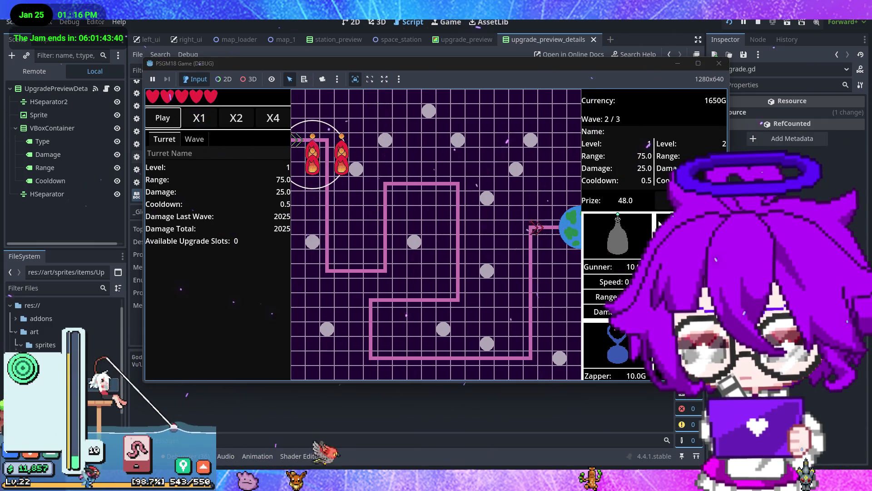
Upgrade the fire turrets, browse the available upgrades list, then stop the game.
{"action": "left_click", "coordinate": [666, 200]}
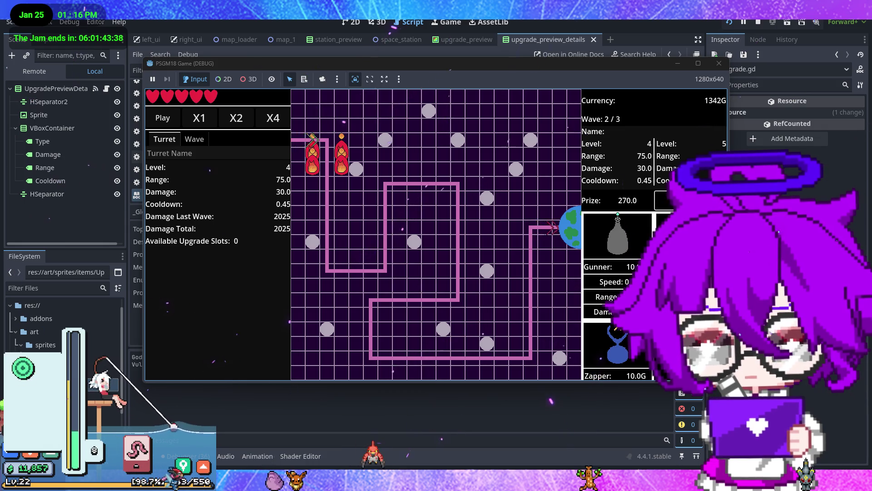
{"action": "left_click", "coordinate": [666, 200]}
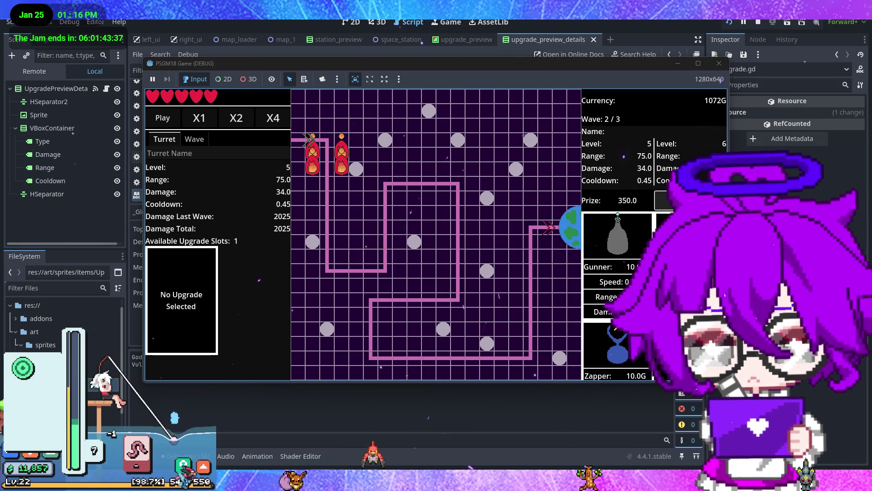
{"action": "left_click", "coordinate": [197, 288]}
{"action": "scroll", "coordinate": [205, 318], "scroll_direction": "down", "scroll_amount": 2}
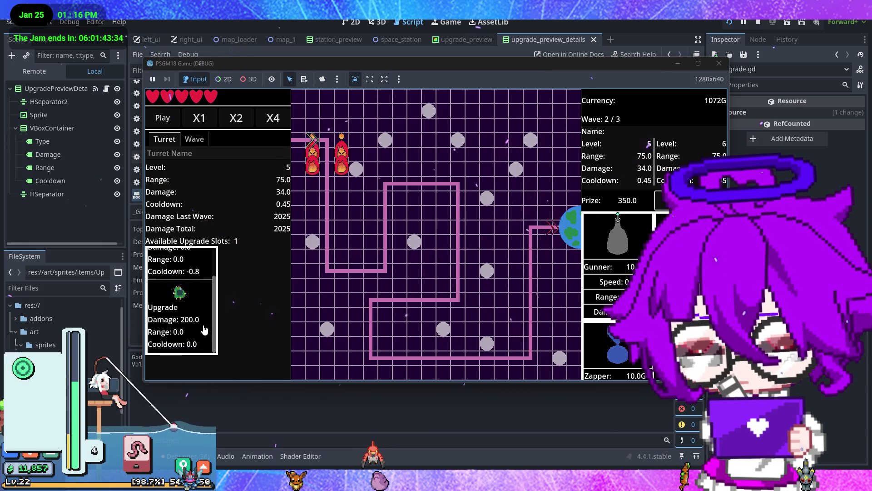
{"action": "scroll", "coordinate": [204, 329], "scroll_direction": "up", "scroll_amount": 2}
{"action": "scroll", "coordinate": [197, 286], "scroll_direction": "down", "scroll_amount": 2}
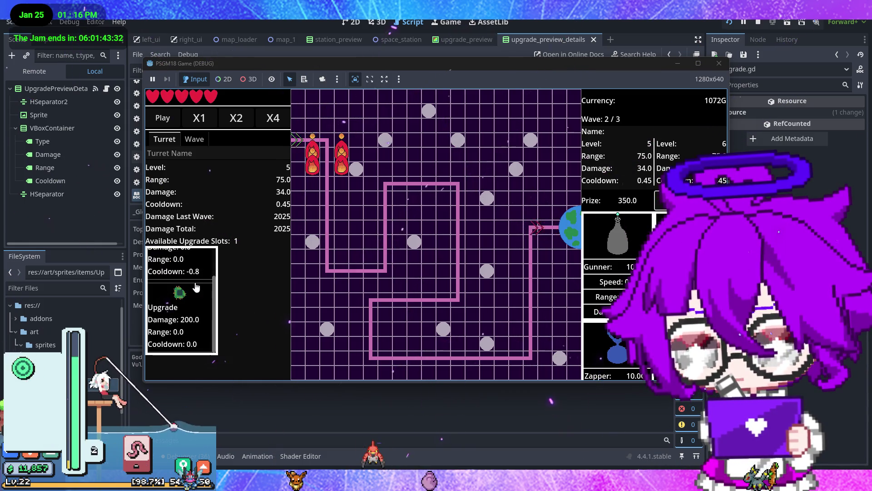
{"action": "scroll", "coordinate": [195, 300], "scroll_direction": "up", "scroll_amount": 2}
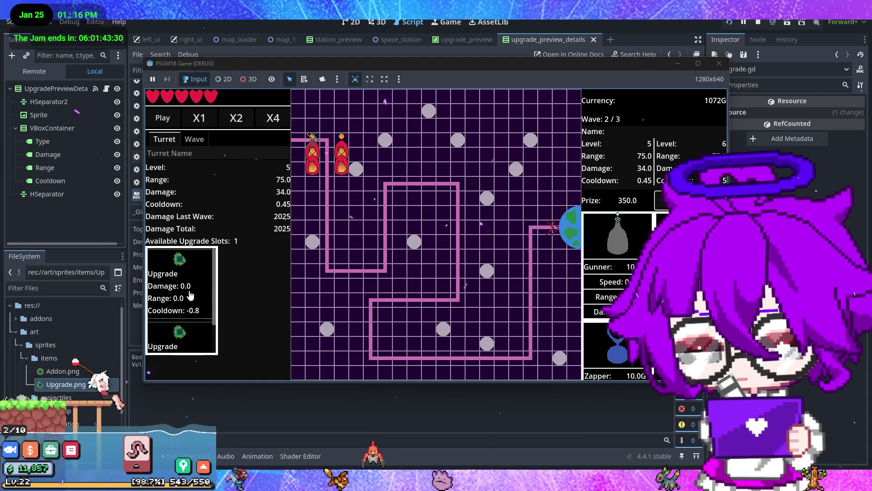
{"action": "left_click", "coordinate": [186, 286]}
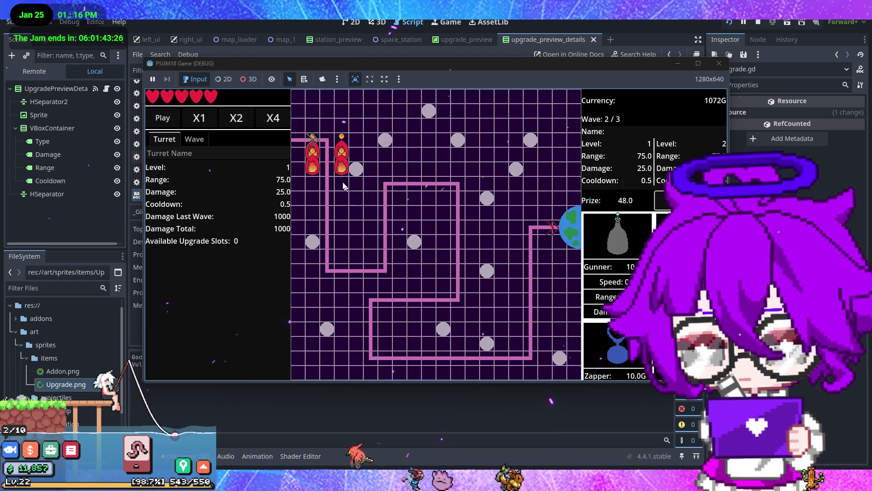
{"action": "left_click", "coordinate": [342, 154]}
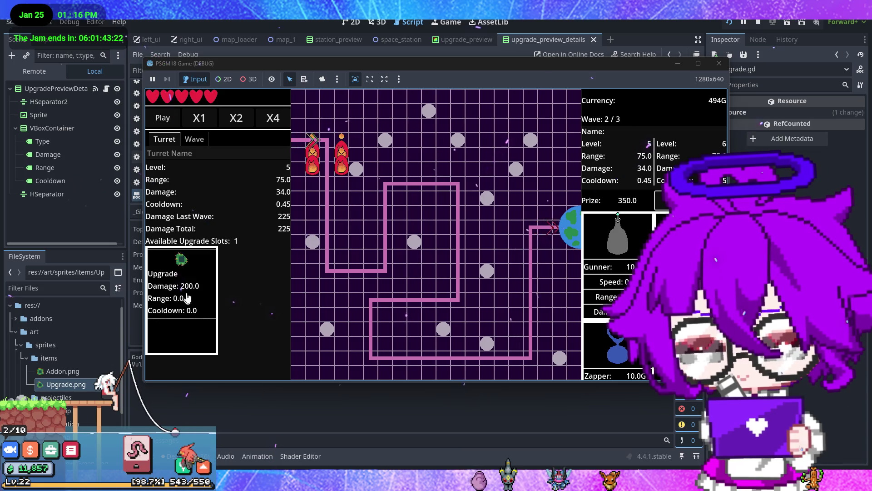
{"action": "left_click", "coordinate": [191, 296]}
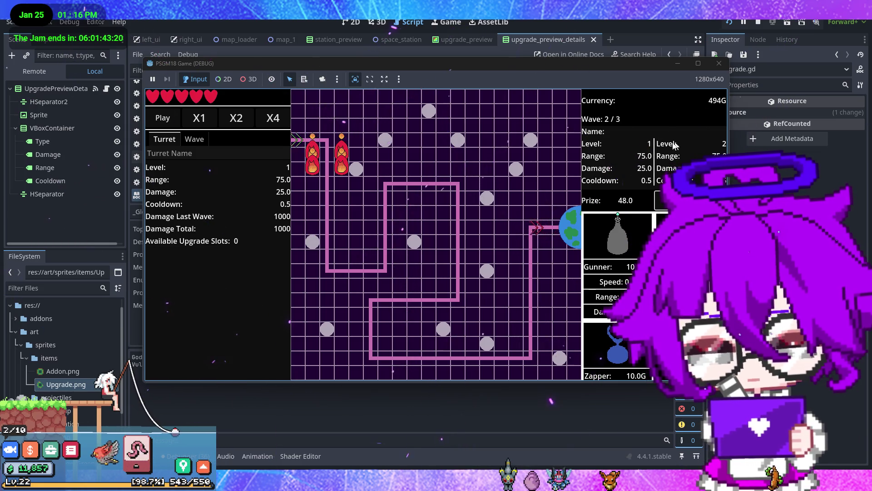
{"action": "left_click", "coordinate": [719, 63]}
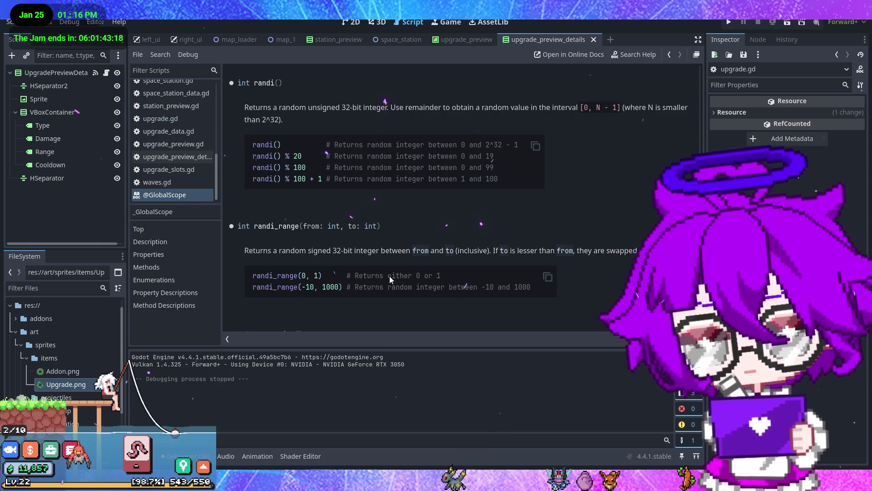
{"action": "right_click", "coordinate": [183, 195]}
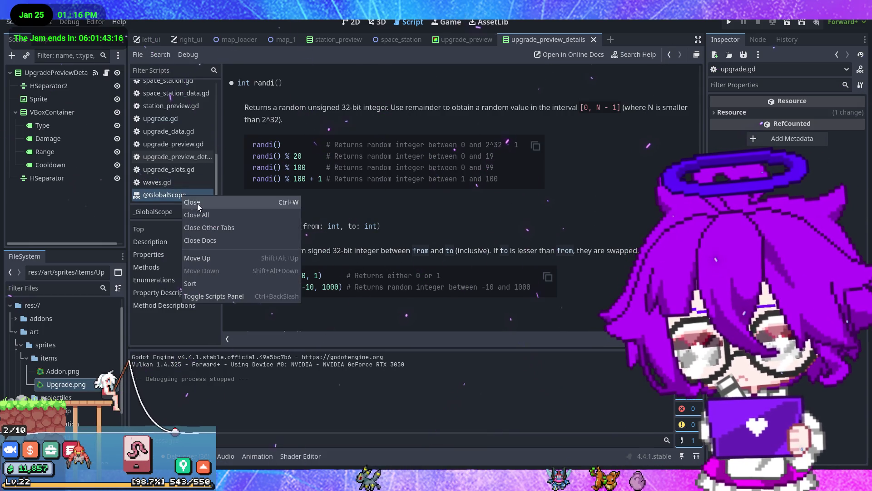
{"action": "left_click", "coordinate": [199, 205]}
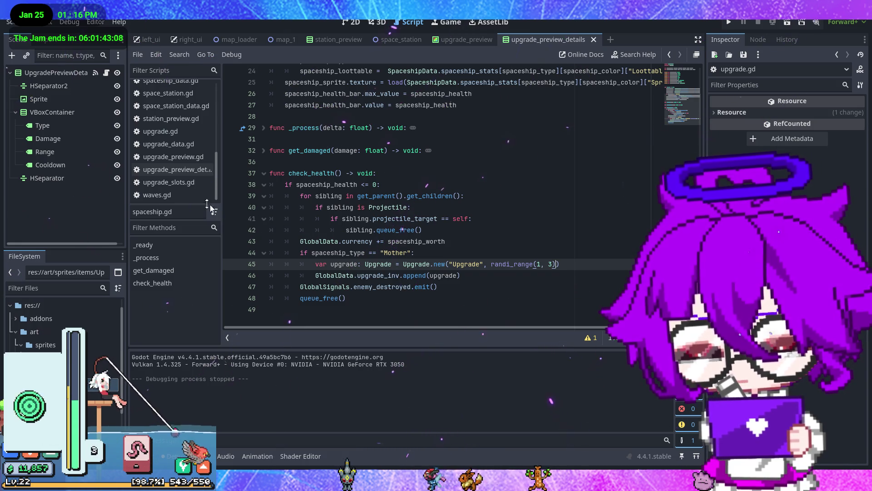
{"action": "scroll", "coordinate": [189, 200], "scroll_direction": "up", "scroll_amount": 1}
{"action": "left_click", "coordinate": [168, 172]}
{"action": "scroll", "coordinate": [169, 181], "scroll_direction": "up", "scroll_amount": 3}
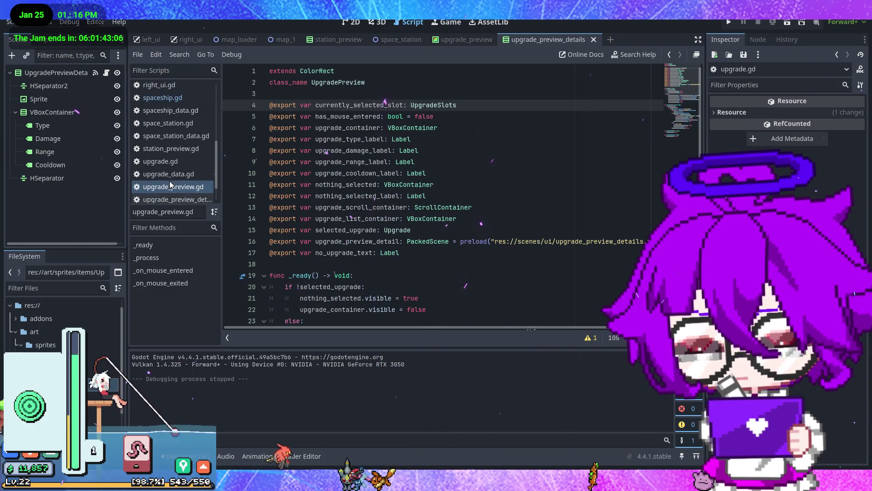
{"action": "scroll", "coordinate": [172, 178], "scroll_direction": "up", "scroll_amount": 3}
{"action": "left_click", "coordinate": [182, 174]}
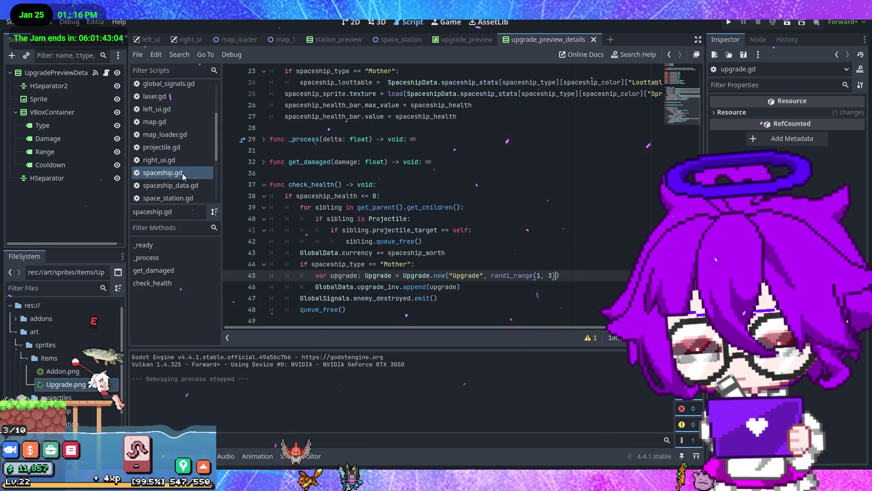
{"action": "left_click", "coordinate": [729, 23]}
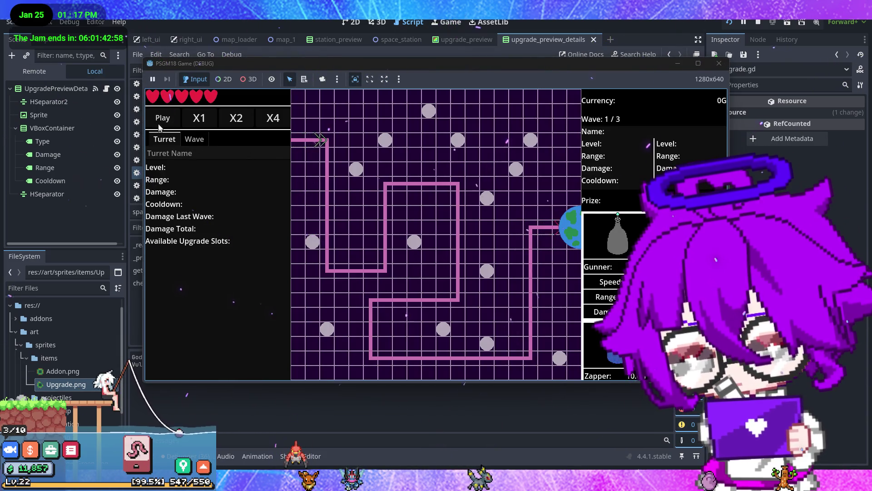
{"action": "left_click", "coordinate": [39, 73]}
Select GlobalData in the remote tree, then at 4x speed place two fire turrets and start a wave.
{"action": "left_click", "coordinate": [15, 195]}
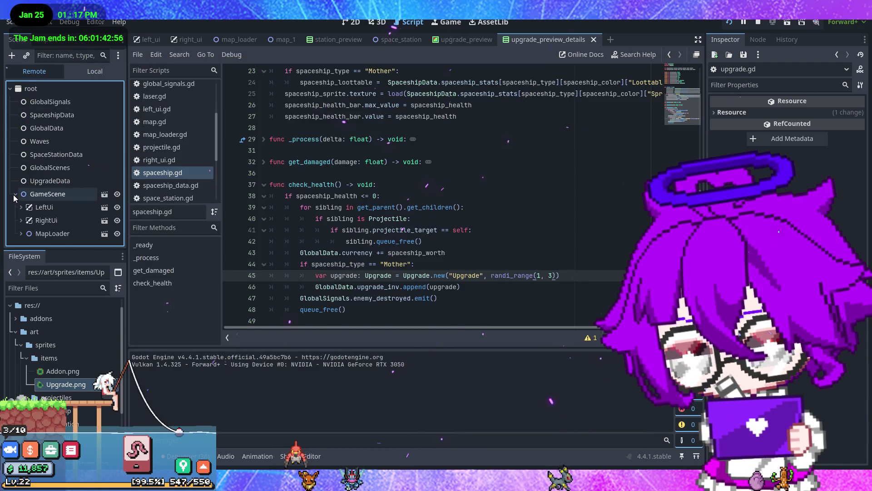
{"action": "left_click", "coordinate": [21, 234]}
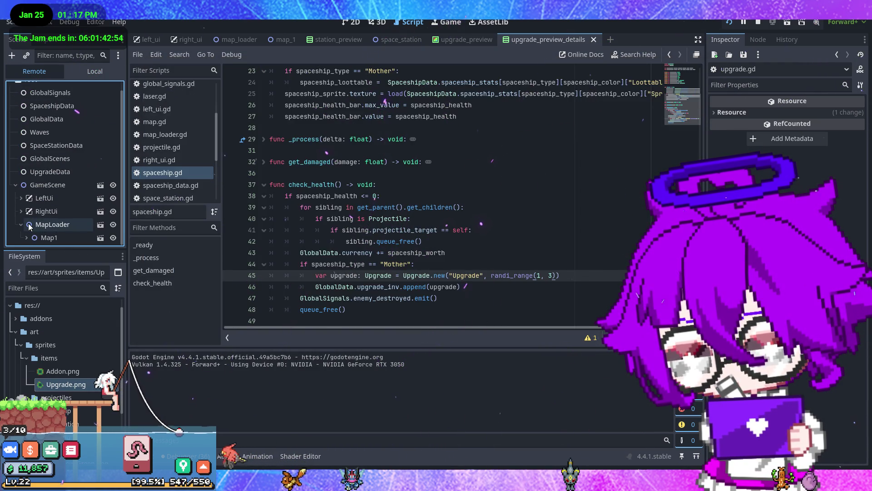
{"action": "left_click", "coordinate": [67, 118]}
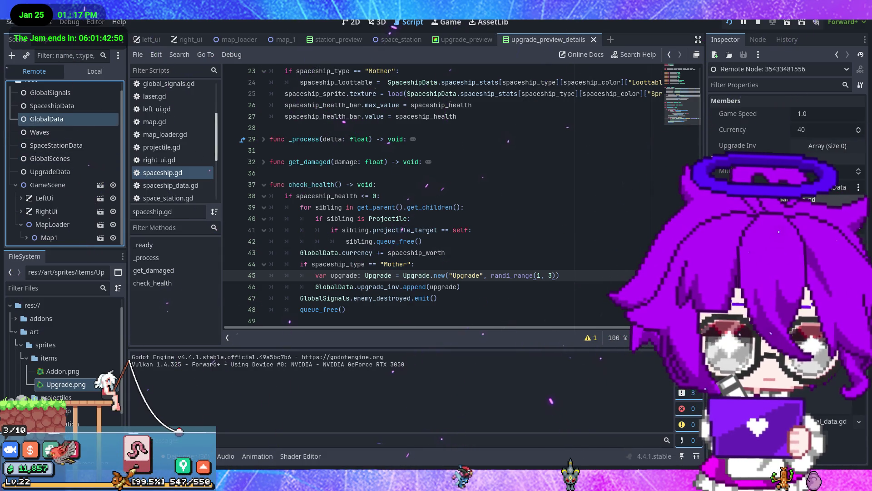
{"action": "key", "text": "alt+Tab"}
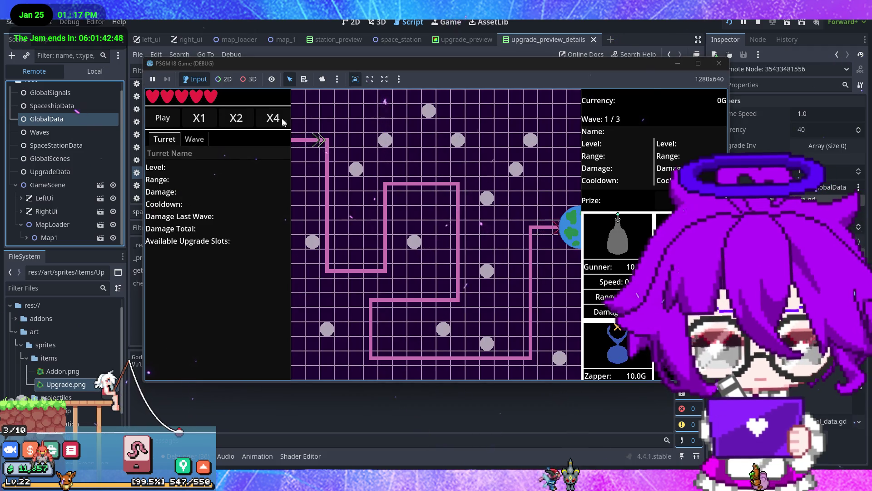
{"action": "left_click", "coordinate": [282, 120]}
{"action": "left_click", "coordinate": [313, 149]}
{"action": "left_click", "coordinate": [342, 156]}
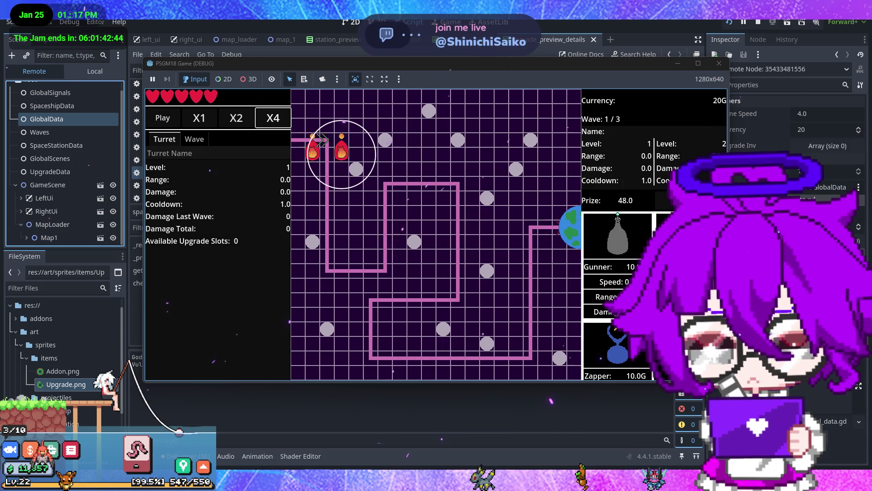
{"action": "left_click", "coordinate": [339, 173]}
{"action": "left_click", "coordinate": [163, 118]}
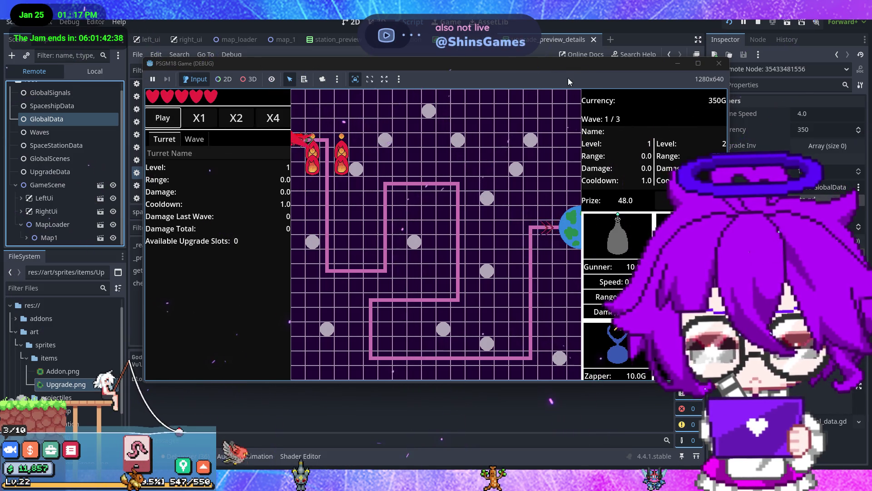
Inspect the two Upgrade objects in GlobalData's Upgrade Inv, then stop the game.
{"action": "left_click", "coordinate": [810, 146]}
{"action": "left_click", "coordinate": [68, 118]}
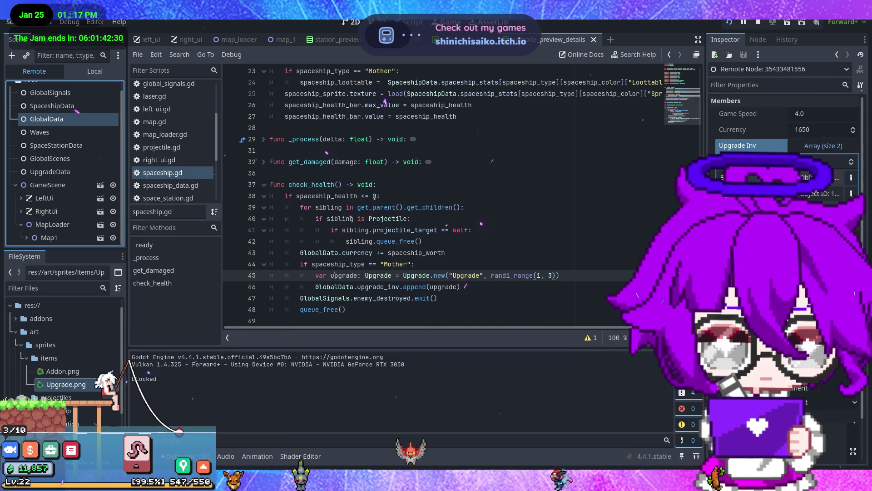
{"action": "left_click", "coordinate": [809, 194]}
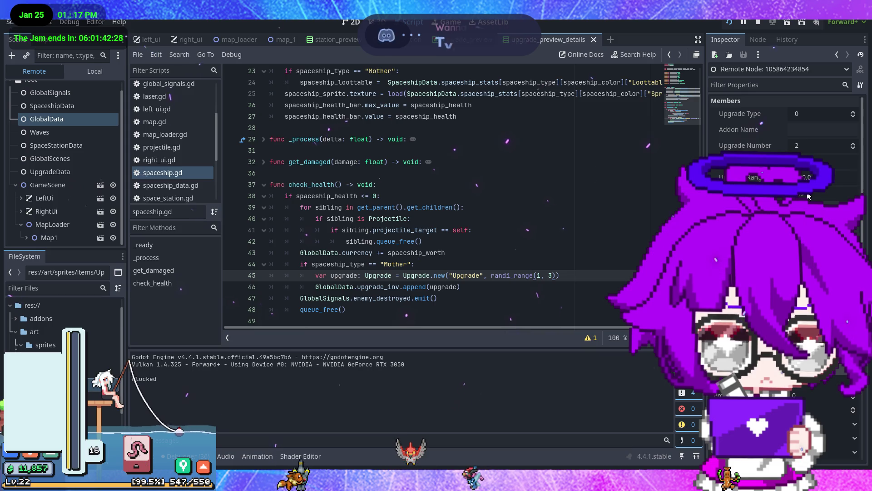
{"action": "mouse_move", "coordinate": [615, 459]}
{"action": "left_click", "coordinate": [601, 397]}
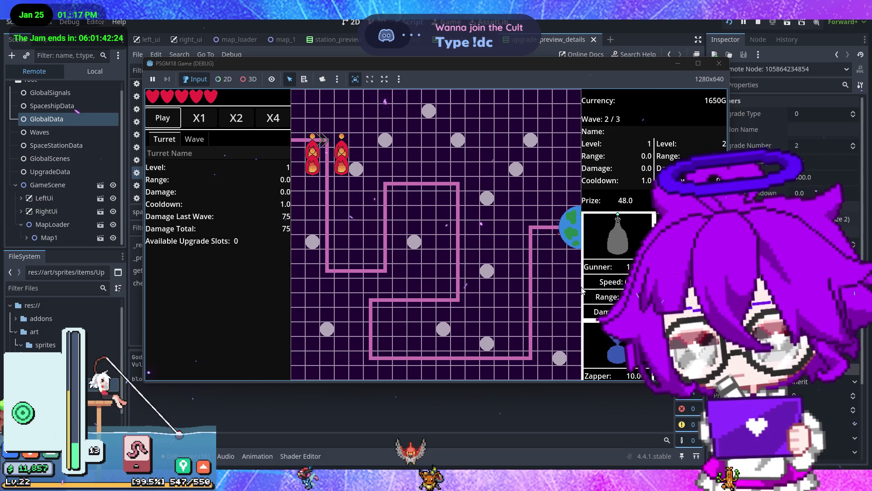
{"action": "left_click", "coordinate": [719, 63]}
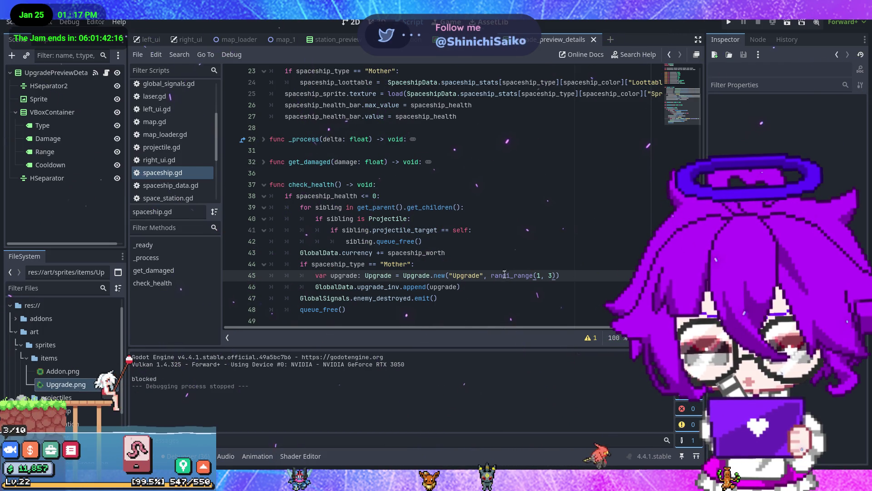
Add print("Received upgrade") after the upgrade_inv.append line, save spaceship.gd, and run the game.
{"action": "scroll", "coordinate": [414, 270], "scroll_direction": "up", "scroll_amount": 7}
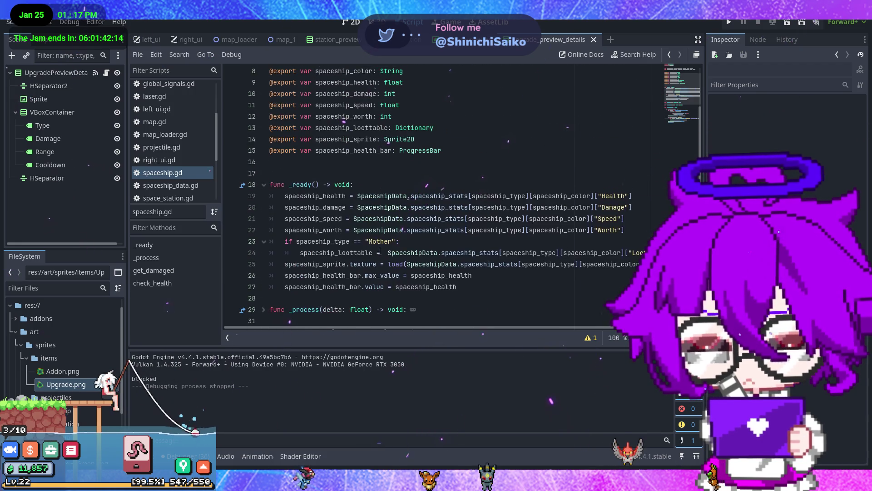
{"action": "scroll", "coordinate": [380, 252], "scroll_direction": "down", "scroll_amount": 4}
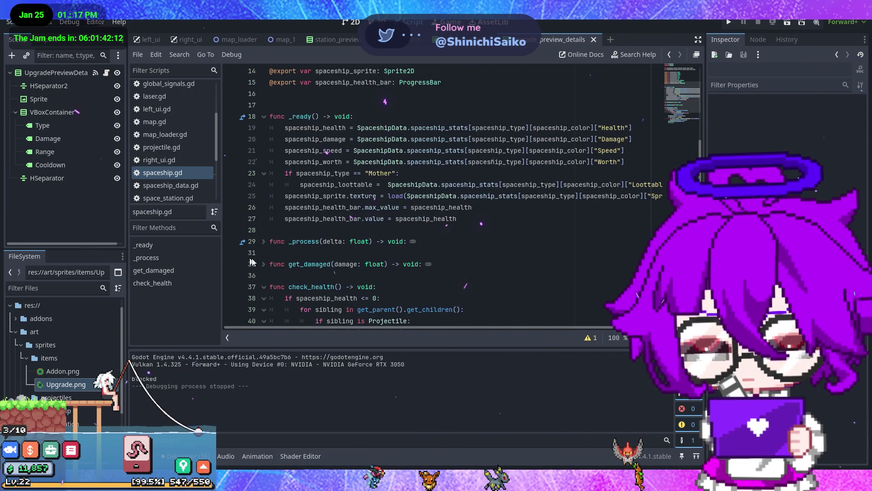
{"action": "left_click", "coordinate": [264, 241]}
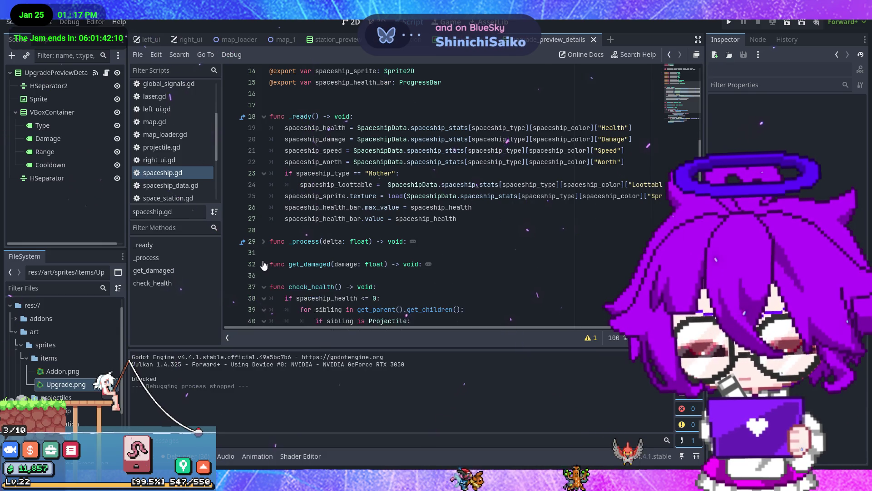
{"action": "scroll", "coordinate": [424, 273], "scroll_direction": "down", "scroll_amount": 3}
{"action": "left_click", "coordinate": [517, 276]}
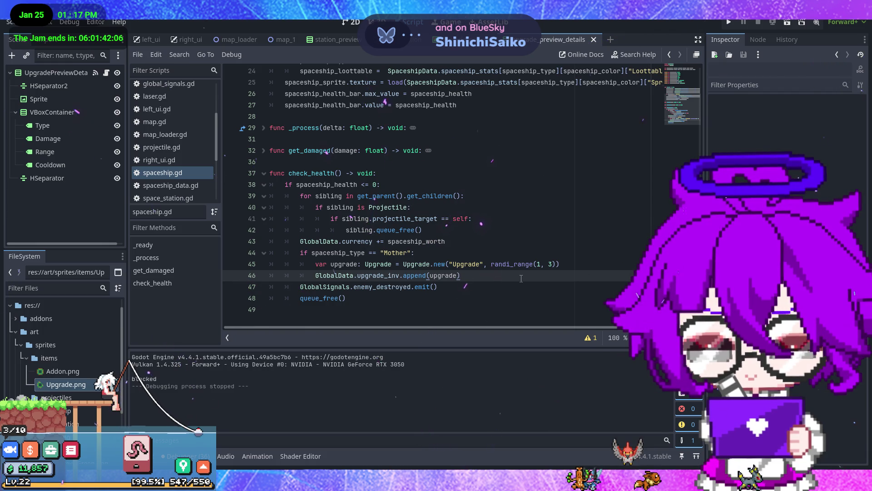
{"action": "key", "text": "Return"}
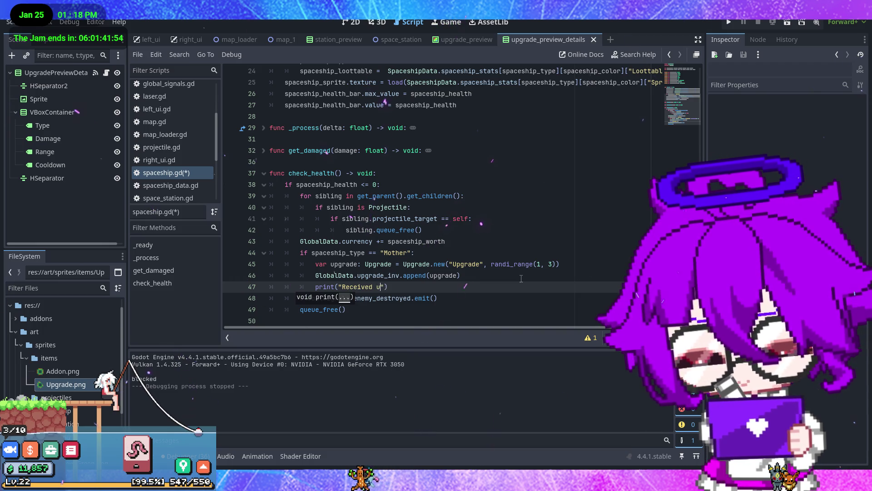
{"action": "key", "text": "ctrl+s"}
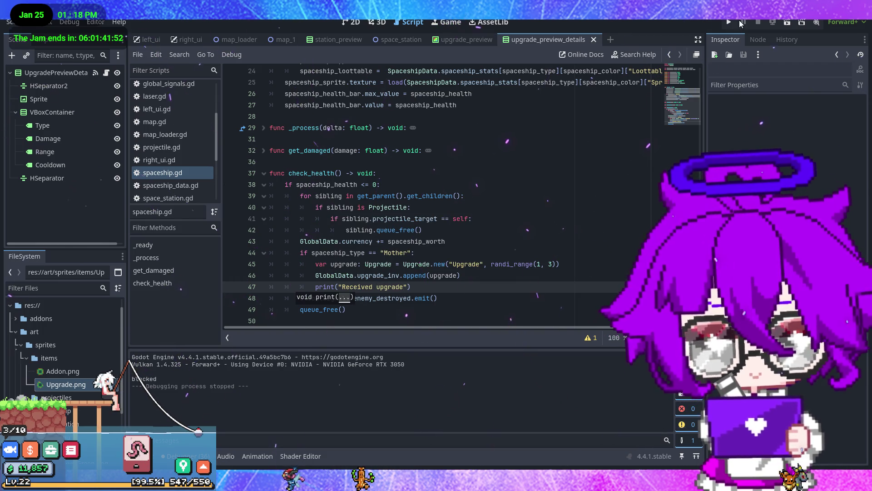
{"action": "key", "text": "F5"}
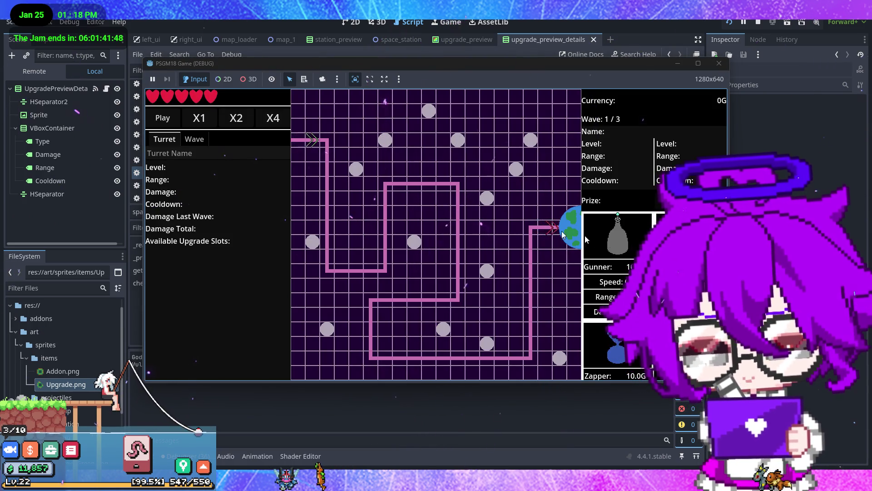
Place three flame turrets, play the first wave, and stop once "Received upgrade" prints twice.
{"action": "left_click", "coordinate": [564, 231]}
{"action": "left_click_drag", "start_coordinate": [634, 236], "coordinate": [313, 156]}
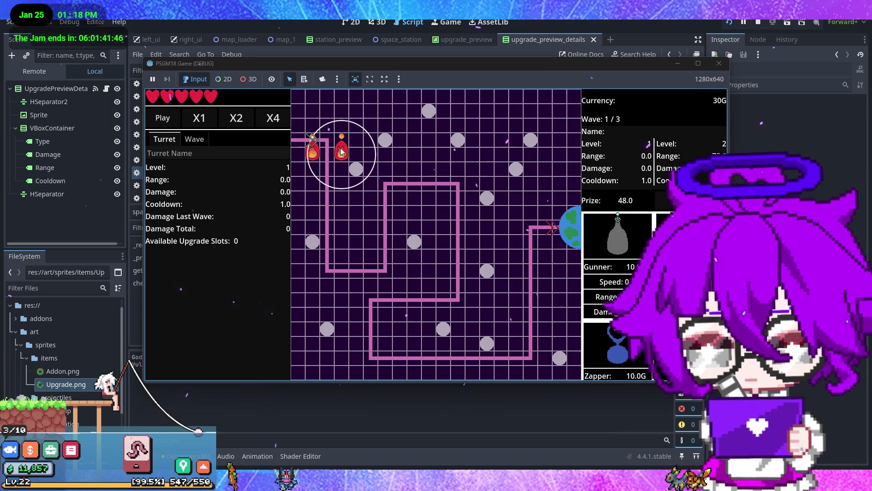
{"action": "left_click", "coordinate": [342, 154]}
{"action": "left_click", "coordinate": [341, 166]}
{"action": "left_click", "coordinate": [313, 166]}
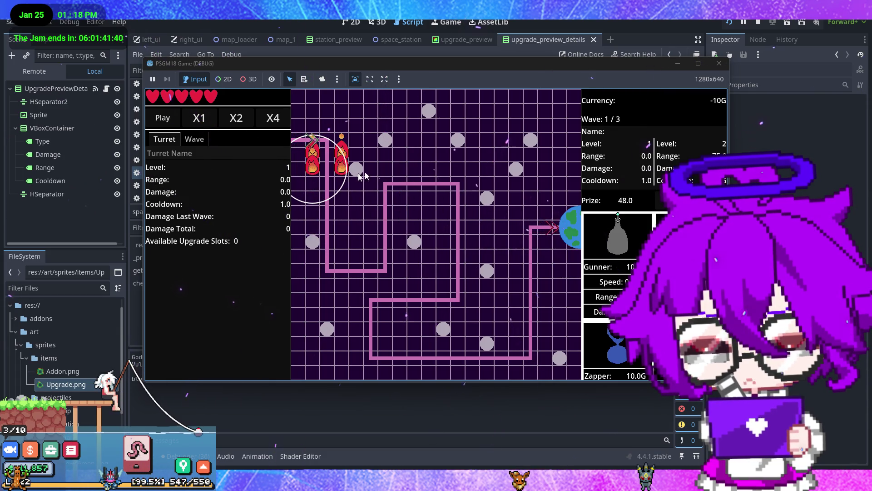
{"action": "left_click", "coordinate": [163, 122]}
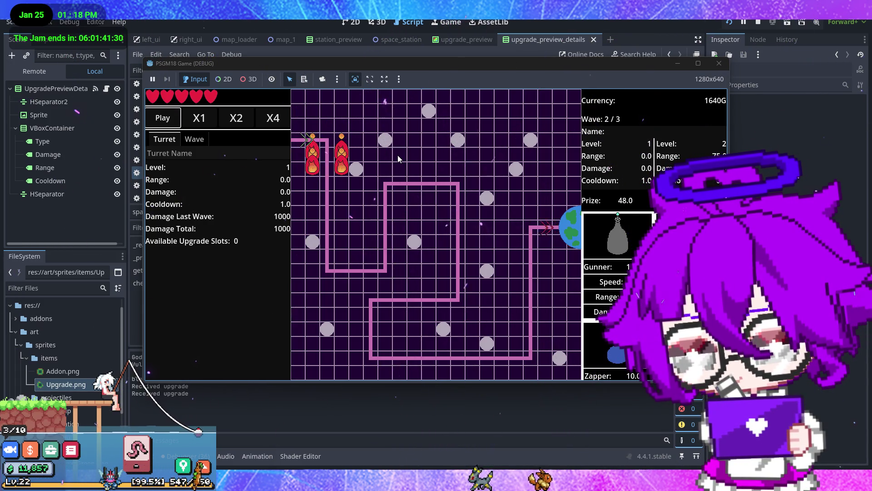
{"action": "left_click", "coordinate": [719, 64]}
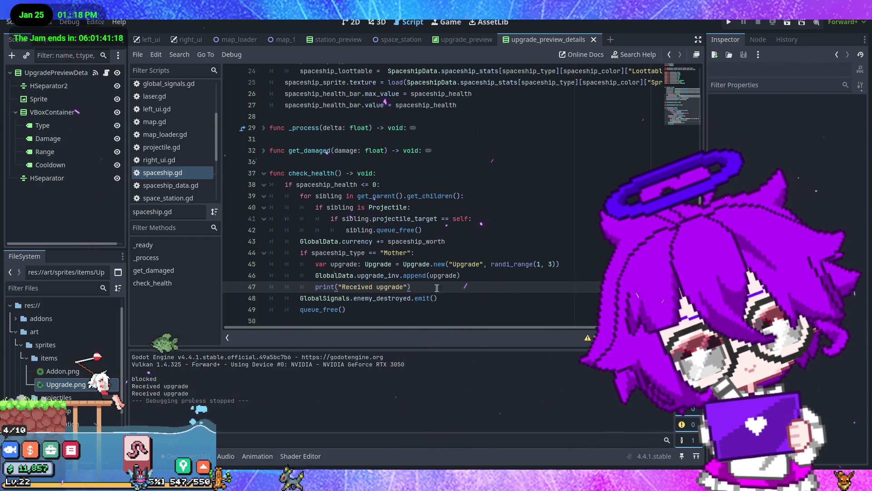
Add a print("-----") line after the currency line and save.
{"action": "left_click_drag", "start_coordinate": [428, 289], "coordinate": [335, 286]}
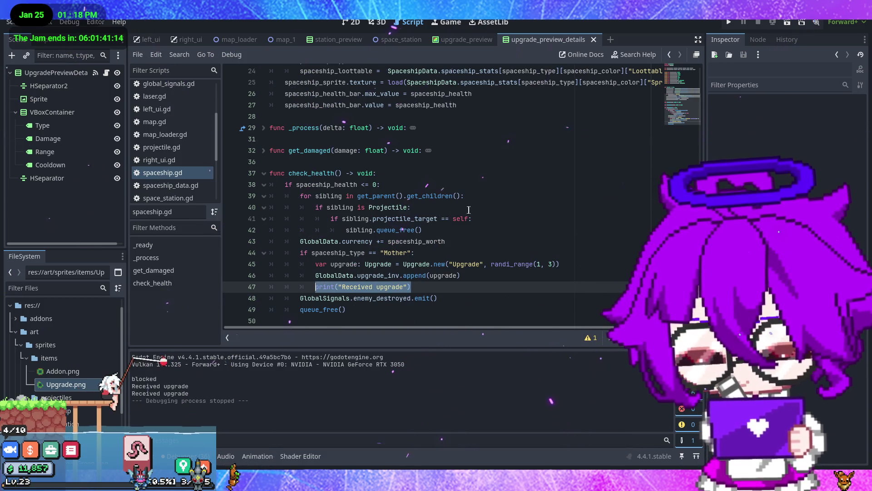
{"action": "left_click", "coordinate": [471, 245]}
{"action": "key", "text": "Return"}
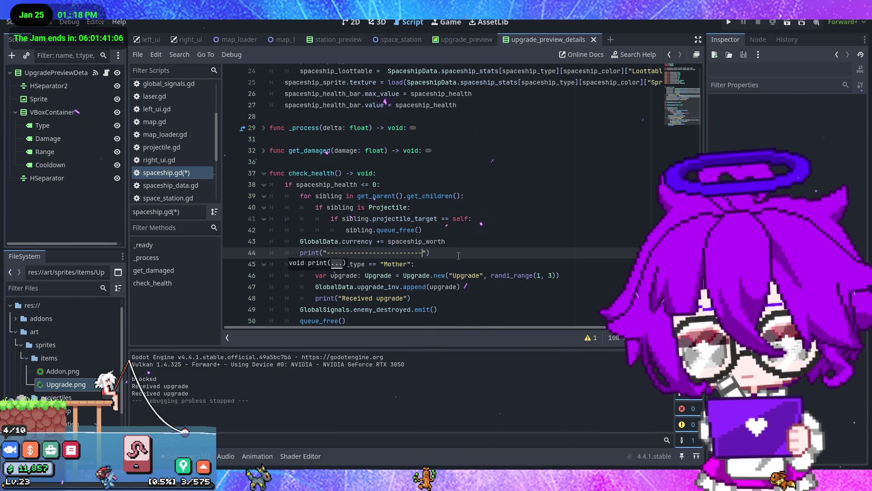
{"action": "key", "text": "ctrl+s"}
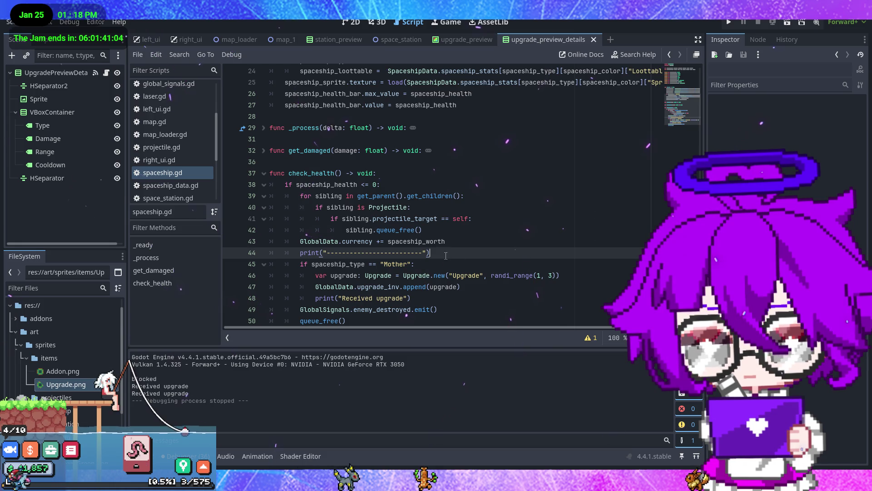
Paste the print as check_health's first line, change it to plus signs, save, and run.
{"action": "left_click_drag", "start_coordinate": [446, 256], "coordinate": [301, 256]}
{"action": "key", "text": "ctrl+c"}
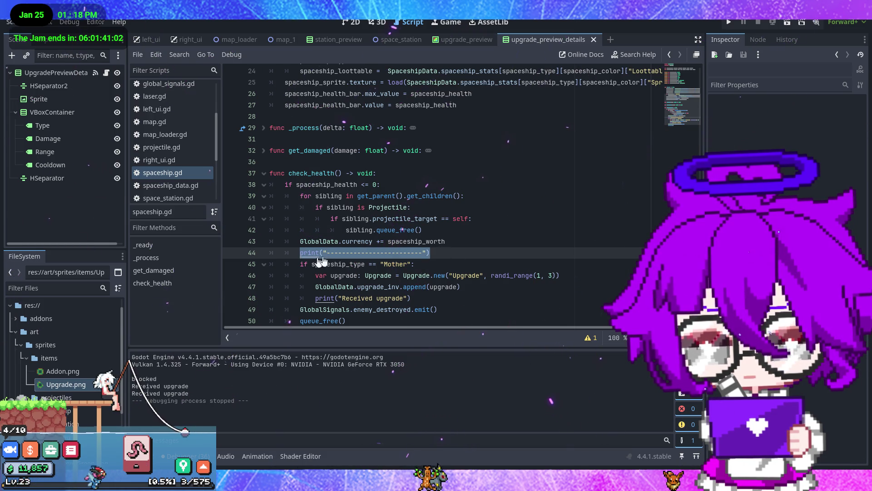
{"action": "left_click", "coordinate": [400, 175]}
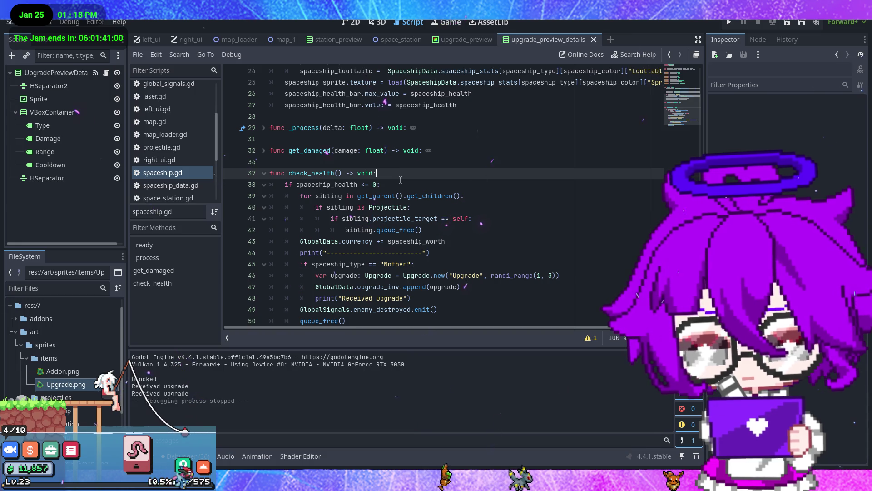
{"action": "key", "text": "Return"}
{"action": "key", "text": "ctrl+v"}
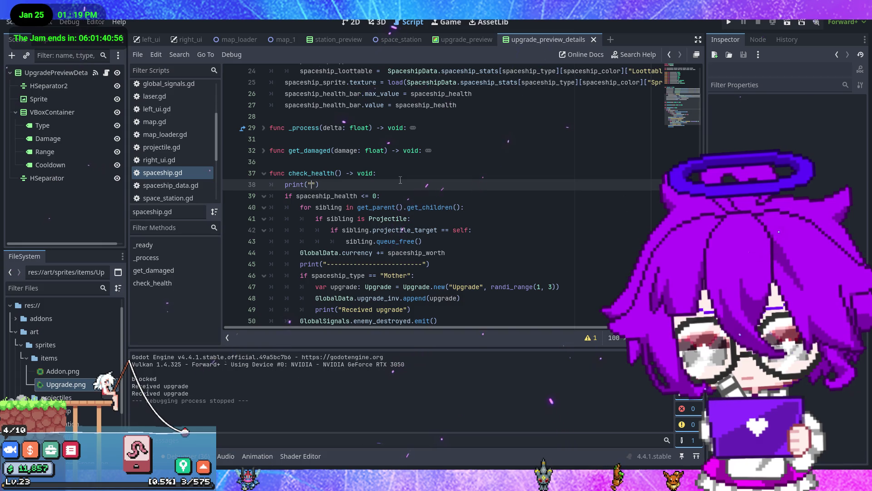
{"action": "type", "text": "+++++++++++++++++++++++++++++++"}
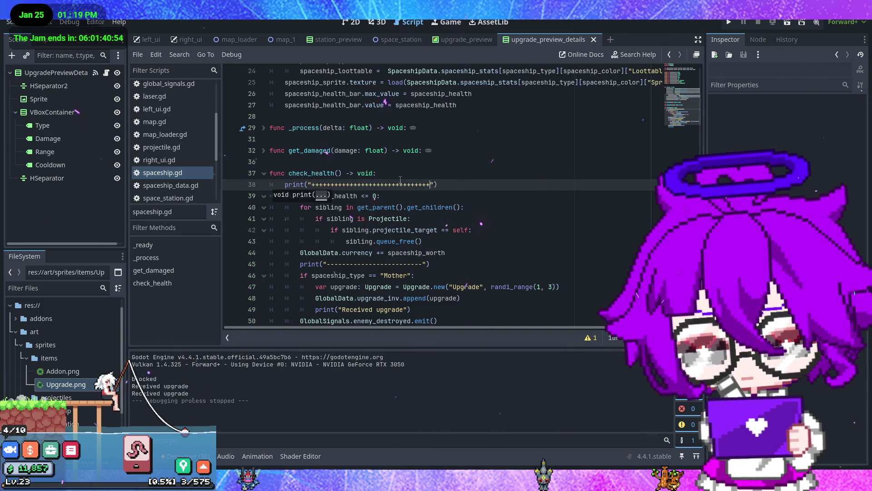
{"action": "key", "text": "ctrl+s"}
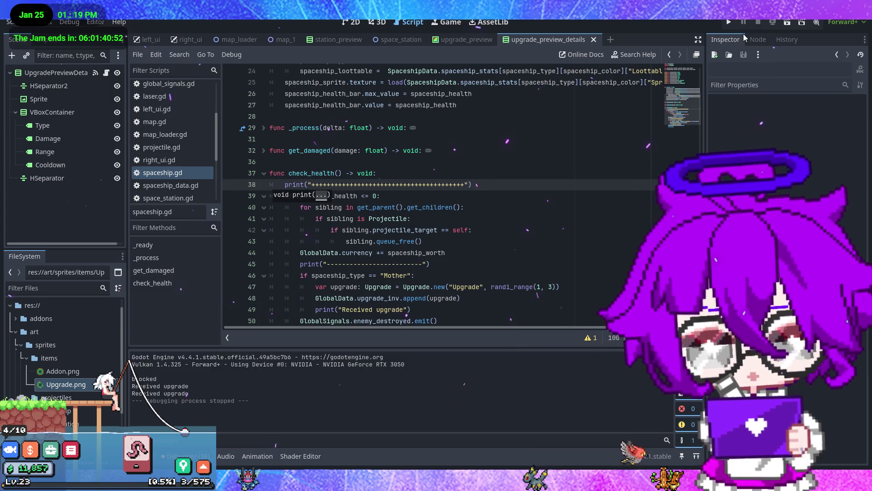
{"action": "left_click", "coordinate": [729, 22]}
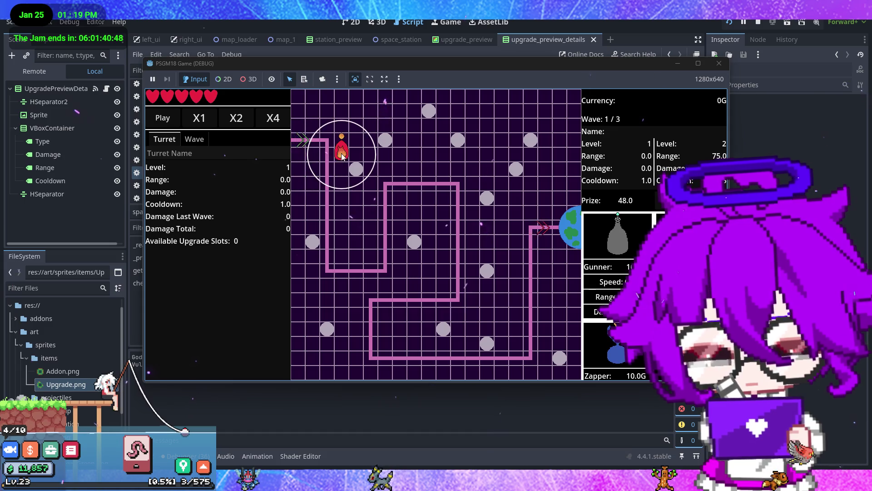
Place two more flame turrets near the path start, start the wave, then return to the script editor.
{"action": "left_click", "coordinate": [313, 152]}
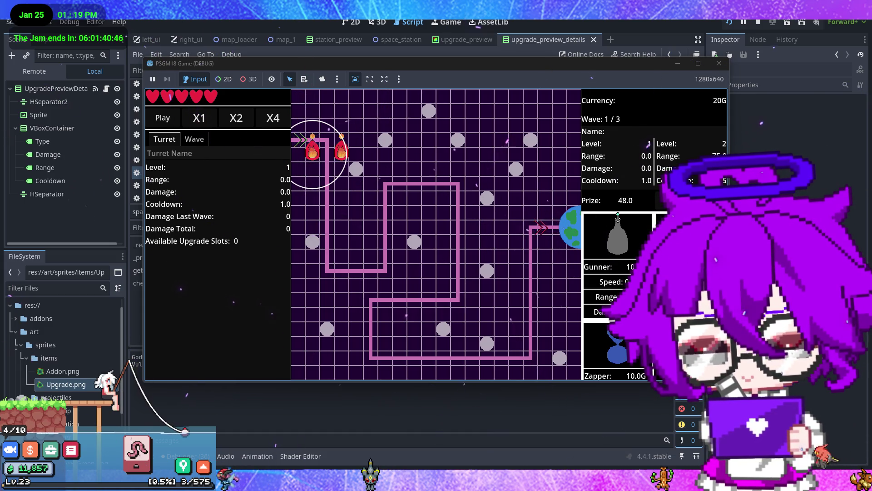
{"action": "left_click", "coordinate": [342, 166]}
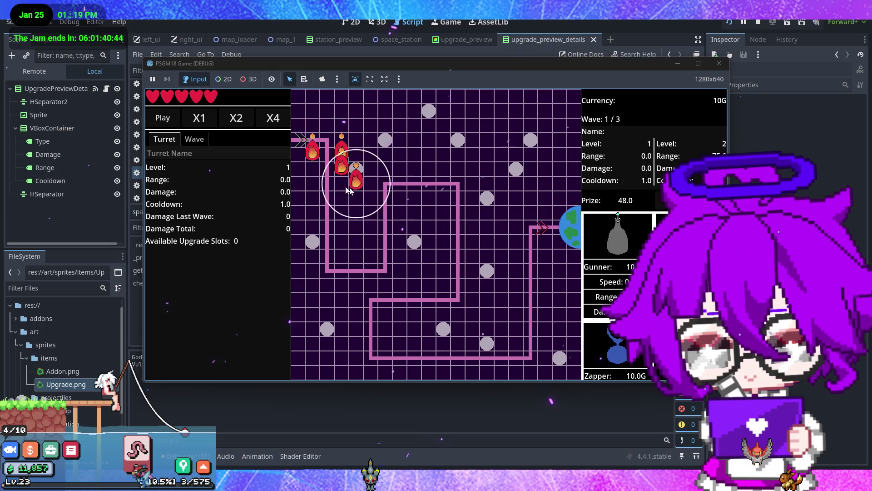
{"action": "left_click", "coordinate": [171, 116]}
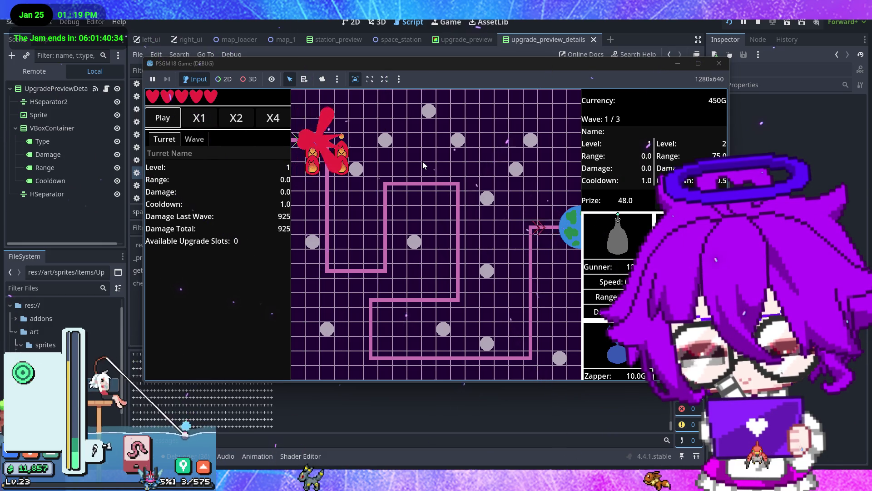
{"action": "left_click", "coordinate": [388, 405]}
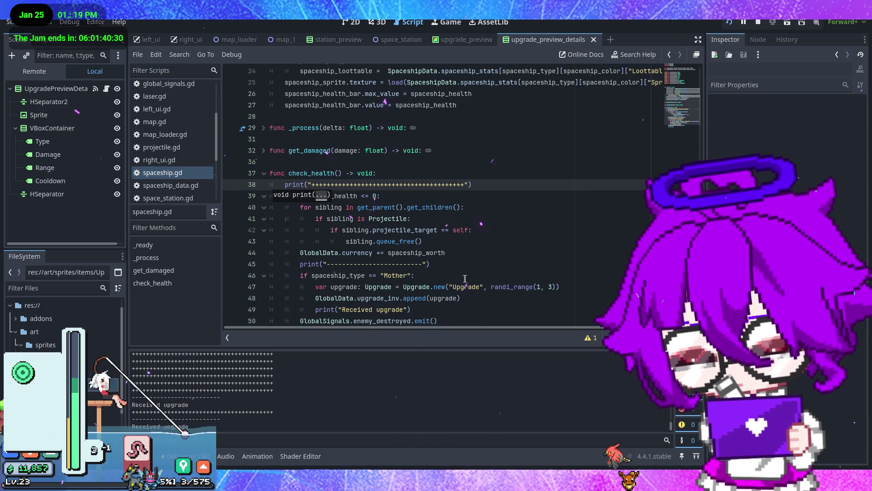
Unfold get_damaged and inspect check_health, including the dashed and 'Received upgrade' print lines.
{"action": "left_click", "coordinate": [264, 150]}
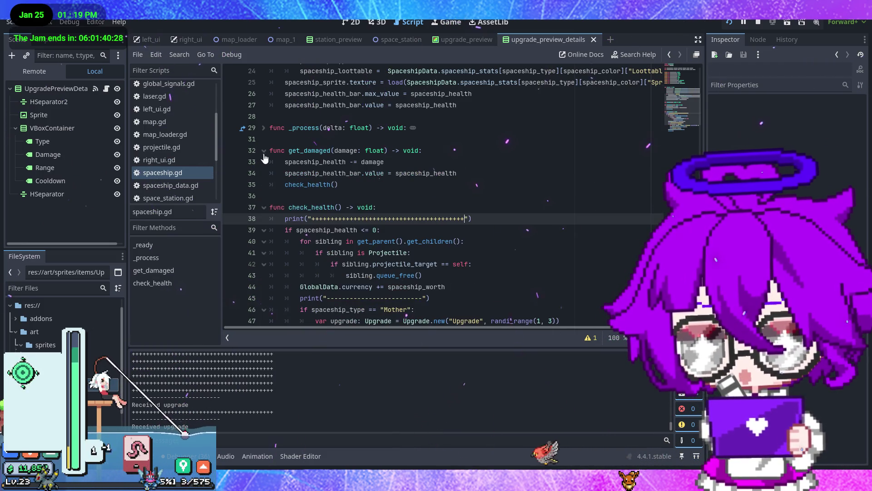
{"action": "left_click", "coordinate": [437, 184]}
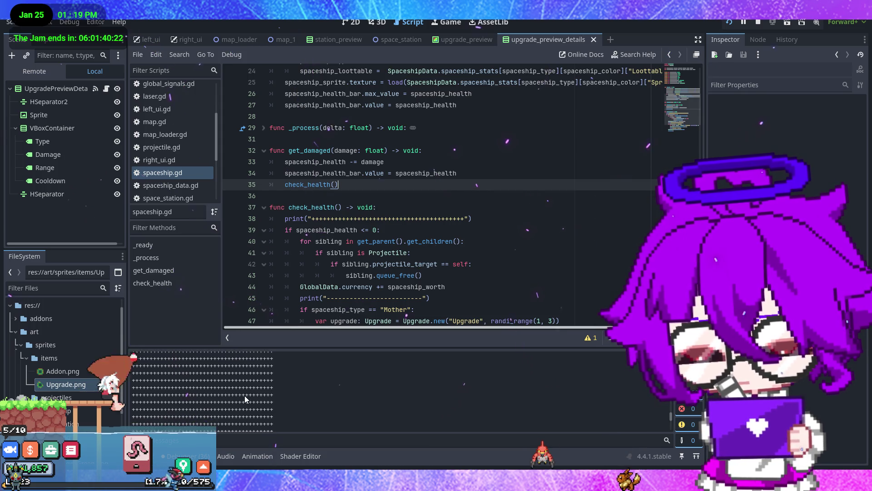
{"action": "scroll", "coordinate": [402, 209], "scroll_direction": "down", "scroll_amount": 1}
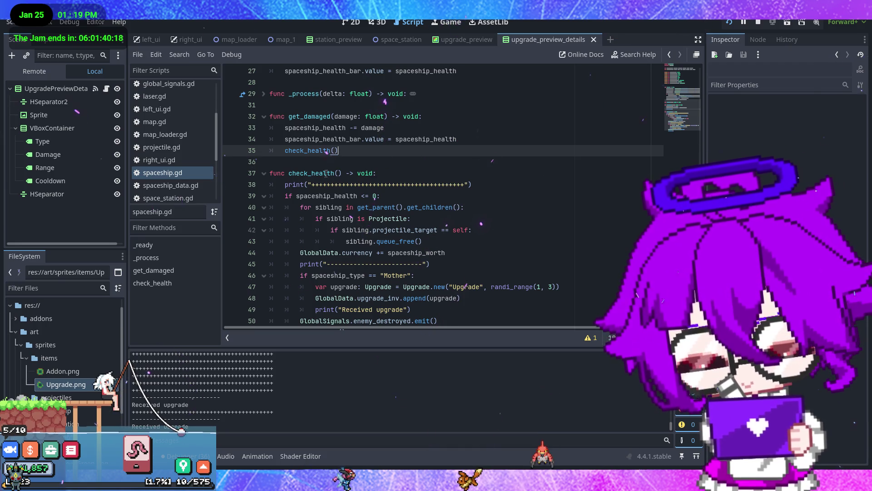
{"action": "scroll", "coordinate": [338, 151], "scroll_direction": "down", "scroll_amount": 1}
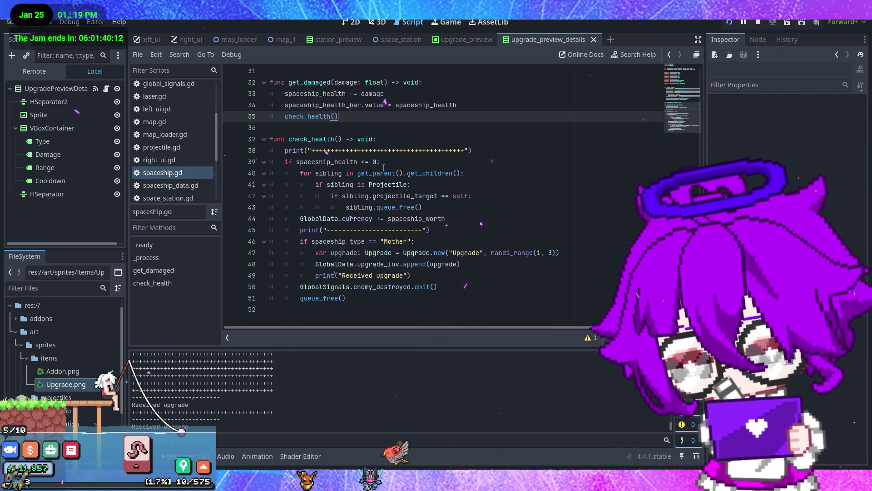
{"action": "left_click", "coordinate": [460, 226]}
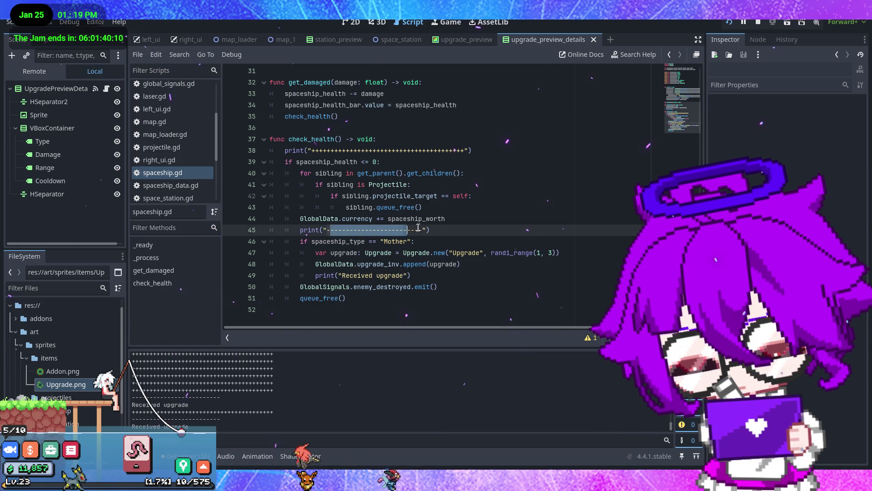
{"action": "left_click", "coordinate": [423, 272]}
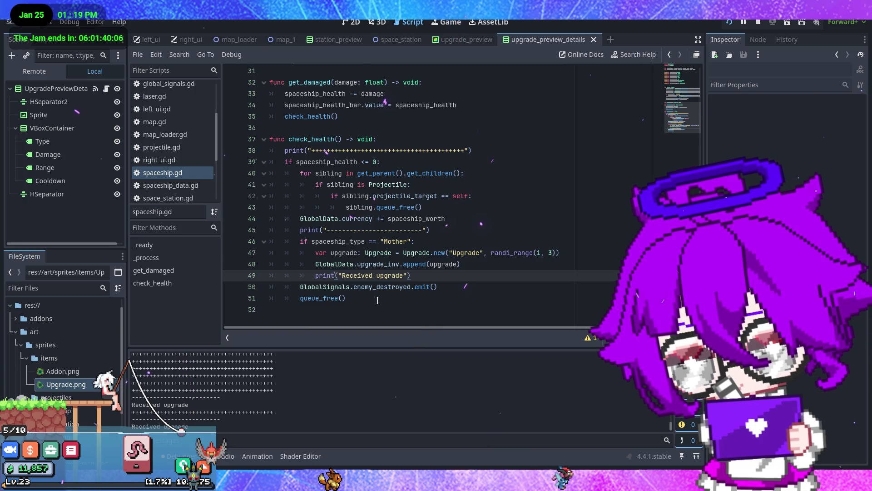
Change queue_free() to free() on line 51 of spaceship.gd and run the game again.
{"action": "left_click", "coordinate": [324, 300]}
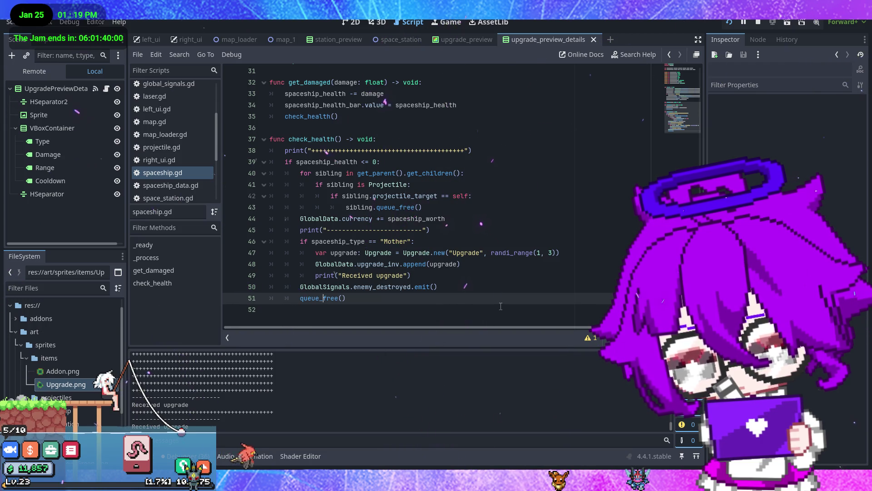
{"action": "key", "text": "BackSpace"}
{"action": "key", "text": "BackSpace"}
{"action": "key", "text": "BackSpace"}
{"action": "key", "text": "Escape"}
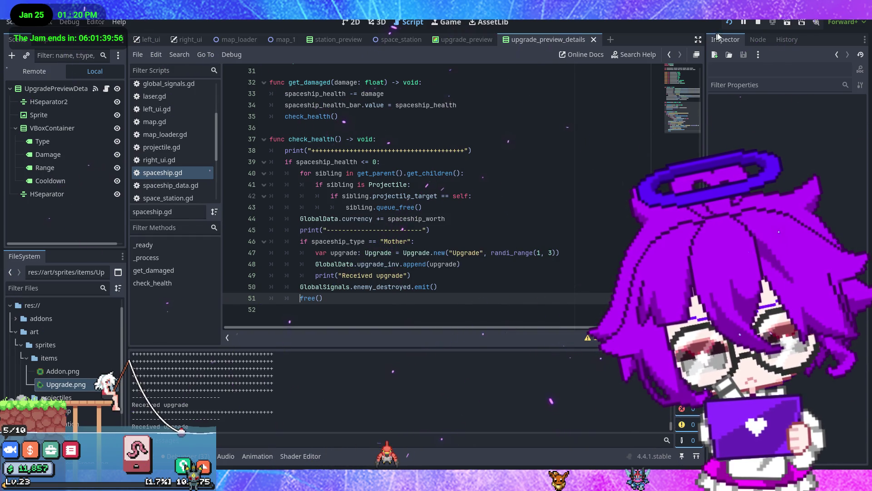
{"action": "key", "text": "F5"}
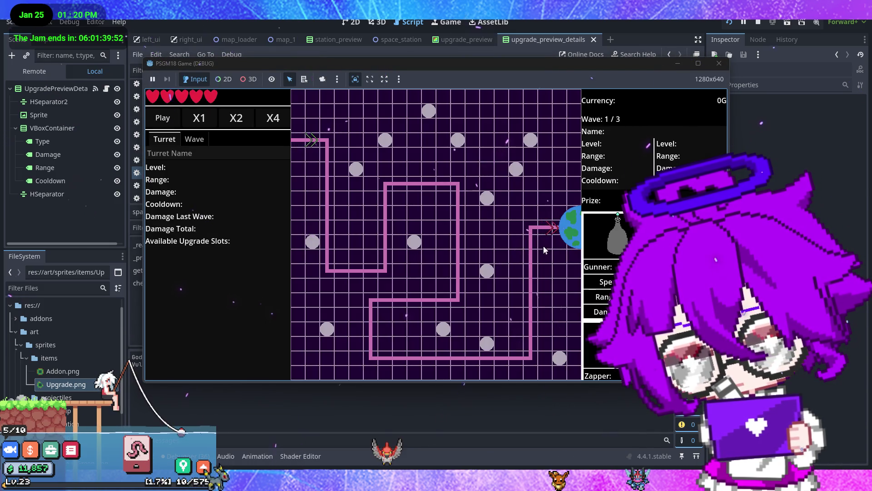
Place two flame turrets beside the path entrance on wave 1.
{"action": "left_click", "coordinate": [342, 151]}
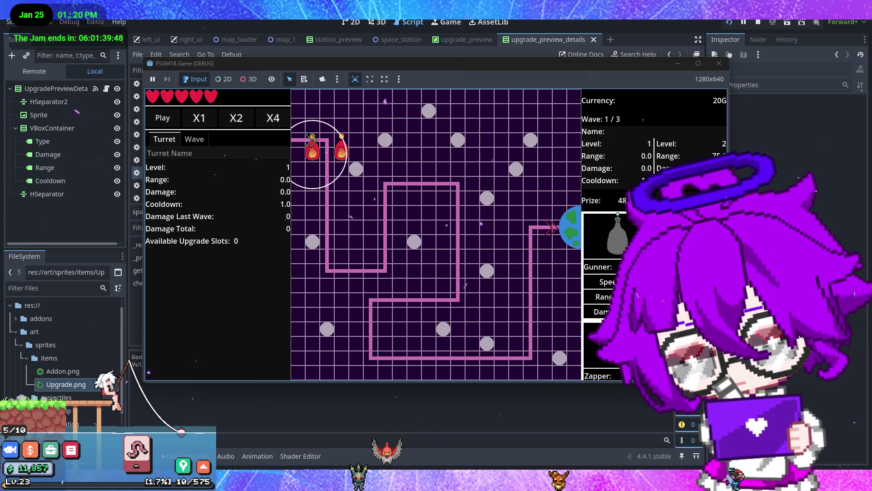
{"action": "left_click", "coordinate": [312, 150]}
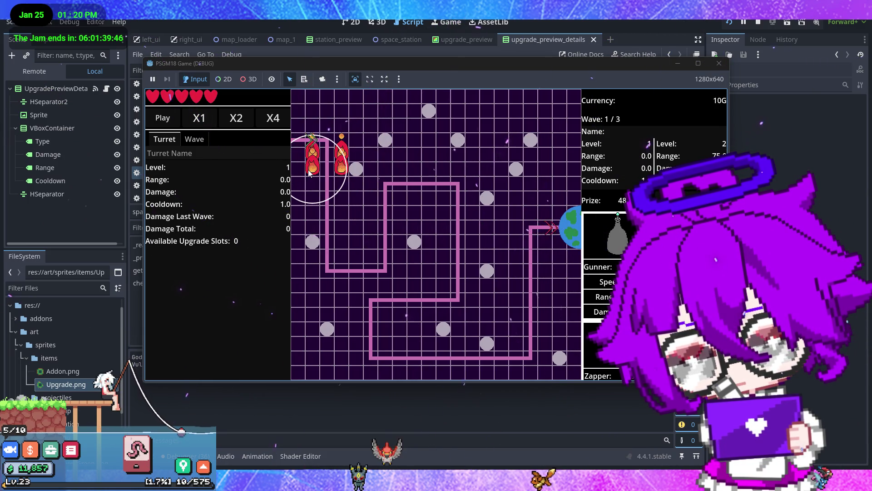